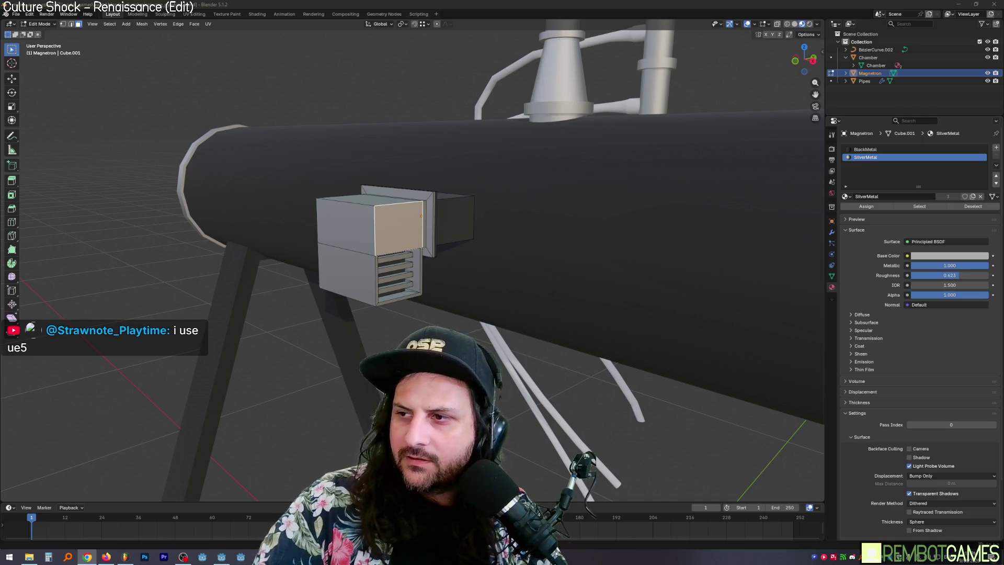
Switch to the browser showing the Synty low-poly character screenshot for style reference.
{"action": "key", "text": "alt+Tab"}
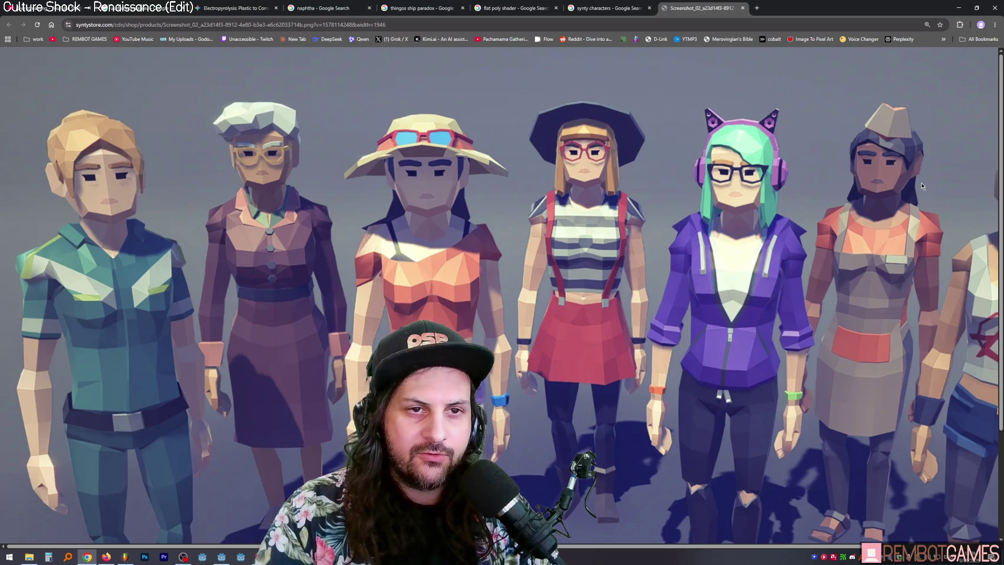
Pan around the zoomed POLYGON City Characters screenshot, then return to Blender.
{"action": "scroll", "coordinate": [705, 213], "scroll_direction": "right", "scroll_amount": 2}
{"action": "scroll", "coordinate": [716, 242], "scroll_direction": "down", "scroll_amount": 1}
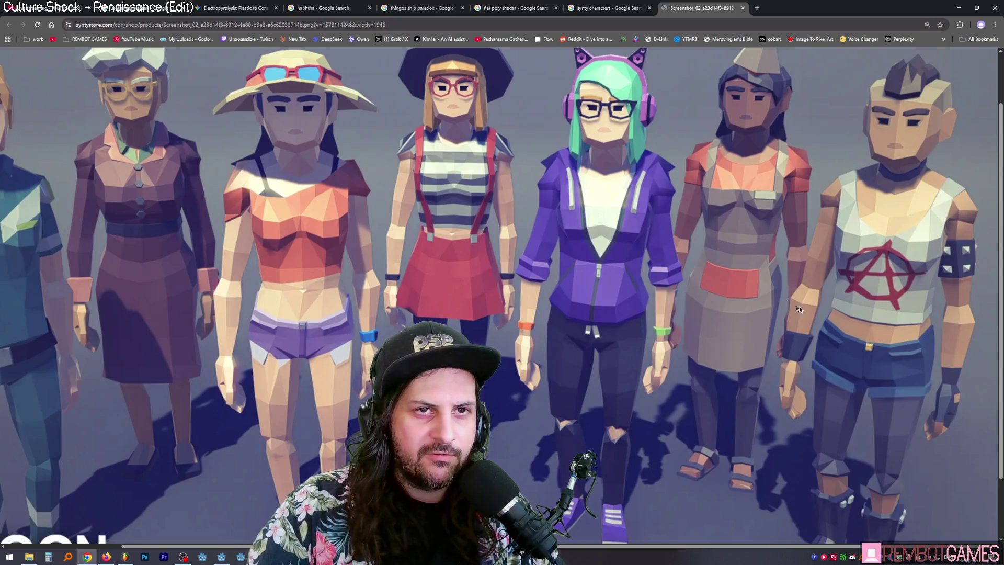
{"action": "scroll", "coordinate": [767, 248], "scroll_direction": "up", "scroll_amount": 1}
{"action": "scroll", "coordinate": [680, 241], "scroll_direction": "left", "scroll_amount": 2}
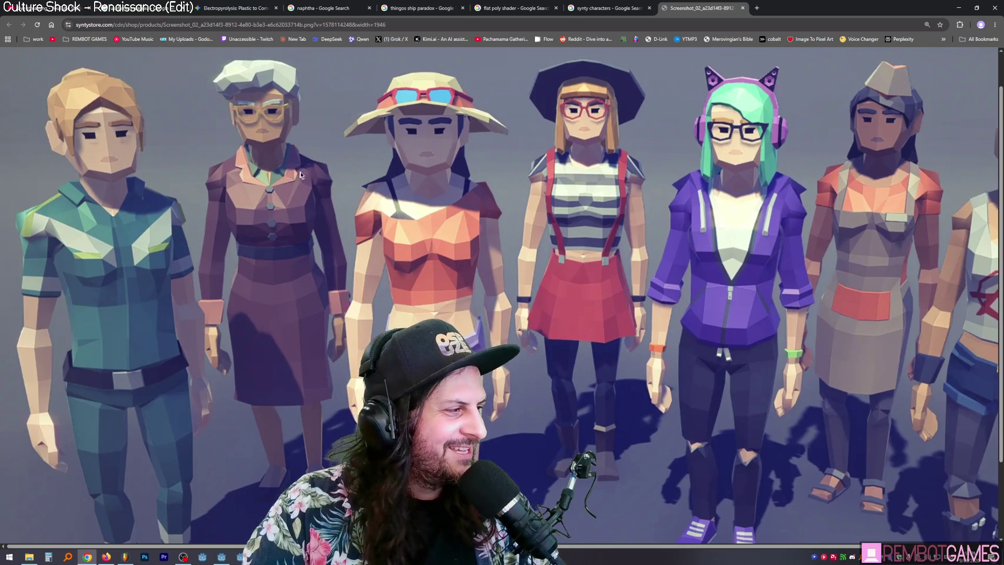
{"action": "scroll", "coordinate": [327, 179], "scroll_direction": "right", "scroll_amount": 2}
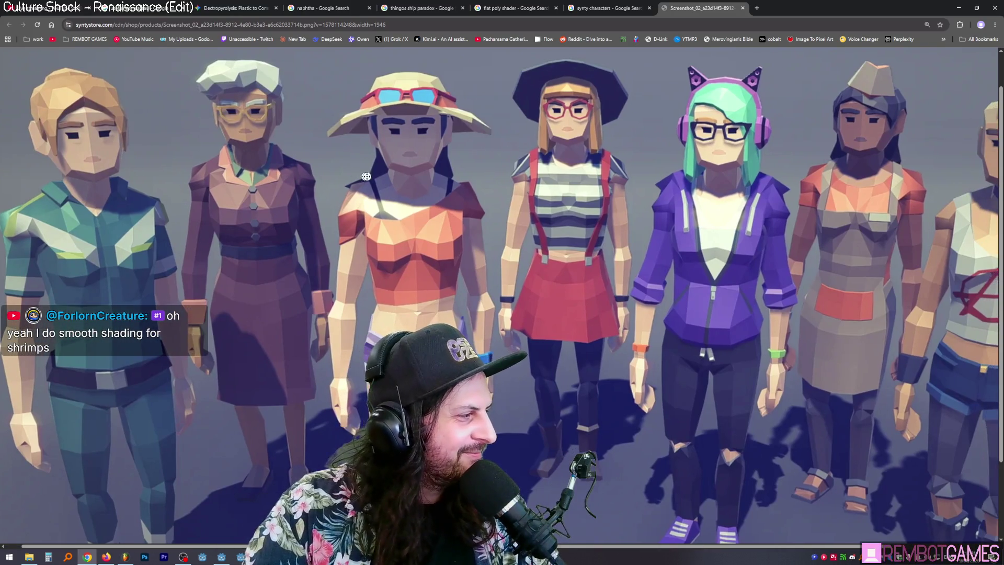
{"action": "scroll", "coordinate": [407, 188], "scroll_direction": "right", "scroll_amount": 3}
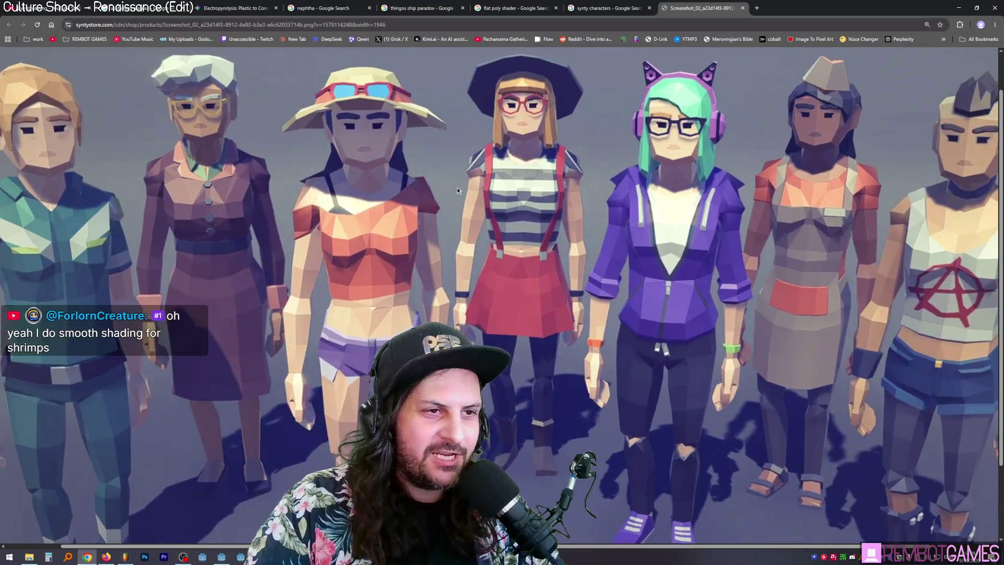
{"action": "scroll", "coordinate": [456, 195], "scroll_direction": "right", "scroll_amount": 2}
{"action": "scroll", "coordinate": [456, 195], "scroll_direction": "up", "scroll_amount": 1}
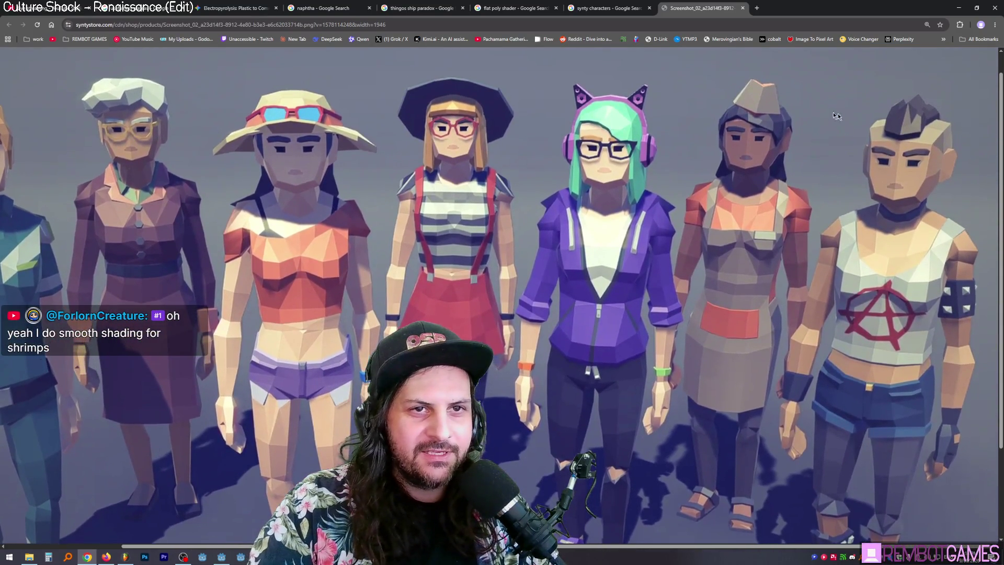
{"action": "scroll", "coordinate": [742, 180], "scroll_direction": "down", "scroll_amount": 1}
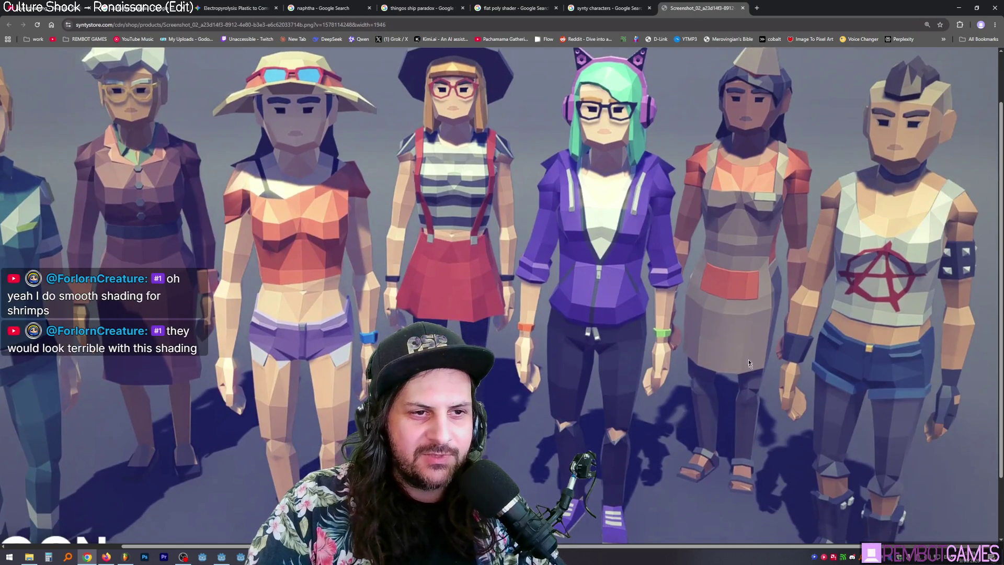
{"action": "scroll", "coordinate": [646, 254], "scroll_direction": "up", "scroll_amount": 1}
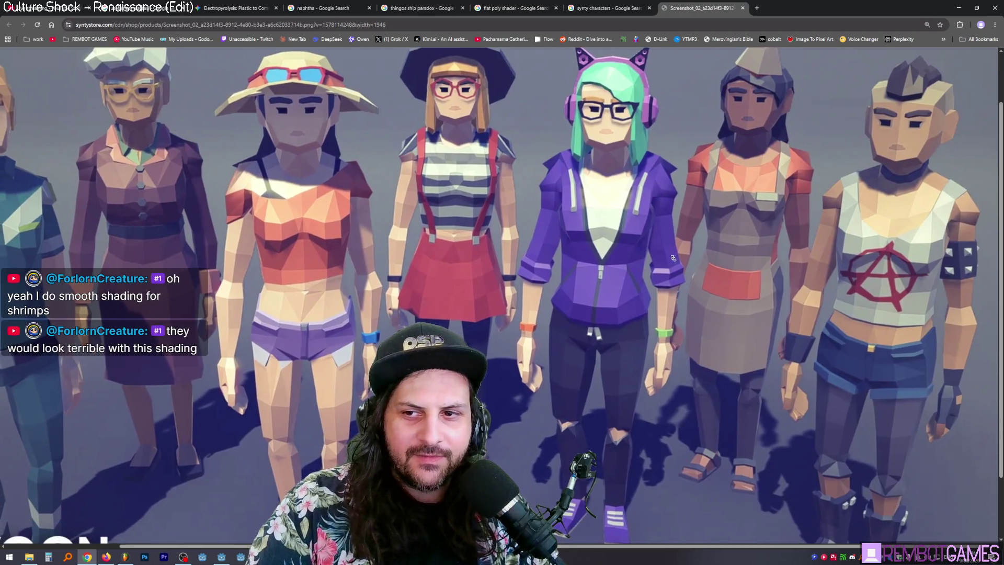
{"action": "scroll", "coordinate": [640, 263], "scroll_direction": "left", "scroll_amount": 3}
{"action": "scroll", "coordinate": [639, 264], "scroll_direction": "right", "scroll_amount": 4}
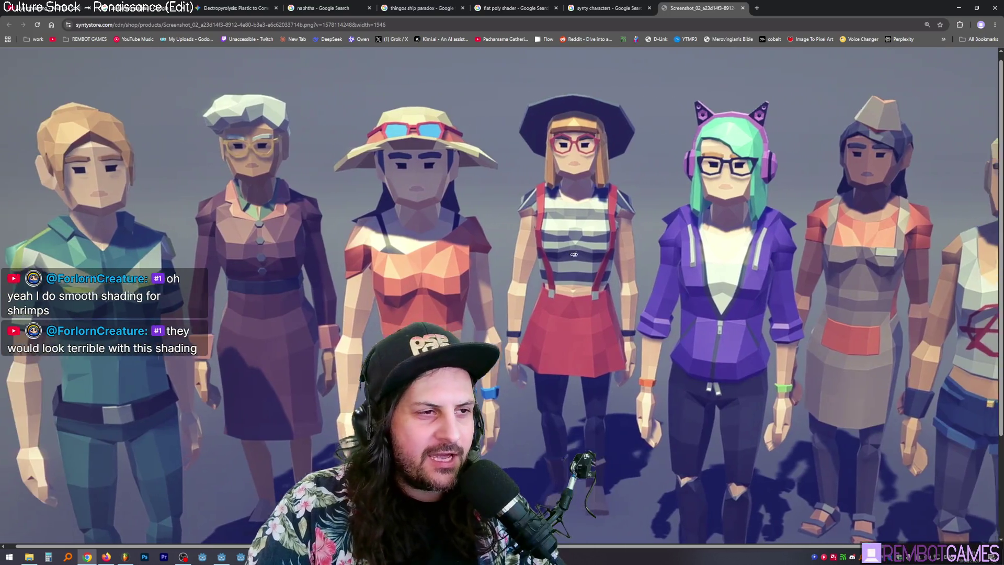
{"action": "scroll", "coordinate": [600, 274], "scroll_direction": "down", "scroll_amount": 1}
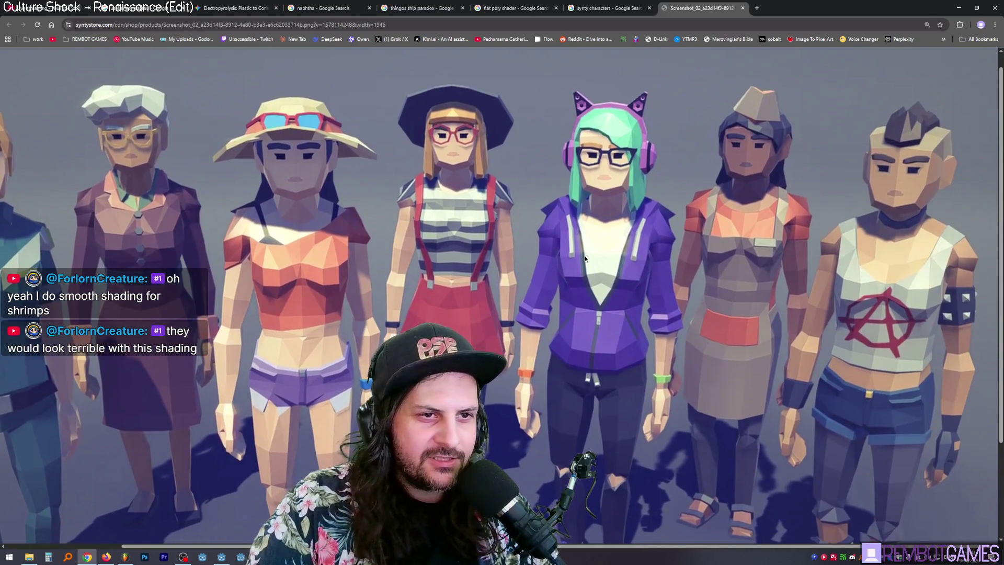
{"action": "scroll", "coordinate": [470, 259], "scroll_direction": "left", "scroll_amount": 3}
{"action": "scroll", "coordinate": [469, 259], "scroll_direction": "down", "scroll_amount": 1}
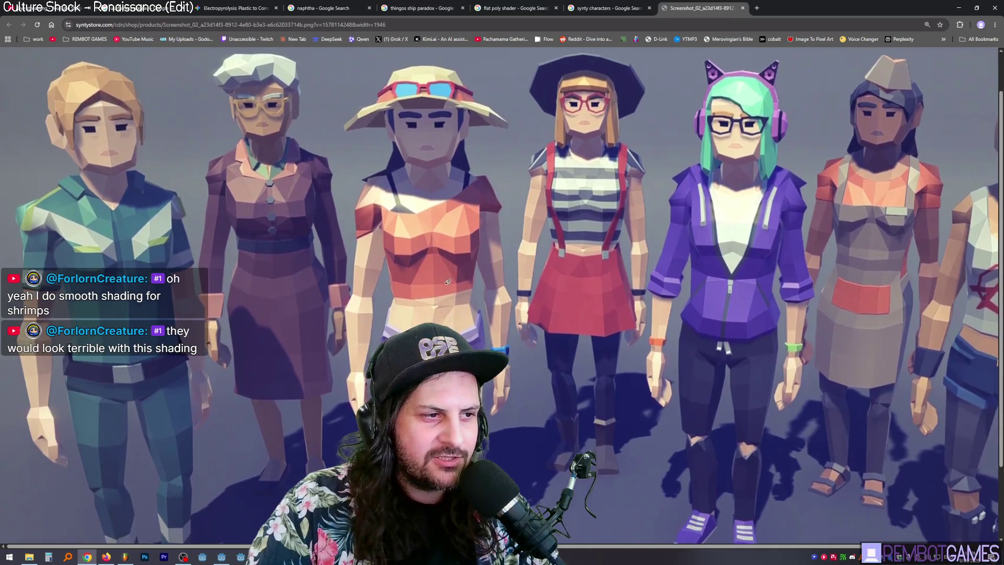
{"action": "scroll", "coordinate": [330, 350], "scroll_direction": "down", "scroll_amount": 1}
{"action": "scroll", "coordinate": [330, 349], "scroll_direction": "up", "scroll_amount": 2}
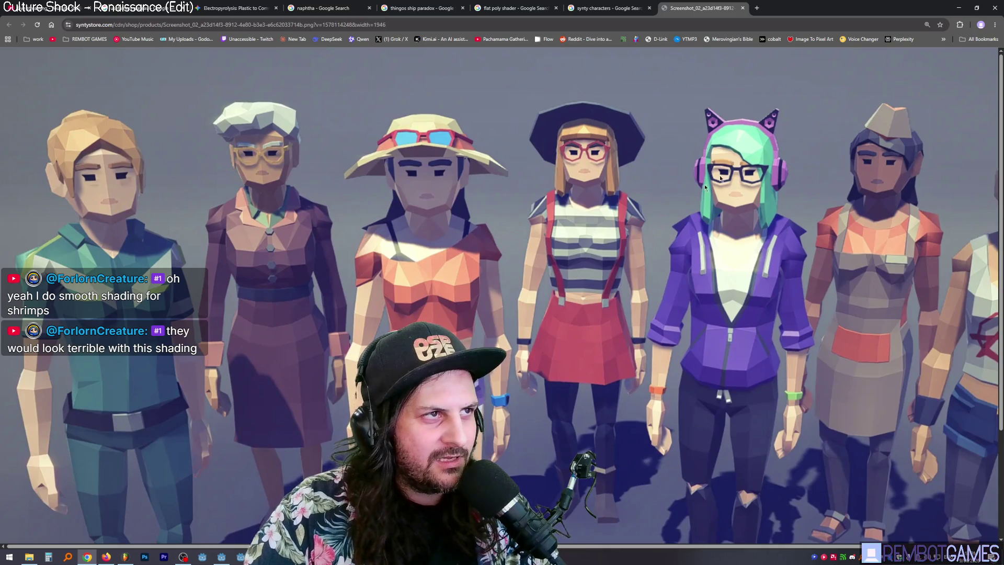
{"action": "key", "text": "alt+Tab"}
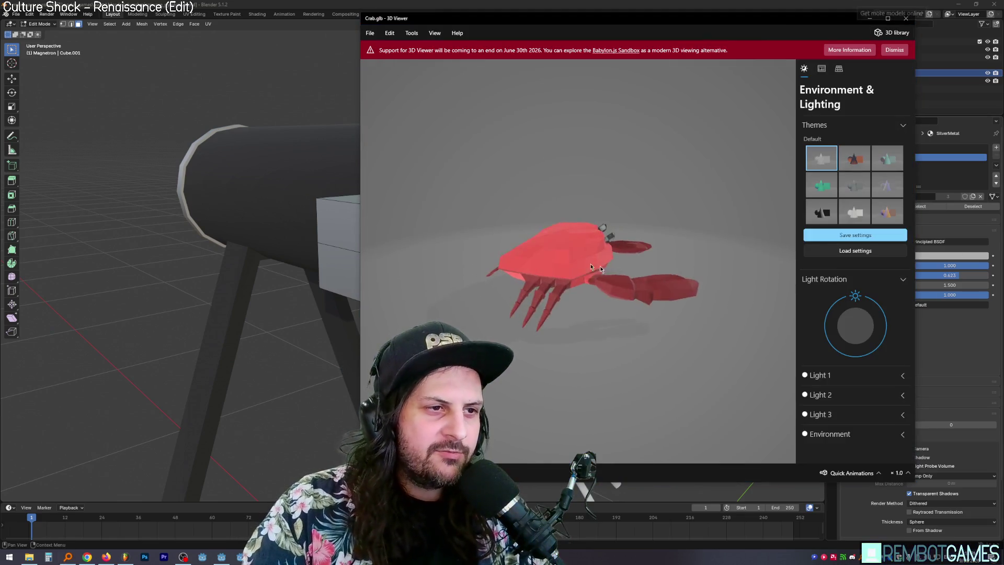
{"action": "scroll", "coordinate": [564, 259], "scroll_direction": "up", "scroll_amount": 5}
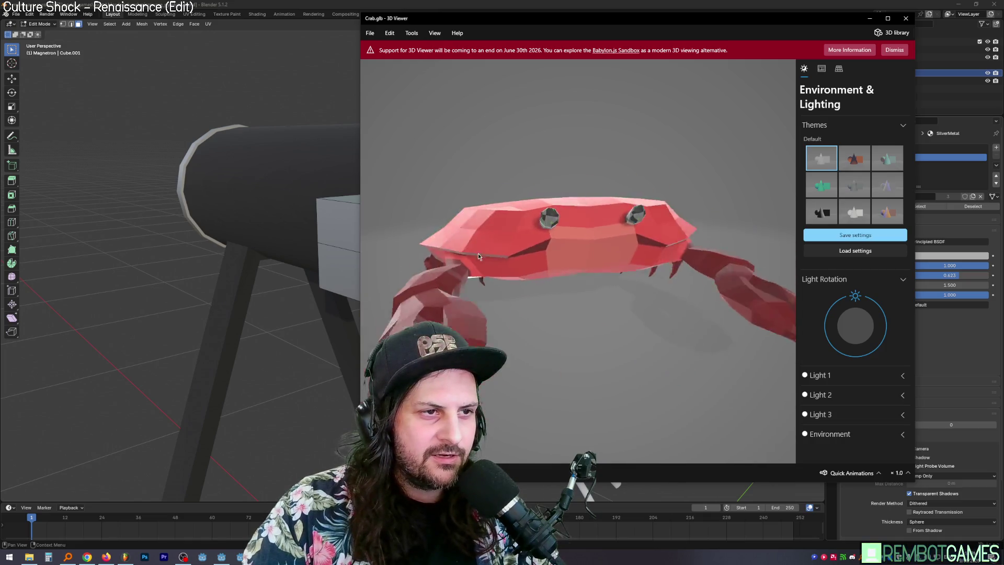
{"action": "left_click", "coordinate": [906, 18]}
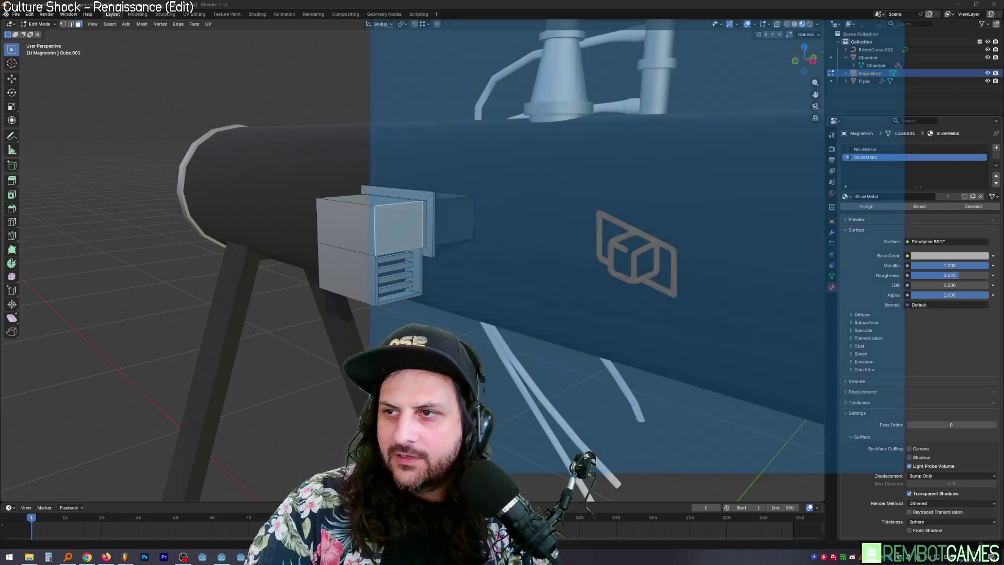
{"action": "scroll", "coordinate": [586, 297], "scroll_direction": "up", "scroll_amount": 10}
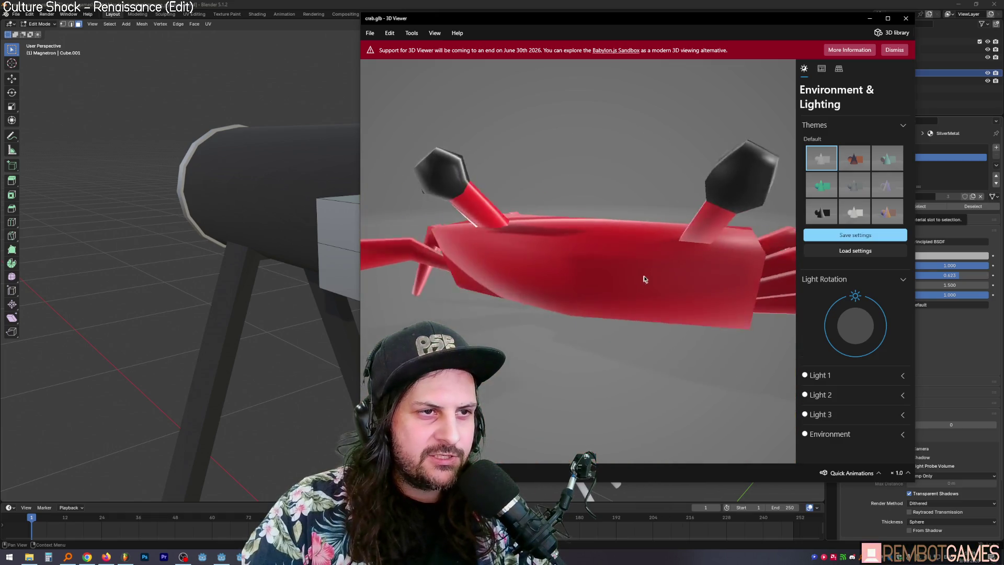
{"action": "scroll", "coordinate": [660, 272], "scroll_direction": "down", "scroll_amount": 3}
{"action": "mouse_move", "coordinate": [673, 269]}
{"action": "left_mouse_down"}
{"action": "mouse_move", "coordinate": [603, 240]}
{"action": "mouse_move", "coordinate": [633, 261]}
{"action": "mouse_move", "coordinate": [628, 312]}
{"action": "mouse_move", "coordinate": [646, 283]}
{"action": "mouse_move", "coordinate": [569, 284]}
{"action": "mouse_move", "coordinate": [565, 315]}
{"action": "left_mouse_up"}
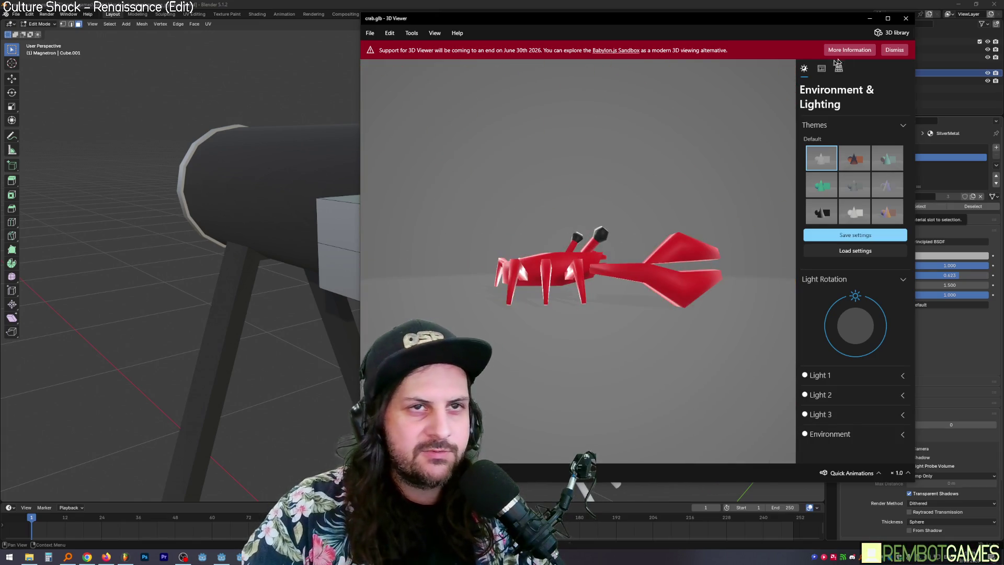
{"action": "left_click", "coordinate": [870, 18]}
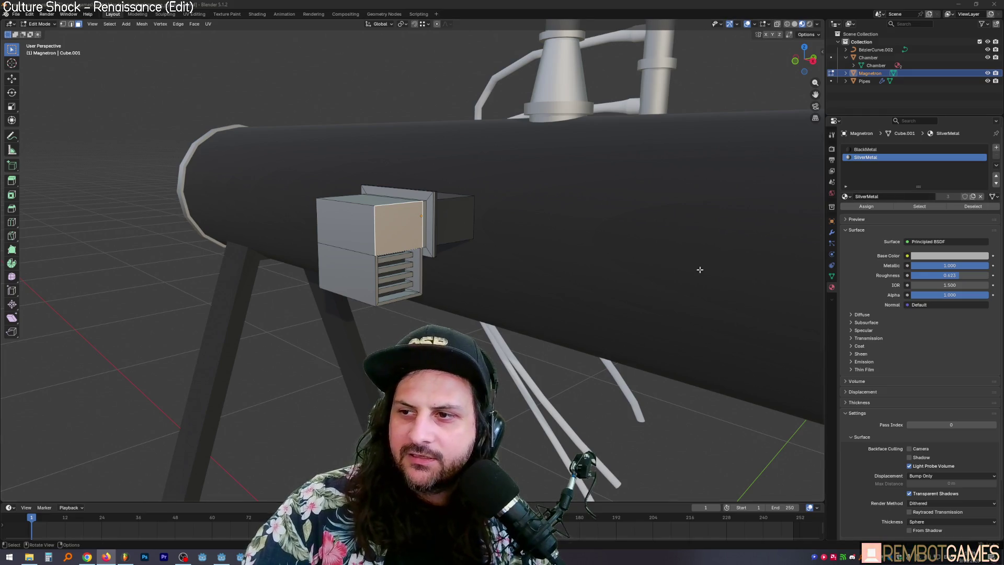
In Object Mode, slide the Magnetron box about 0.077 m along global X.
{"action": "key", "text": "Tab"}
{"action": "mouse_move", "coordinate": [469, 217]}
{"action": "middle_mouse_down"}
{"action": "mouse_move", "coordinate": [495, 222]}
{"action": "mouse_move", "coordinate": [438, 218]}
{"action": "mouse_move", "coordinate": [439, 263]}
{"action": "mouse_move", "coordinate": [441, 242]}
{"action": "middle_mouse_up"}
{"action": "key", "text": "g"}
{"action": "key", "text": "x"}
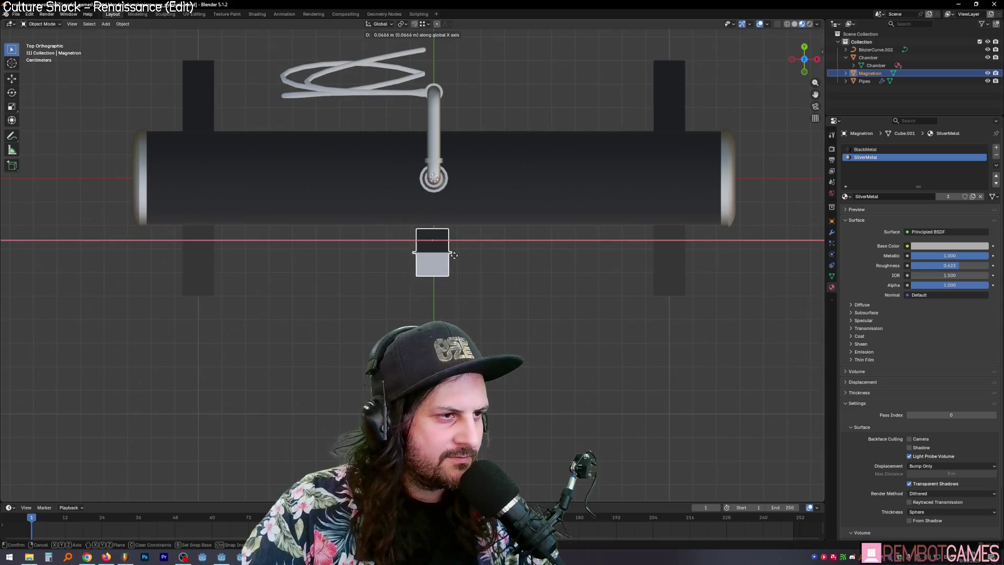
{"action": "left_click", "coordinate": [456, 255]}
{"action": "mouse_move", "coordinate": [457, 255]}
{"action": "middle_mouse_down"}
{"action": "mouse_move", "coordinate": [469, 210]}
{"action": "mouse_move", "coordinate": [484, 252]}
{"action": "middle_mouse_up"}
Search for a move-to-origin or cursor command, then cancel the search without running anything.
{"action": "key", "text": "F3"}
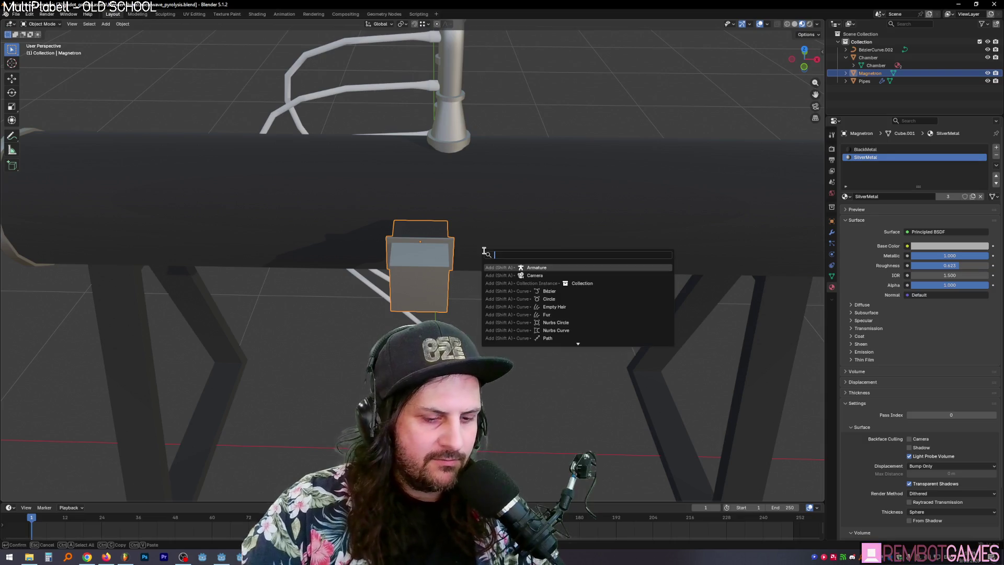
{"action": "type", "text": "move to org"}
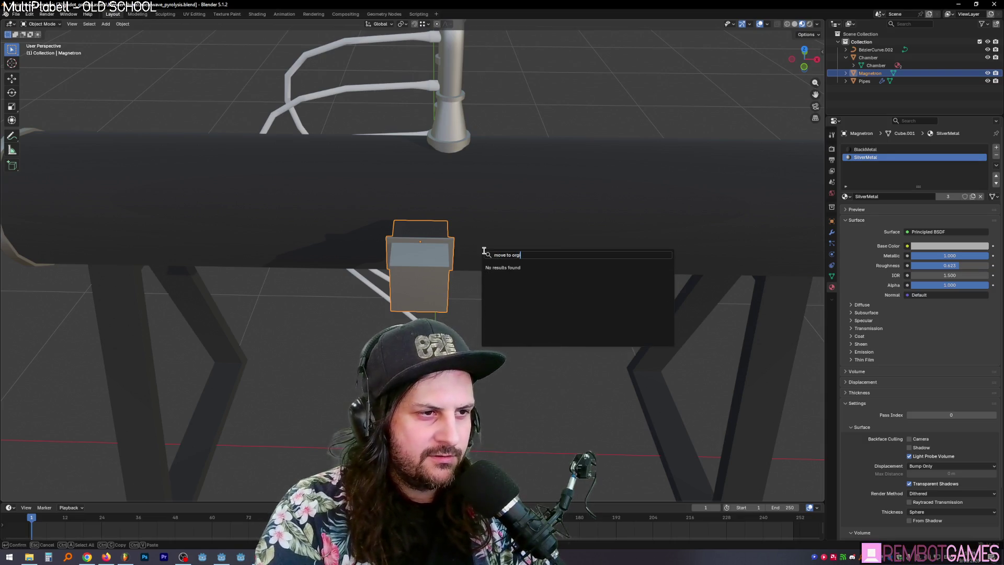
{"action": "key", "text": "BackSpace"}
{"action": "type", "text": "ig"}
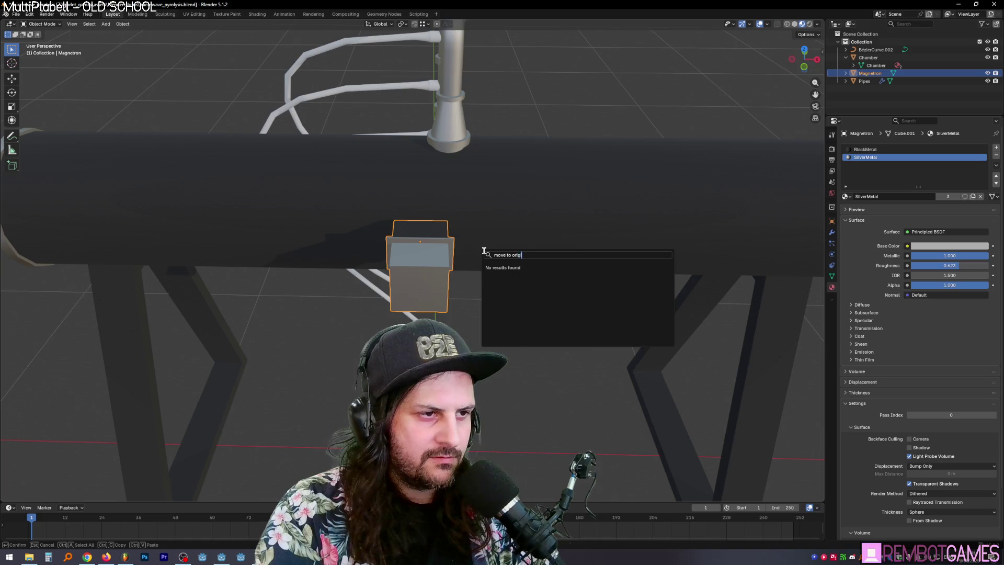
{"action": "key", "text": "BackSpace"}
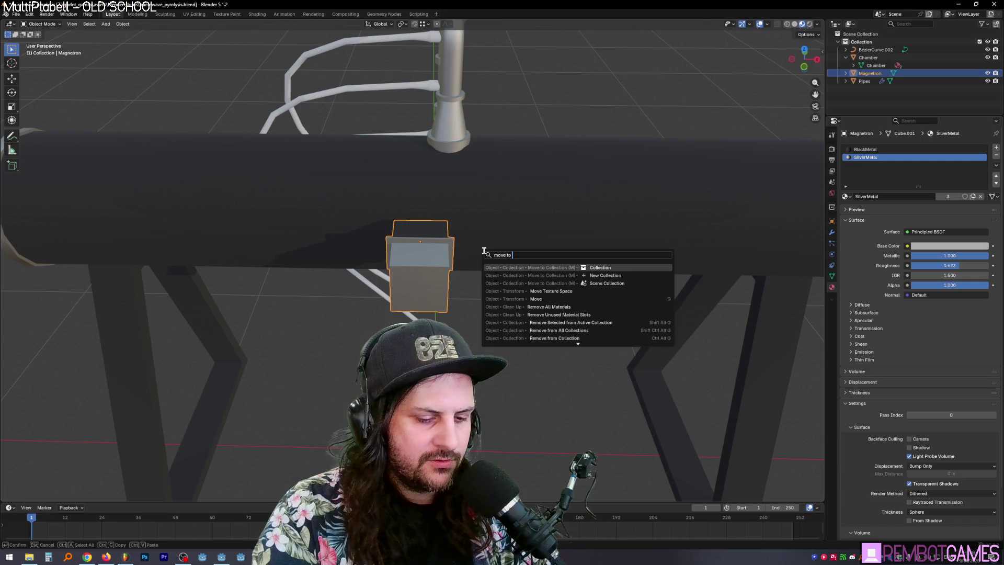
{"action": "type", "text": "cur"}
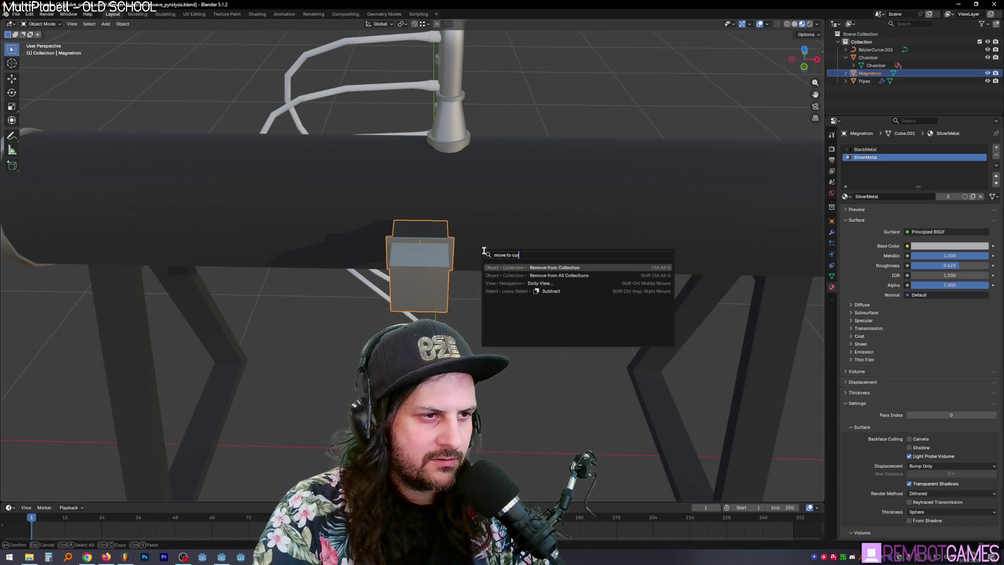
{"action": "key", "text": "BackSpace"}
{"action": "key", "text": "BackSpace"}
{"action": "key", "text": "BackSpace"}
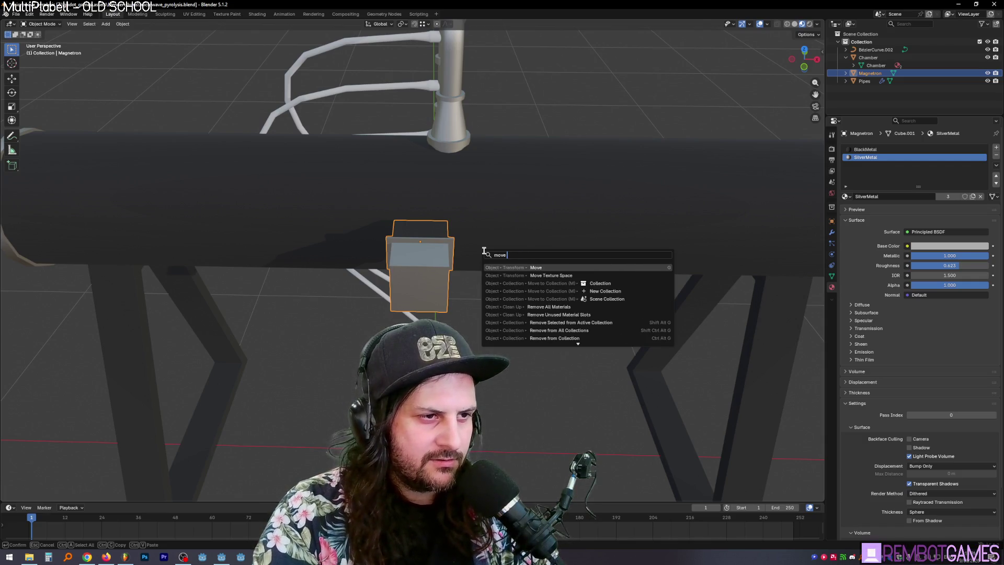
{"action": "key", "text": "Escape"}
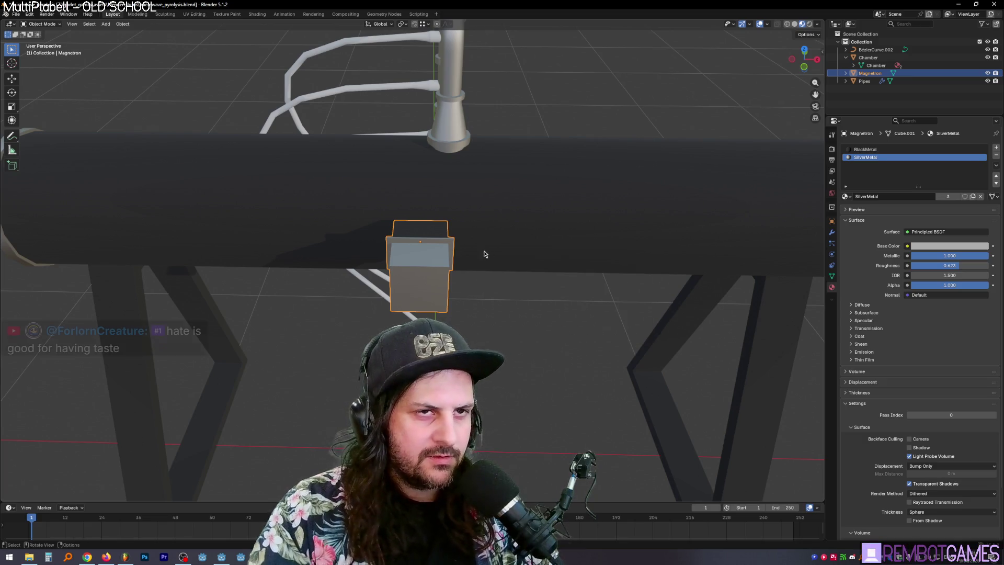
{"action": "mouse_move", "coordinate": [505, 249]}
{"action": "middle_mouse_down", "text": "ctrl"}
{"action": "mouse_move", "coordinate": [460, 269]}
{"action": "mouse_move", "coordinate": [429, 104]}
{"action": "middle_mouse_up", "text": "ctrl"}
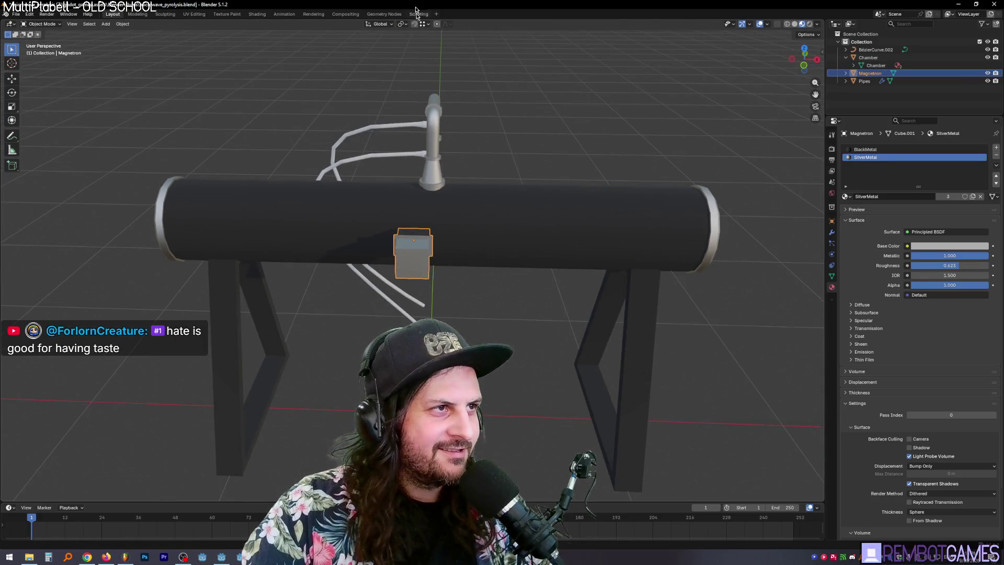
Move the Magnetron box along X with snapping held, checking it from top view.
{"action": "left_click", "coordinate": [427, 24]}
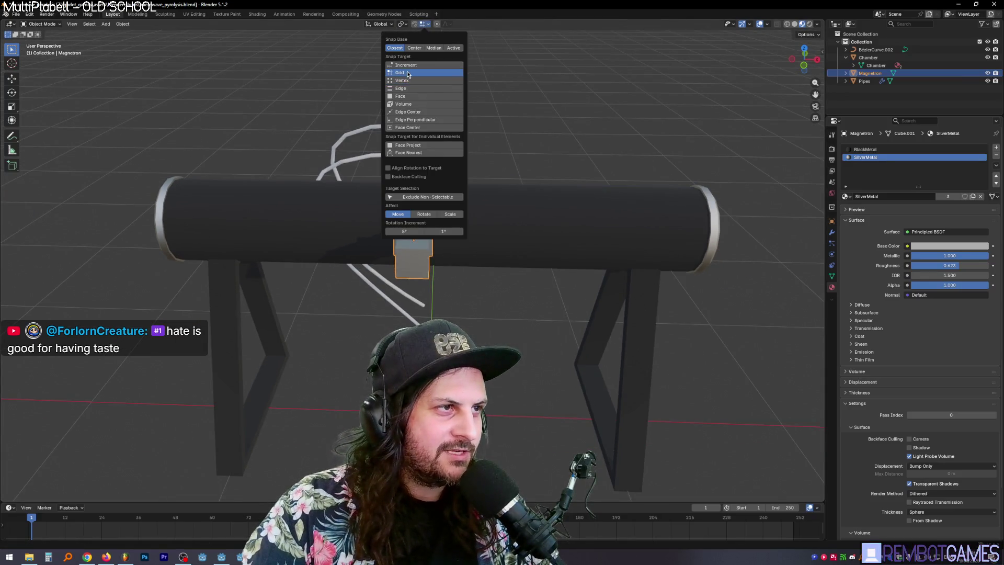
{"action": "key", "text": "g"}
{"action": "key", "text": "x"}
{"action": "key", "text": "ctrl"}
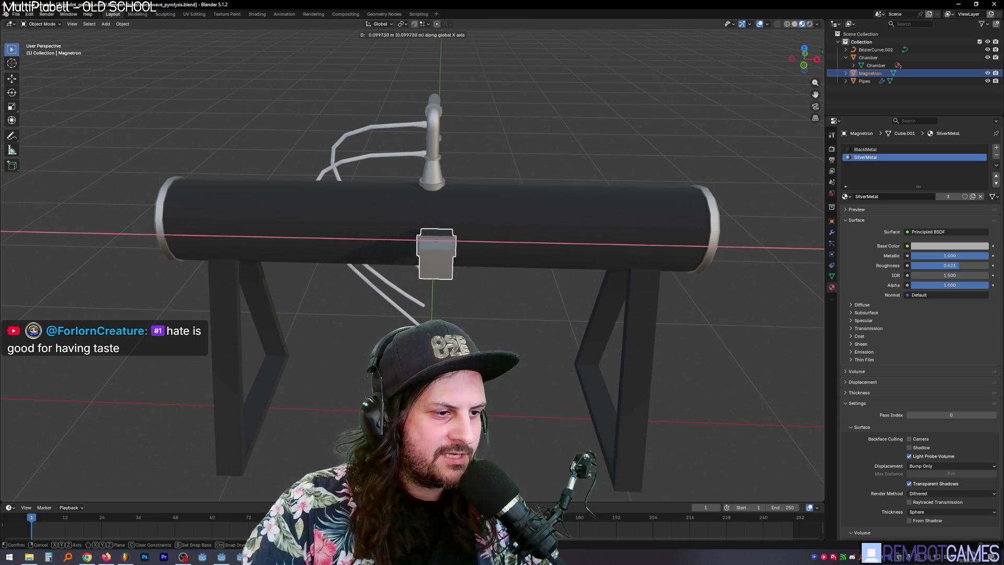
{"action": "left_click", "coordinate": [444, 231]}
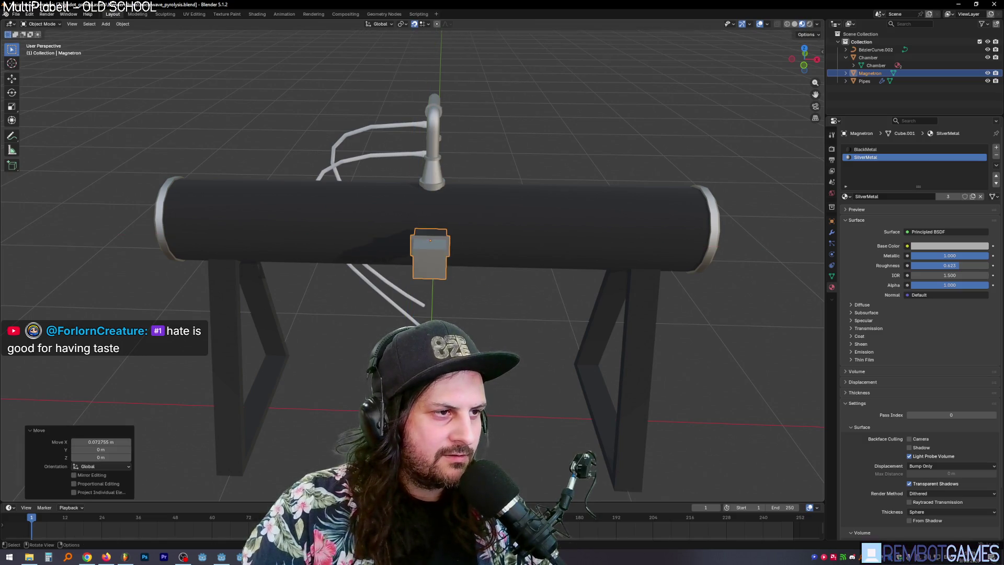
{"action": "key", "text": "KP_7"}
{"action": "middle_click_drag", "start_coordinate": [443, 231], "coordinate": [424, 28]}
Set snapping to Grid and nudge the box about 0.073 m along Y, flush against the tube.
{"action": "left_click", "coordinate": [424, 28]}
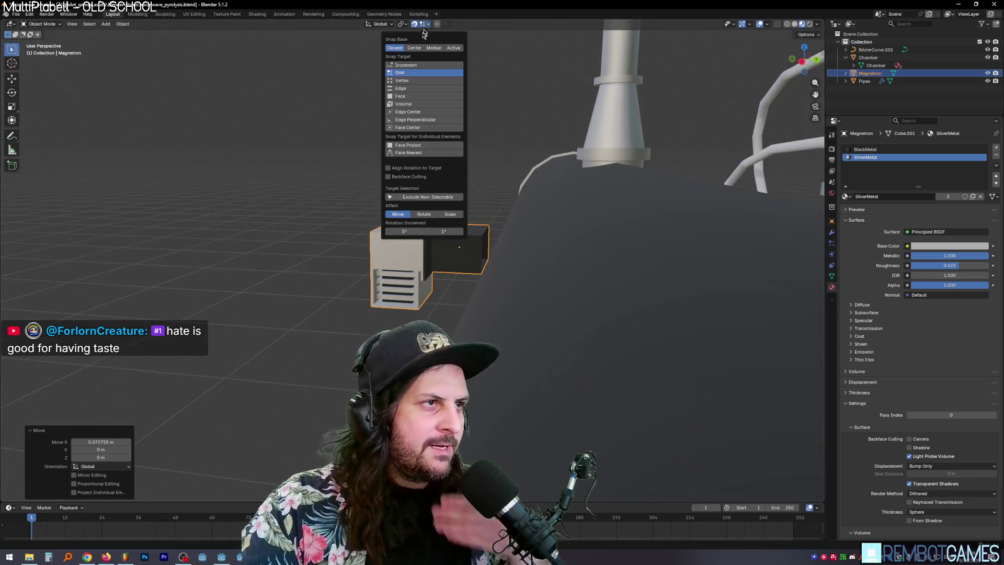
{"action": "left_click", "coordinate": [414, 73]}
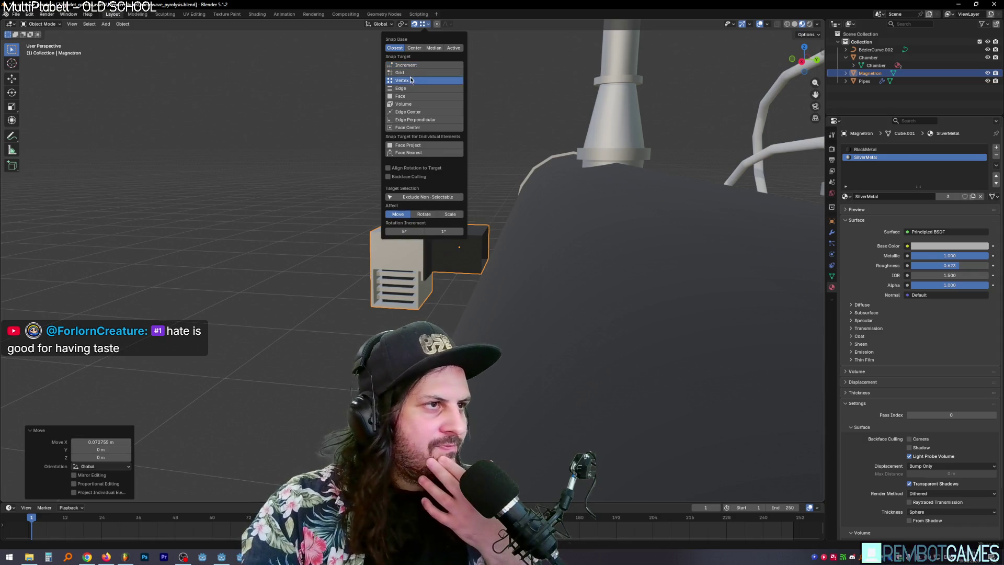
{"action": "mouse_move", "coordinate": [403, 168]}
{"action": "middle_mouse_down"}
{"action": "mouse_move", "coordinate": [377, 194]}
{"action": "mouse_move", "coordinate": [570, 217]}
{"action": "middle_mouse_up"}
{"action": "key", "text": "g"}
{"action": "key", "text": "y"}
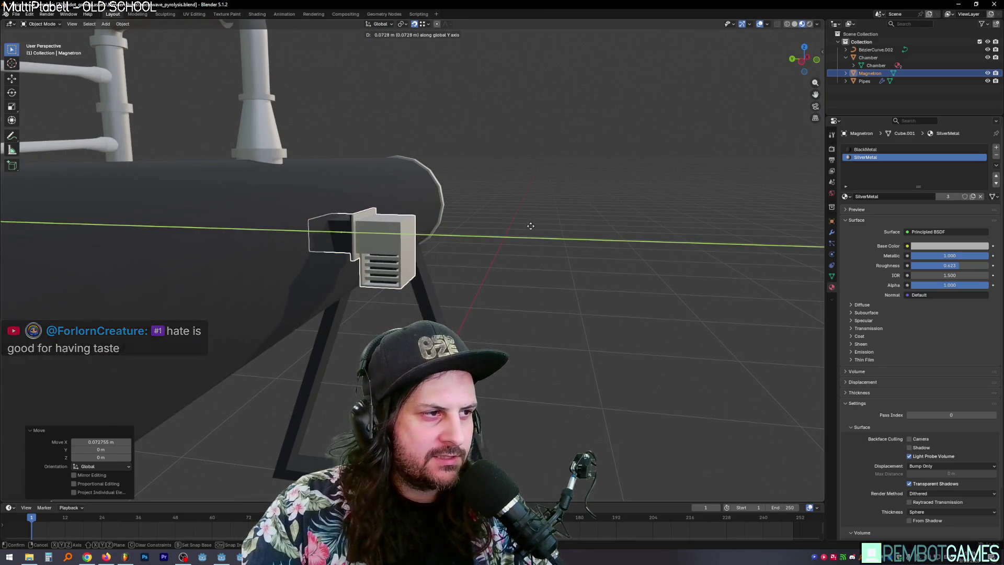
{"action": "left_click", "coordinate": [520, 237]}
{"action": "mouse_move", "coordinate": [520, 238]}
{"action": "middle_mouse_down"}
{"action": "mouse_move", "coordinate": [464, 272]}
{"action": "mouse_move", "coordinate": [386, 273]}
{"action": "mouse_move", "coordinate": [451, 283]}
{"action": "mouse_move", "coordinate": [442, 272]}
{"action": "mouse_move", "coordinate": [534, 247]}
{"action": "middle_mouse_up"}
Briefly inspect the magnetron mesh in Edit Mode, then bring up its modifier settings.
{"action": "key", "text": "Tab"}
{"action": "scroll", "coordinate": [464, 272], "scroll_direction": "down", "scroll_amount": 5}
{"action": "scroll", "coordinate": [486, 259], "scroll_direction": "up", "scroll_amount": 3}
{"action": "key", "text": "Tab"}
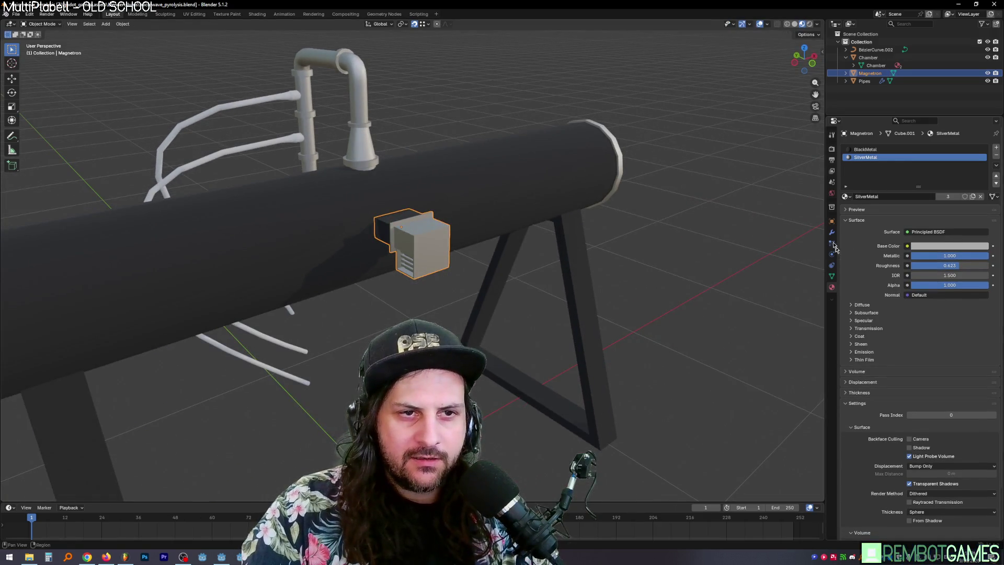
{"action": "left_click", "coordinate": [831, 232]}
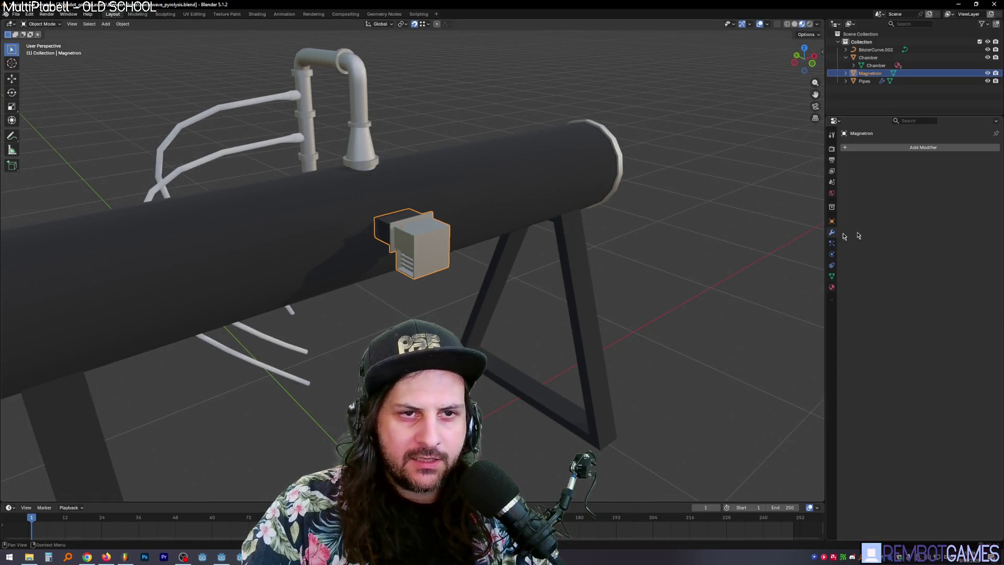
Add a trial Array modifier to the magnetron and test wider relative spacing, undoing it.
{"action": "left_click", "coordinate": [878, 147]}
{"action": "mouse_move", "coordinate": [843, 166]}
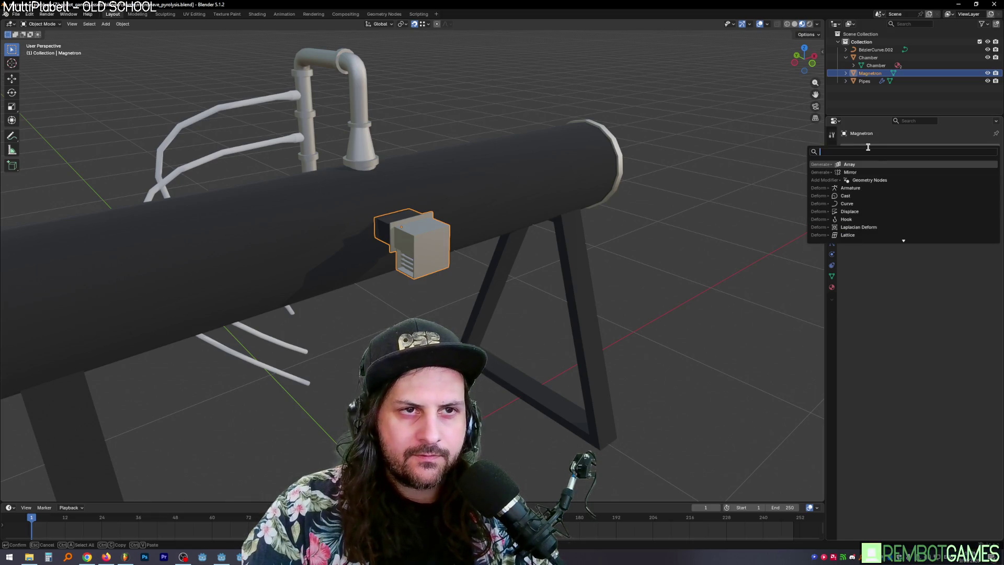
{"action": "left_click", "coordinate": [921, 168]}
{"action": "mouse_move", "coordinate": [574, 266]}
{"action": "middle_mouse_down"}
{"action": "mouse_move", "coordinate": [531, 271]}
{"action": "mouse_move", "coordinate": [493, 225]}
{"action": "middle_mouse_up"}
{"action": "mouse_move", "coordinate": [942, 201]}
{"action": "left_mouse_down"}
{"action": "mouse_move", "coordinate": [926, 201]}
{"action": "mouse_move", "coordinate": [963, 201]}
{"action": "left_mouse_up"}
{"action": "key", "text": "ctrl+z"}
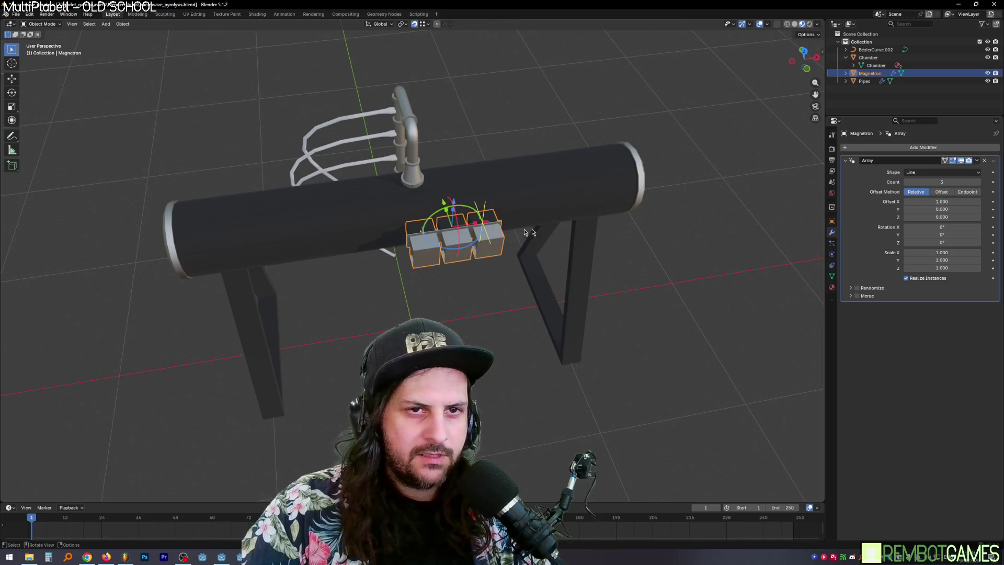
{"action": "mouse_move", "coordinate": [470, 228]}
{"action": "middle_mouse_down"}
{"action": "mouse_move", "coordinate": [548, 253]}
{"action": "mouse_move", "coordinate": [651, 235]}
{"action": "middle_mouse_up"}
{"action": "scroll", "coordinate": [494, 227], "scroll_direction": "up", "scroll_amount": 3}
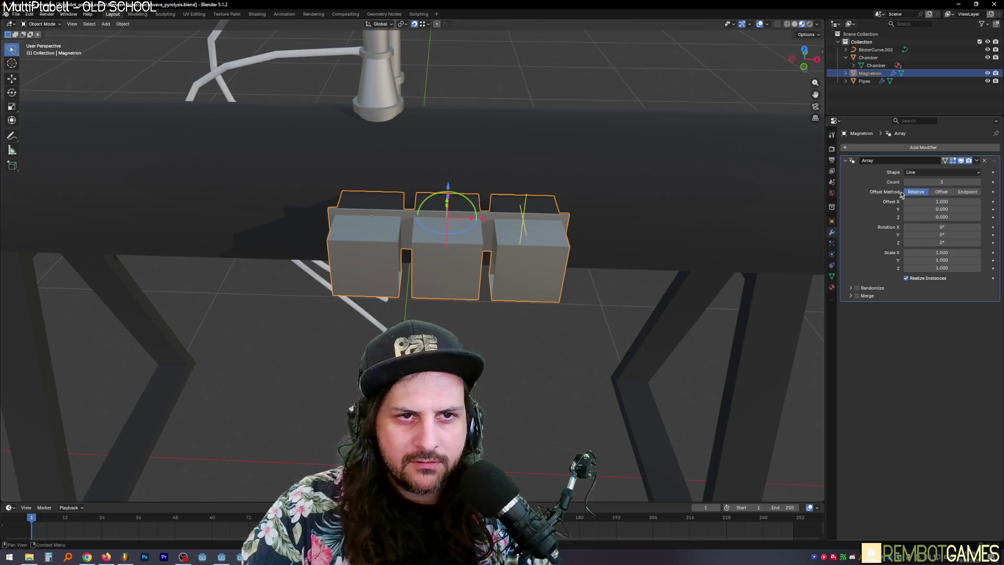
Try a constant-offset spacing, undo it, and remove the Array modifier.
{"action": "left_click", "coordinate": [935, 194]}
{"action": "mouse_move", "coordinate": [932, 203]}
{"action": "left_mouse_down"}
{"action": "mouse_move", "coordinate": [967, 203]}
{"action": "mouse_move", "coordinate": [873, 203]}
{"action": "mouse_move", "coordinate": [941, 203]}
{"action": "left_mouse_up"}
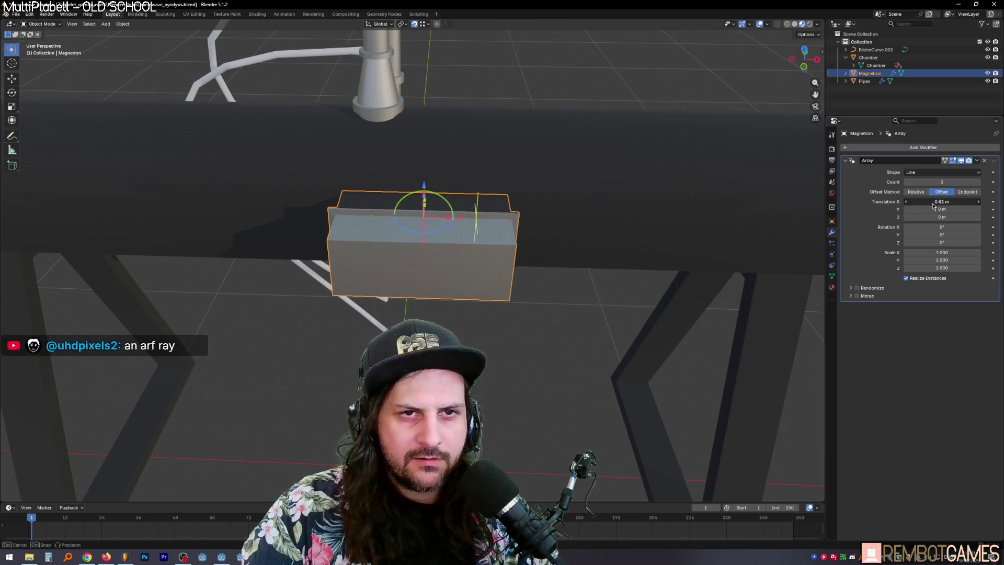
{"action": "middle_click_drag", "start_coordinate": [672, 302], "coordinate": [598, 316]}
{"action": "key", "text": "ctrl+z"}
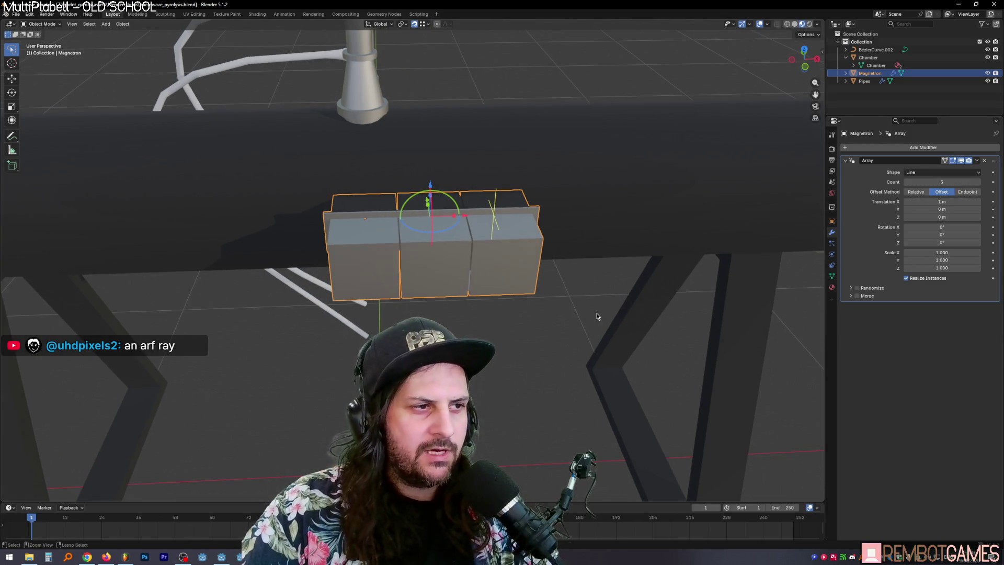
{"action": "left_click", "coordinate": [986, 161]}
Apply the magnetron box's scale.
{"action": "middle_click_drag", "start_coordinate": [524, 246], "coordinate": [423, 286]}
{"action": "key", "text": "ctrl+a"}
{"action": "left_click", "coordinate": [477, 274]}
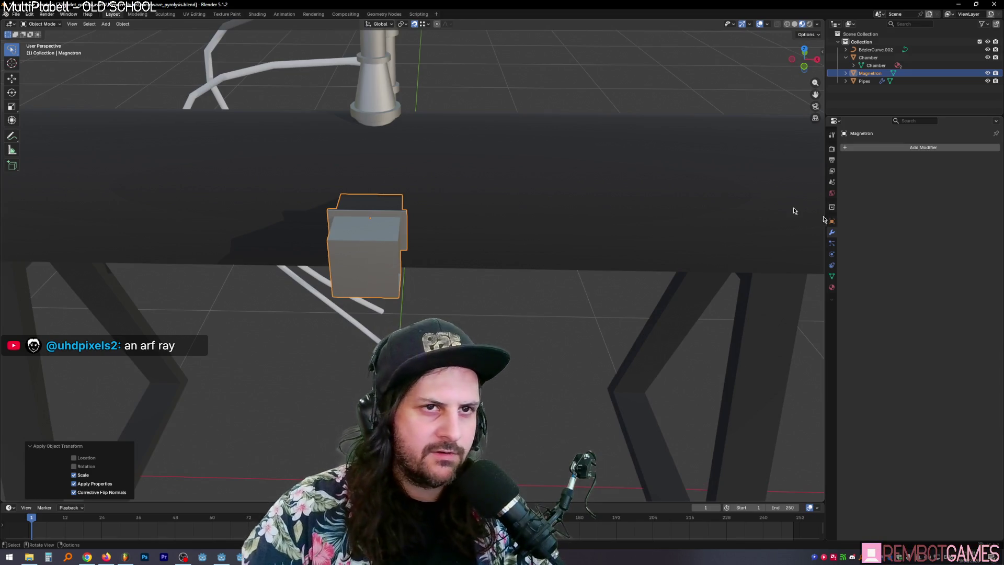
Add a new Array modifier and spread the copies to a relative spacing of 2.500.
{"action": "left_click", "coordinate": [891, 148]}
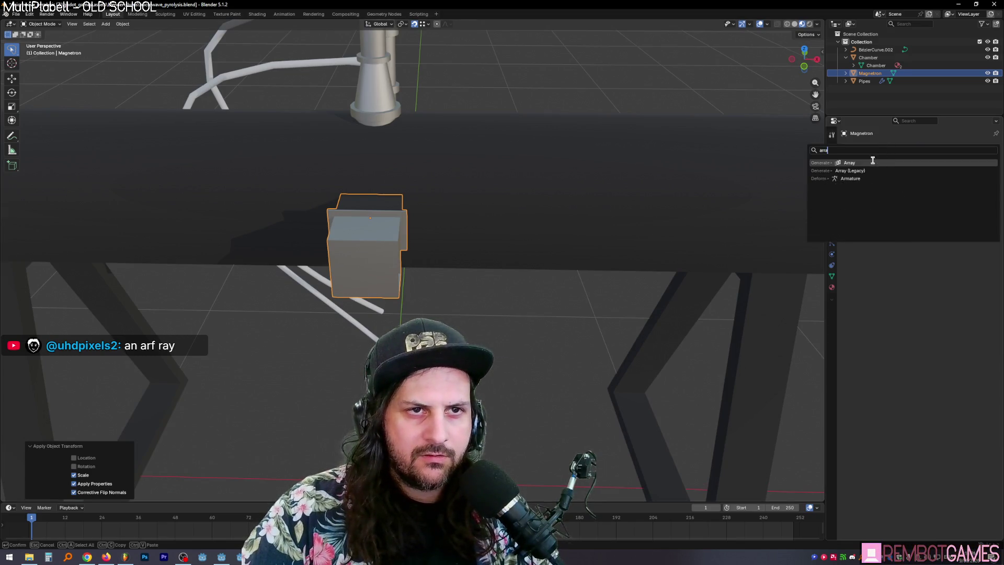
{"action": "left_click", "coordinate": [874, 164]}
{"action": "mouse_move", "coordinate": [941, 201]}
{"action": "left_mouse_down"}
{"action": "mouse_move", "coordinate": [1002, 201]}
{"action": "mouse_move", "coordinate": [983, 201]}
{"action": "left_mouse_up"}
{"action": "mouse_move", "coordinate": [324, 272]}
{"action": "middle_mouse_down"}
{"action": "mouse_move", "coordinate": [302, 254]}
{"action": "mouse_move", "coordinate": [337, 276]}
{"action": "mouse_move", "coordinate": [392, 263]}
{"action": "middle_mouse_up"}
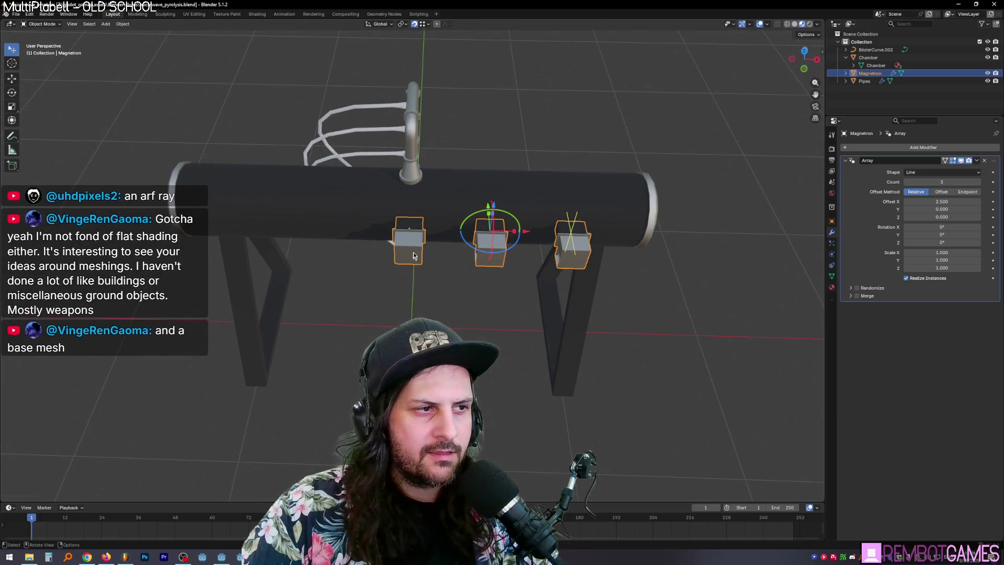
Move the box mesh 1 m along negative X in Edit Mode.
{"action": "key", "text": "Tab"}
{"action": "key", "text": "Tab"}
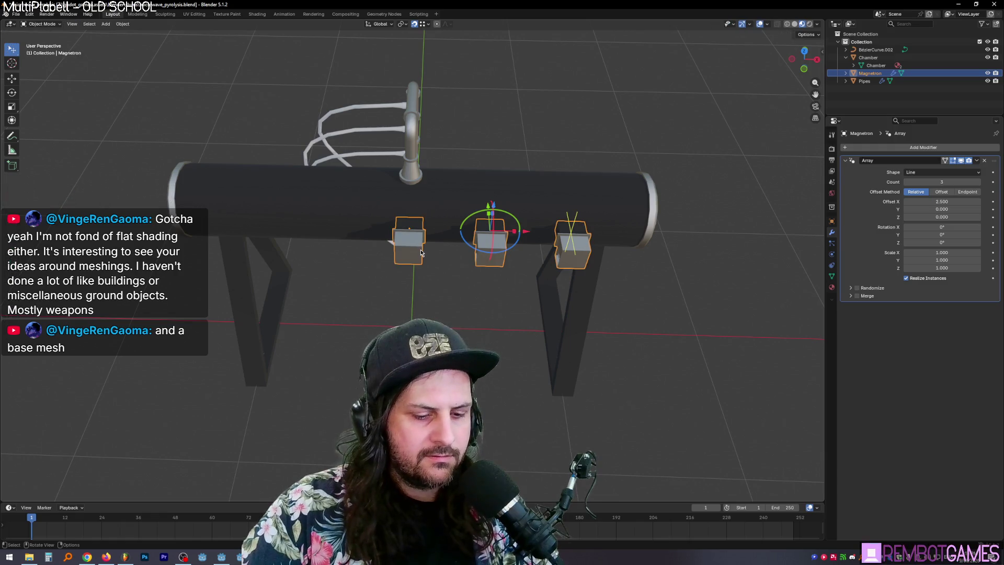
{"action": "type", "text": "gxis"}
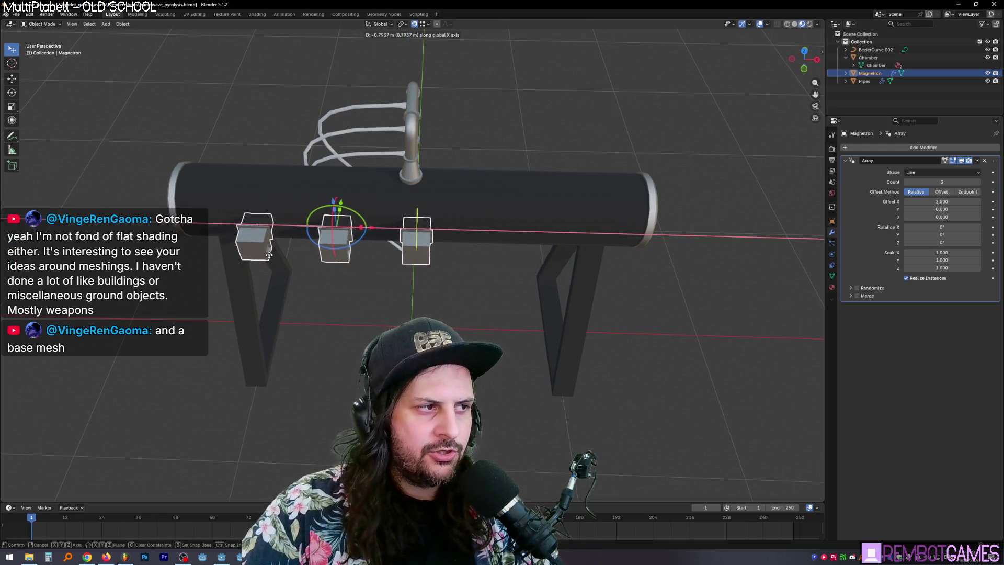
{"action": "type", "text": "1"}
{"action": "key", "text": "minus"}
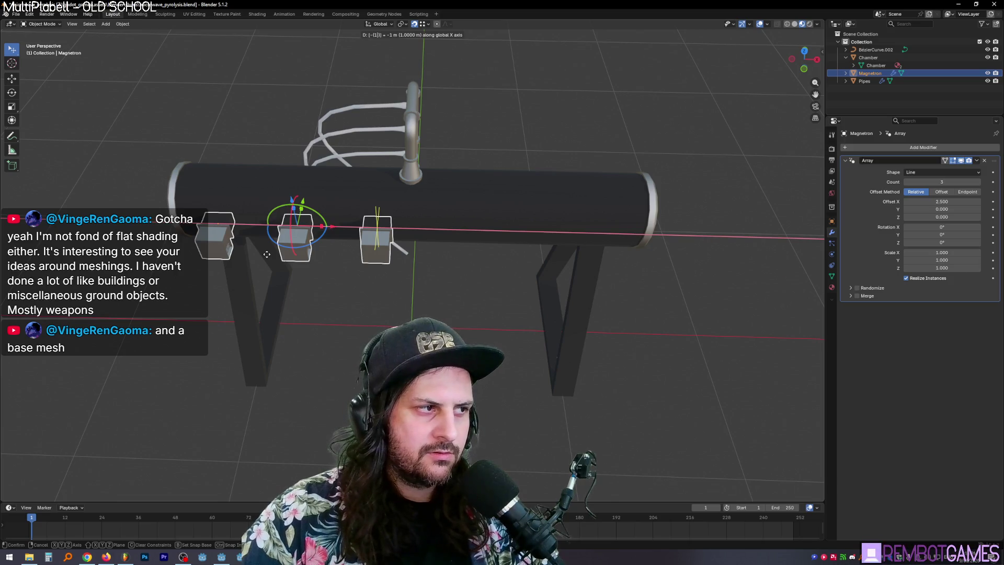
{"action": "key", "text": "Return"}
Set the array Count to 4 and Relative Offset X to 4.000.
{"action": "left_click_drag", "start_coordinate": [958, 201], "coordinate": [994, 201]}
{"action": "mouse_move", "coordinate": [942, 201]}
{"action": "left_mouse_down"}
{"action": "mouse_move", "coordinate": [986, 186]}
{"action": "mouse_move", "coordinate": [921, 202]}
{"action": "left_mouse_up"}
{"action": "left_click", "coordinate": [979, 182]}
{"action": "left_click", "coordinate": [941, 202]}
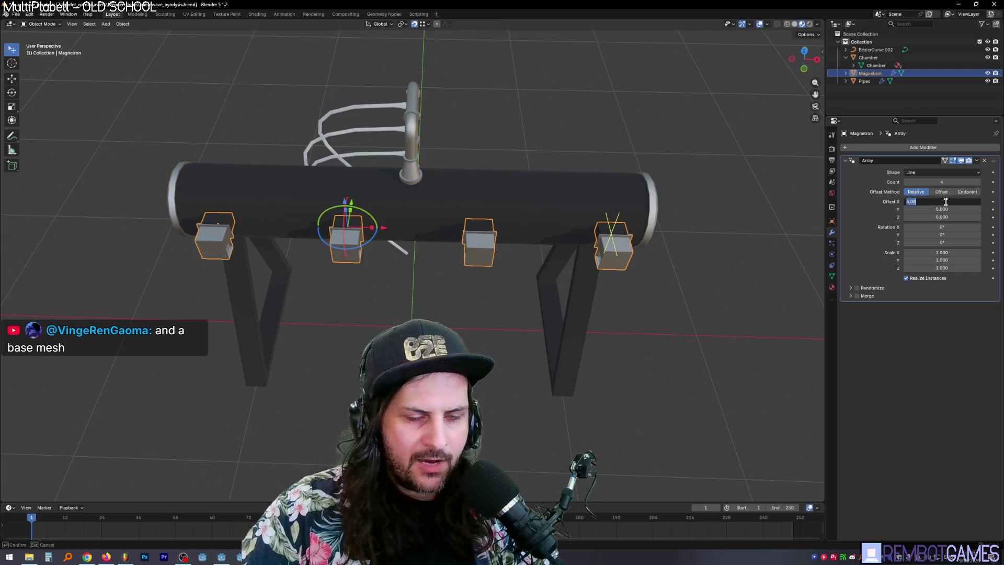
{"action": "type", "text": "4"}
{"action": "key", "text": "Return"}
{"action": "key", "text": "Tab"}
{"action": "mouse_move", "coordinate": [510, 307]}
{"action": "middle_mouse_down"}
{"action": "mouse_move", "coordinate": [524, 303]}
{"action": "mouse_move", "coordinate": [479, 314]}
{"action": "mouse_move", "coordinate": [473, 335]}
{"action": "middle_mouse_up"}
{"action": "key", "text": "Tab"}
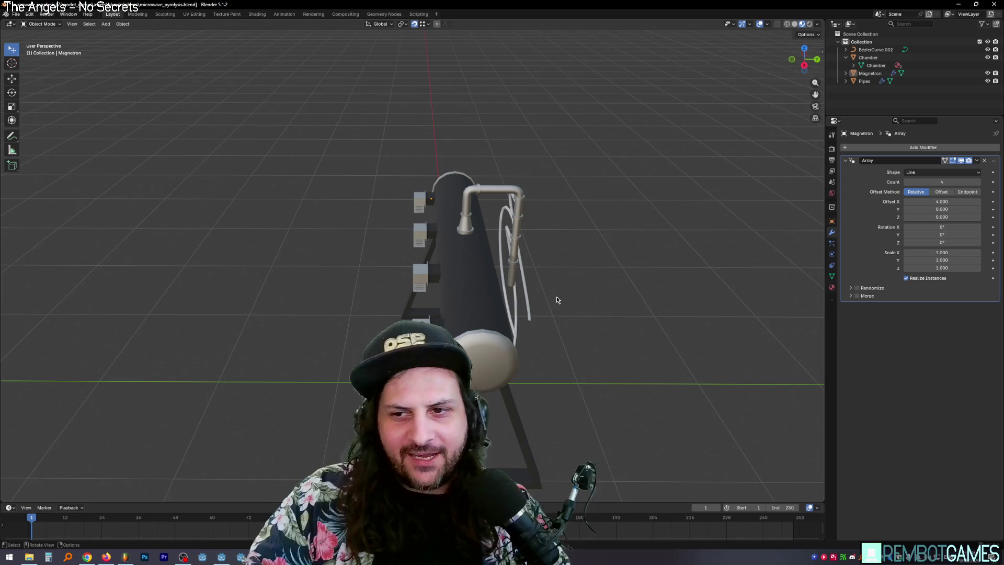
Orbit and zoom around the four arrayed vent boxes, briefly toggling Edit Mode.
{"action": "mouse_move", "coordinate": [579, 197]}
{"action": "middle_mouse_down"}
{"action": "mouse_move", "coordinate": [502, 269]}
{"action": "mouse_move", "coordinate": [481, 265]}
{"action": "mouse_move", "coordinate": [510, 256]}
{"action": "middle_mouse_up"}
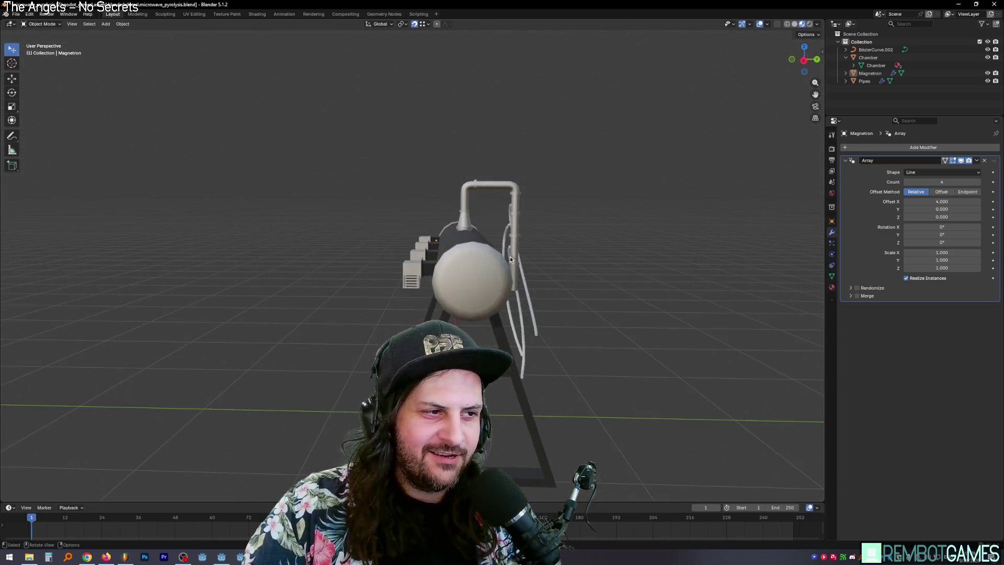
{"action": "scroll", "coordinate": [510, 256], "scroll_direction": "up", "scroll_amount": 5}
{"action": "scroll", "coordinate": [468, 287], "scroll_direction": "up", "scroll_amount": 4}
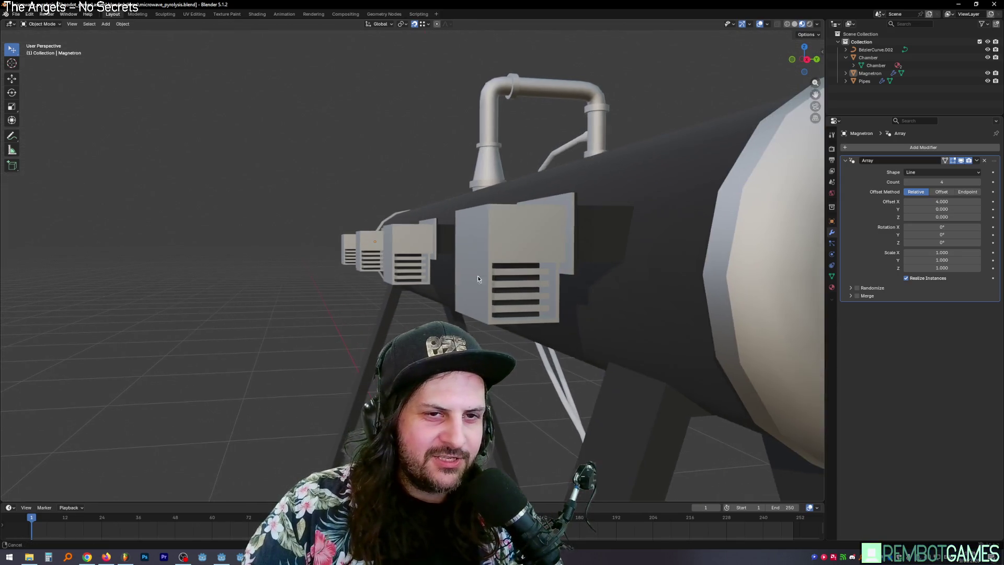
{"action": "key", "text": "Tab"}
{"action": "key", "text": "Tab"}
{"action": "scroll", "coordinate": [511, 292], "scroll_direction": "down", "scroll_amount": 8}
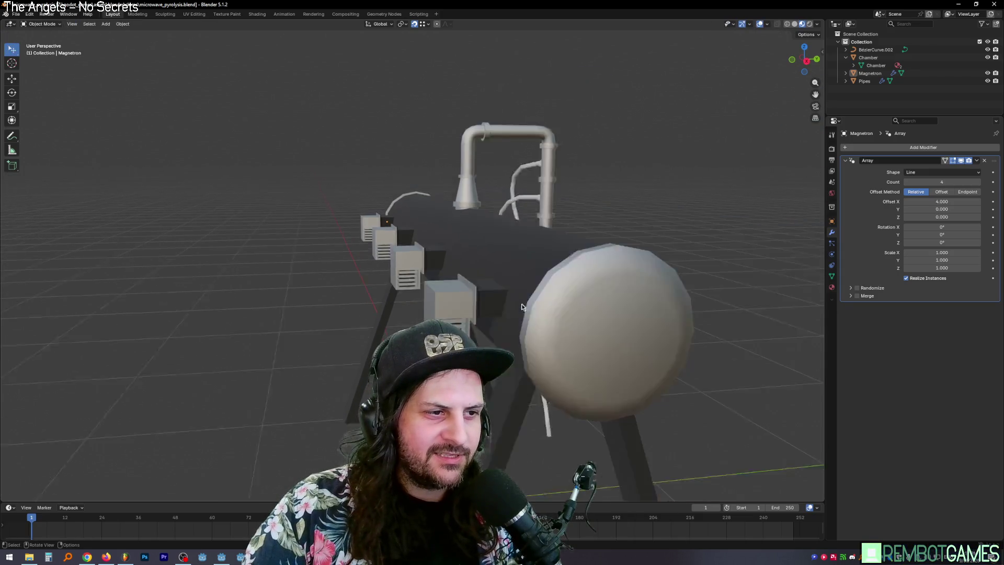
{"action": "key", "text": "Tab"}
{"action": "mouse_move", "coordinate": [489, 319]}
{"action": "middle_mouse_down"}
{"action": "mouse_move", "coordinate": [445, 281]}
{"action": "mouse_move", "coordinate": [518, 220]}
{"action": "middle_mouse_up"}
{"action": "scroll", "coordinate": [444, 281], "scroll_direction": "down", "scroll_amount": 5}
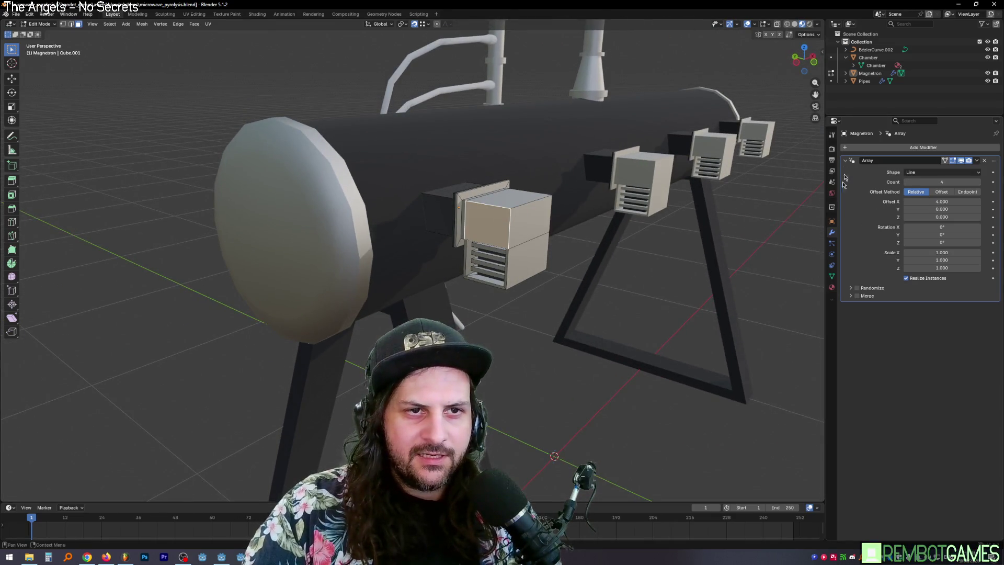
Add a new GreyMetal material slot and assign it to the faces that used SilverMetal.
{"action": "left_click", "coordinate": [834, 287]}
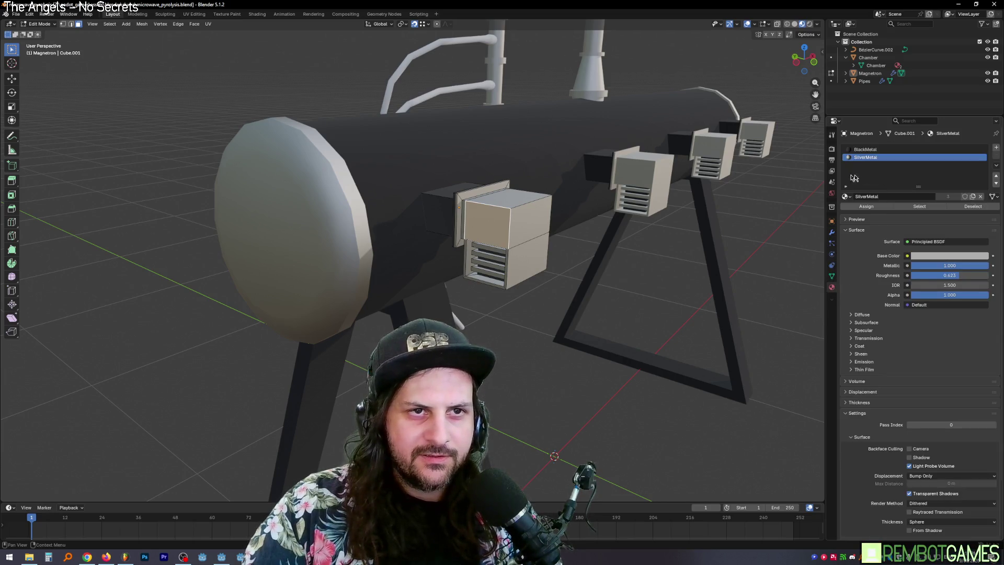
{"action": "left_click", "coordinate": [996, 149]}
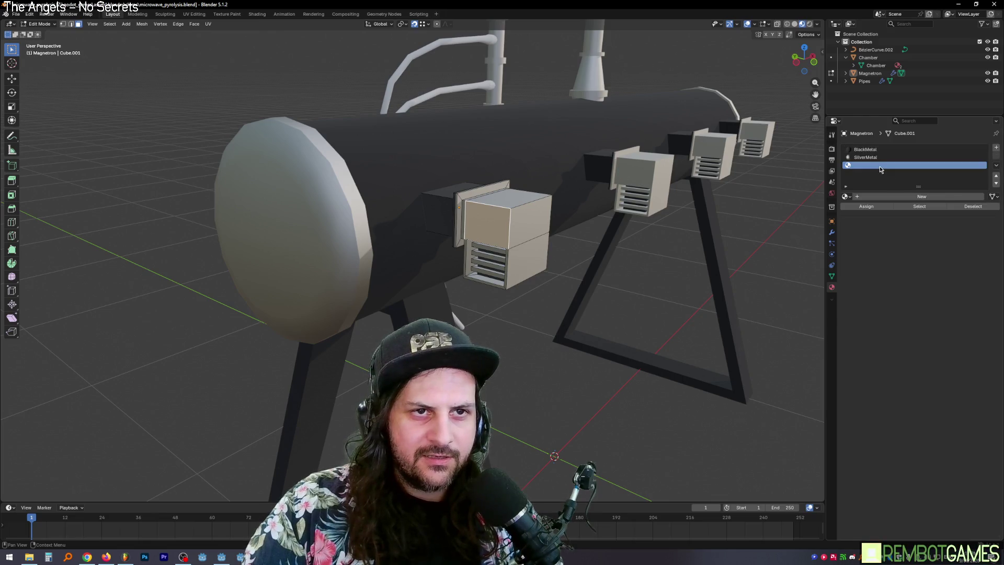
{"action": "left_click", "coordinate": [861, 197]}
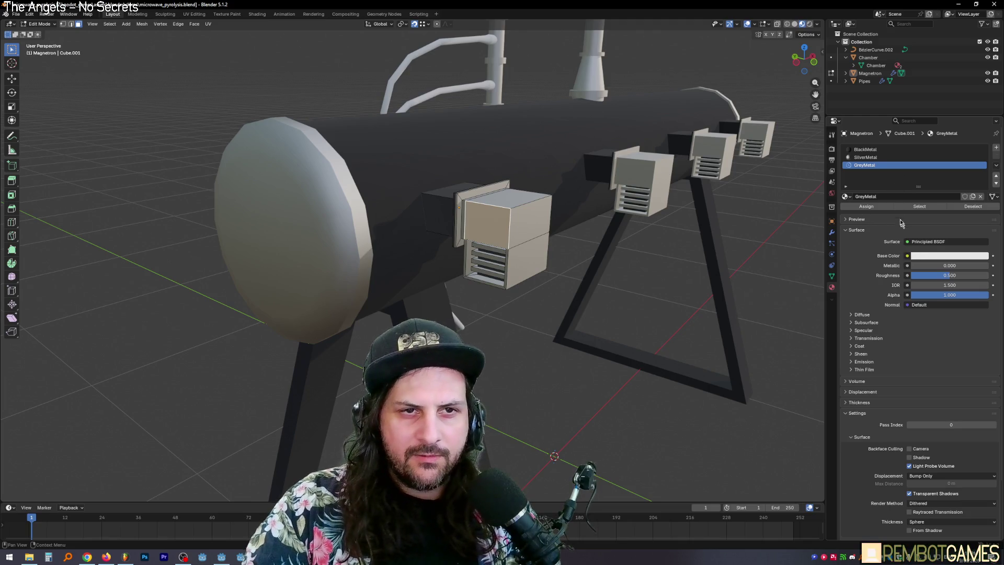
{"action": "left_click", "coordinate": [871, 158]}
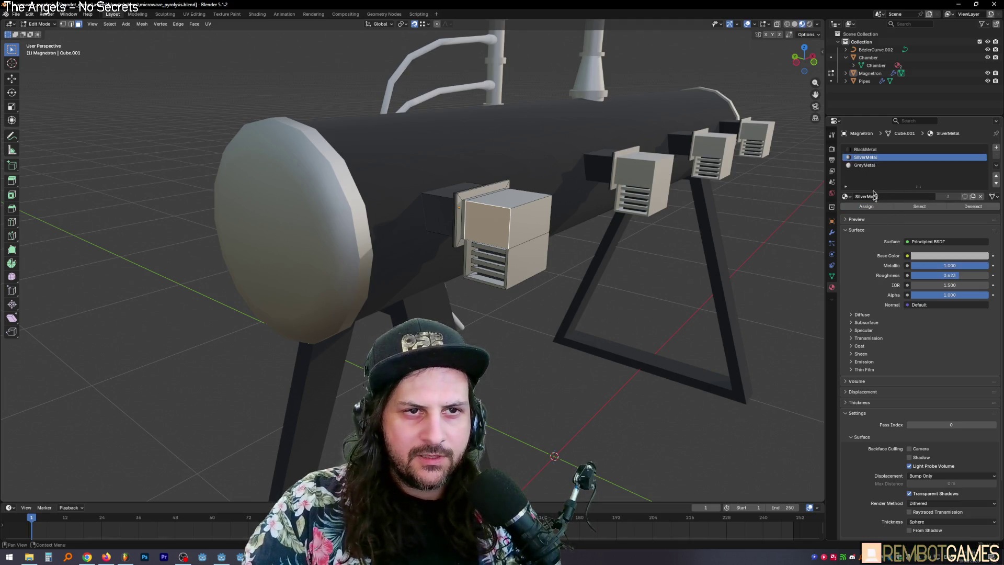
{"action": "left_click", "coordinate": [908, 208]}
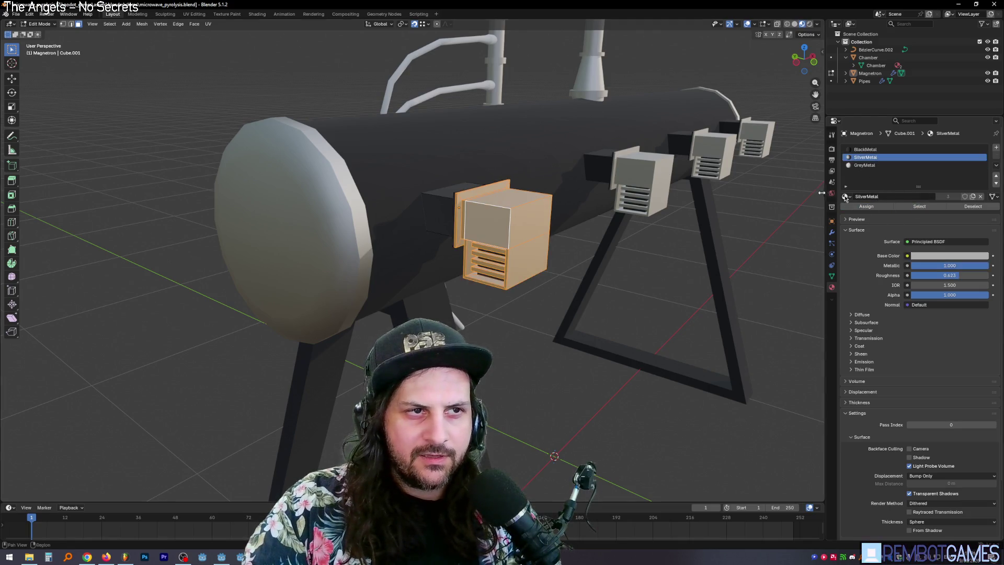
{"action": "left_click", "coordinate": [863, 165]}
{"action": "left_click", "coordinate": [866, 206]}
Darken GreyMetal's base colour and raise its Metallic to 0.910.
{"action": "middle_click_drag", "start_coordinate": [758, 293], "coordinate": [785, 270]}
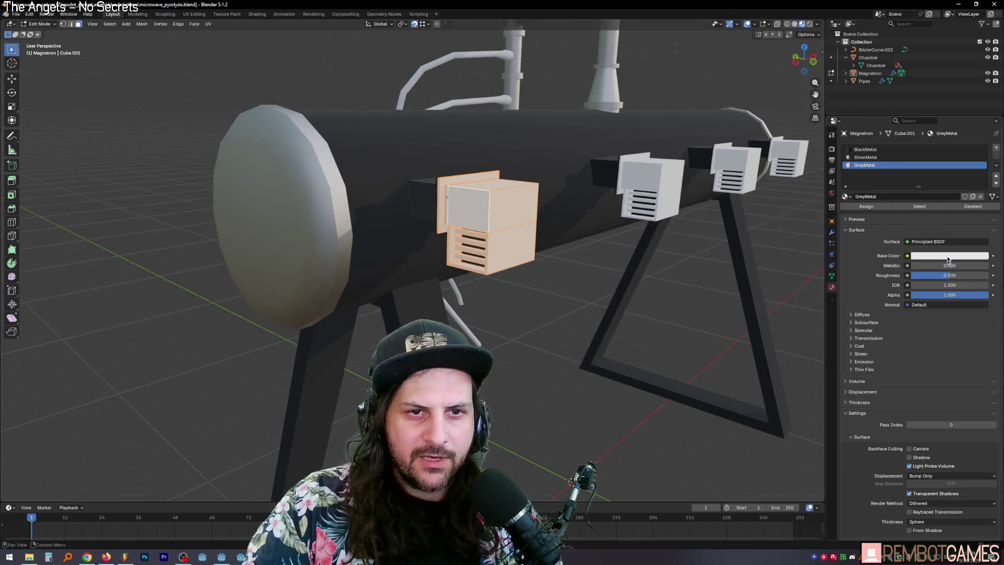
{"action": "left_click", "coordinate": [979, 256]}
{"action": "mouse_move", "coordinate": [982, 152]}
{"action": "left_mouse_down"}
{"action": "mouse_move", "coordinate": [983, 172]}
{"action": "mouse_move", "coordinate": [982, 158]}
{"action": "left_mouse_up"}
{"action": "mouse_move", "coordinate": [949, 266]}
{"action": "left_mouse_down"}
{"action": "mouse_move", "coordinate": [973, 265]}
{"action": "mouse_move", "coordinate": [916, 275]}
{"action": "mouse_move", "coordinate": [966, 275]}
{"action": "left_mouse_up"}
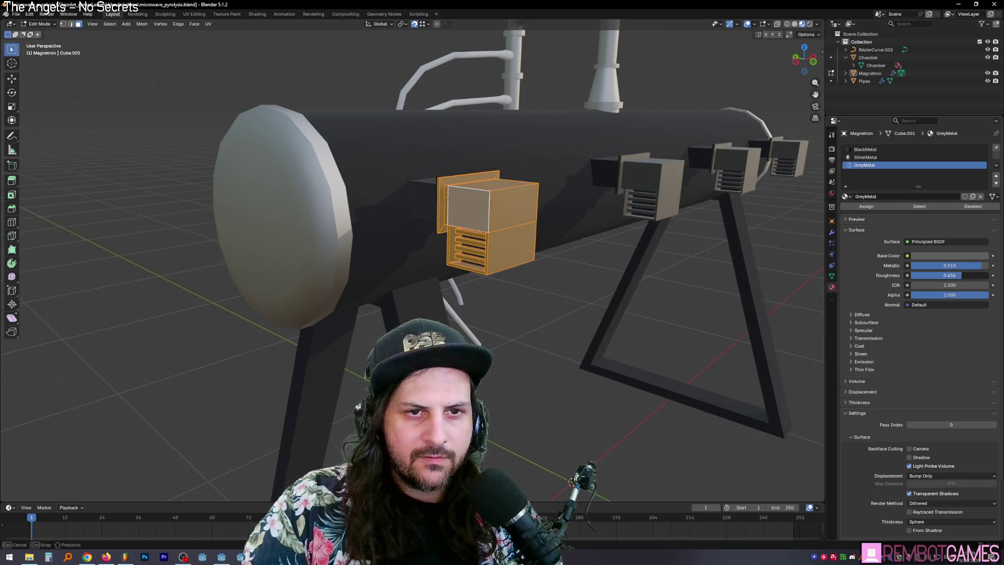
{"action": "key", "text": "Tab"}
{"action": "mouse_move", "coordinate": [627, 236]}
{"action": "middle_mouse_down"}
{"action": "mouse_move", "coordinate": [668, 225]}
{"action": "mouse_move", "coordinate": [578, 251]}
{"action": "mouse_move", "coordinate": [599, 253]}
{"action": "mouse_move", "coordinate": [504, 265]}
{"action": "mouse_move", "coordinate": [460, 254]}
{"action": "mouse_move", "coordinate": [573, 287]}
{"action": "mouse_move", "coordinate": [579, 240]}
{"action": "mouse_move", "coordinate": [591, 242]}
{"action": "middle_mouse_up"}
Shift the selected magnetron cube along Y in Edit Mode.
{"action": "key", "text": "Tab"}
{"action": "key", "text": "g"}
{"action": "key", "text": "y"}
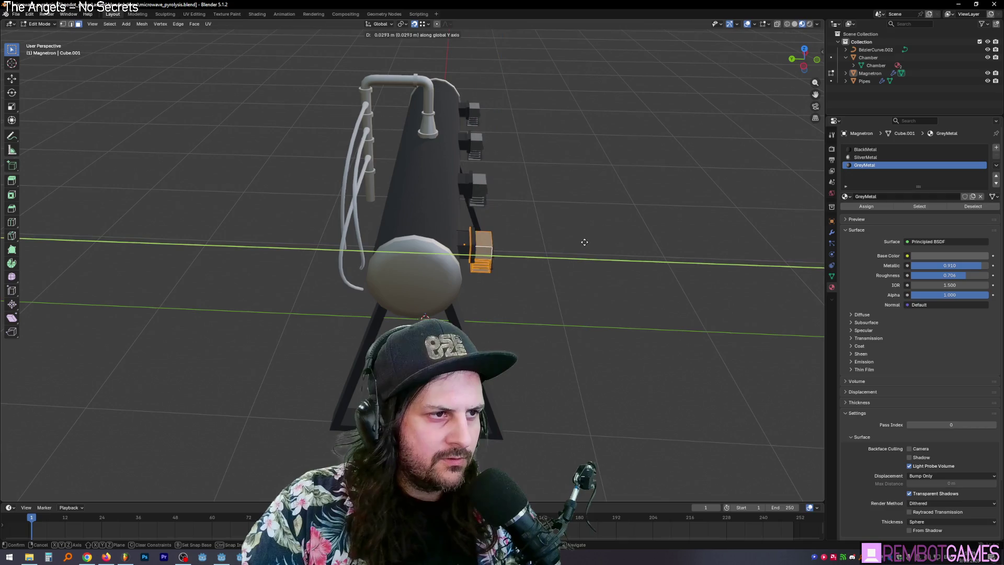
{"action": "left_click", "coordinate": [580, 241]}
{"action": "key", "text": "Tab"}
{"action": "scroll", "coordinate": [580, 242], "scroll_direction": "up", "scroll_amount": 4}
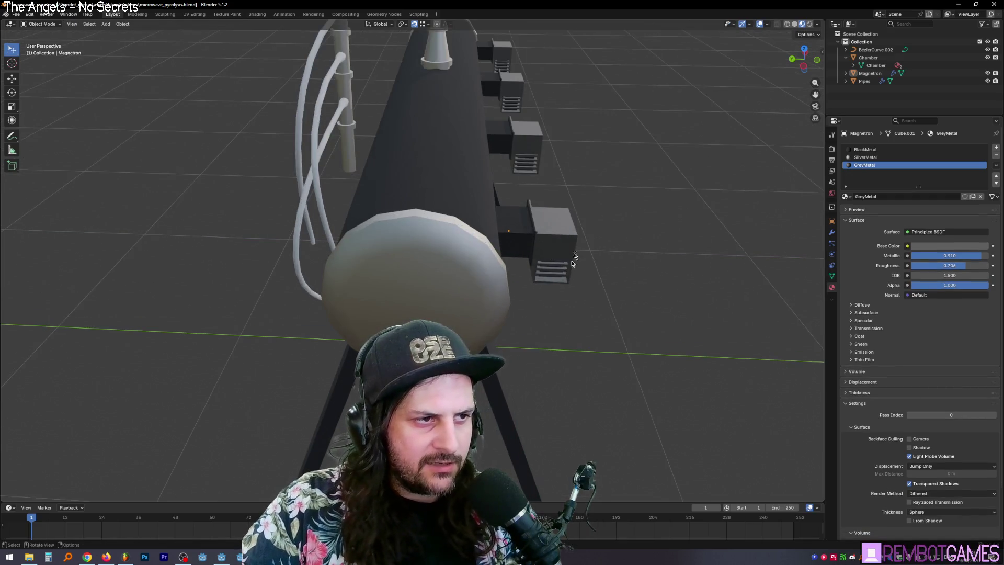
Shift the magnetron cubes further along Y, then deselect them.
{"action": "mouse_move", "coordinate": [613, 242]}
{"action": "middle_mouse_down"}
{"action": "mouse_move", "coordinate": [577, 262]}
{"action": "mouse_move", "coordinate": [575, 289]}
{"action": "middle_mouse_up"}
{"action": "key", "text": "g"}
{"action": "key", "text": "y"}
{"action": "left_click", "coordinate": [578, 247]}
{"action": "scroll", "coordinate": [577, 248], "scroll_direction": "down", "scroll_amount": 3}
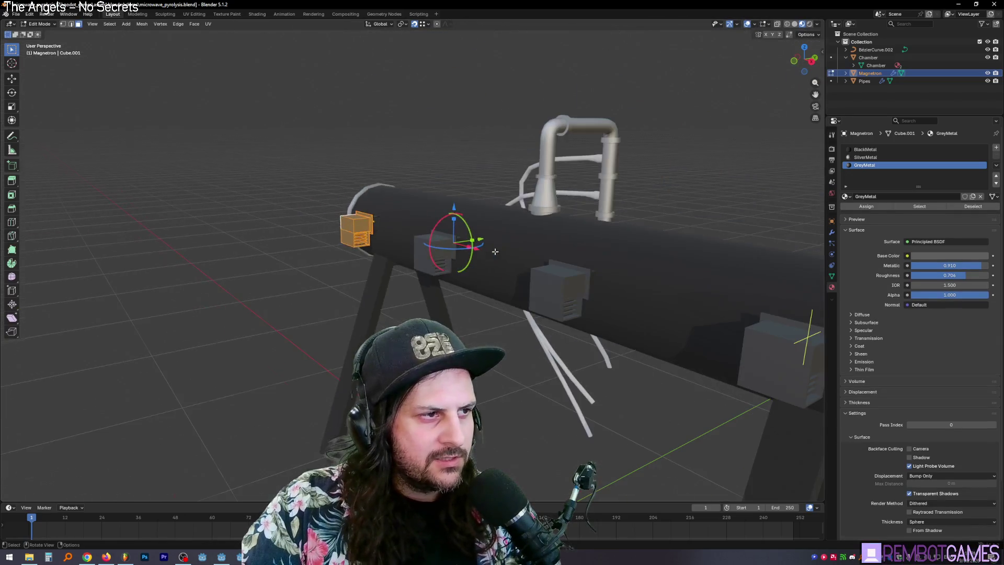
{"action": "scroll", "coordinate": [575, 289], "scroll_direction": "down", "scroll_amount": 4}
{"action": "left_click", "coordinate": [650, 201]}
{"action": "mouse_move", "coordinate": [650, 202]}
{"action": "middle_mouse_down"}
{"action": "mouse_move", "coordinate": [523, 262]}
{"action": "mouse_move", "coordinate": [563, 251]}
{"action": "mouse_move", "coordinate": [549, 235]}
{"action": "mouse_move", "coordinate": [525, 239]}
{"action": "mouse_move", "coordinate": [522, 250]}
{"action": "mouse_move", "coordinate": [529, 243]}
{"action": "middle_mouse_up"}
Compare solid and material shading, tweak the grey base colour brightness, then switch to Godot.
{"action": "left_click", "coordinate": [794, 24]}
{"action": "left_click", "coordinate": [802, 24]}
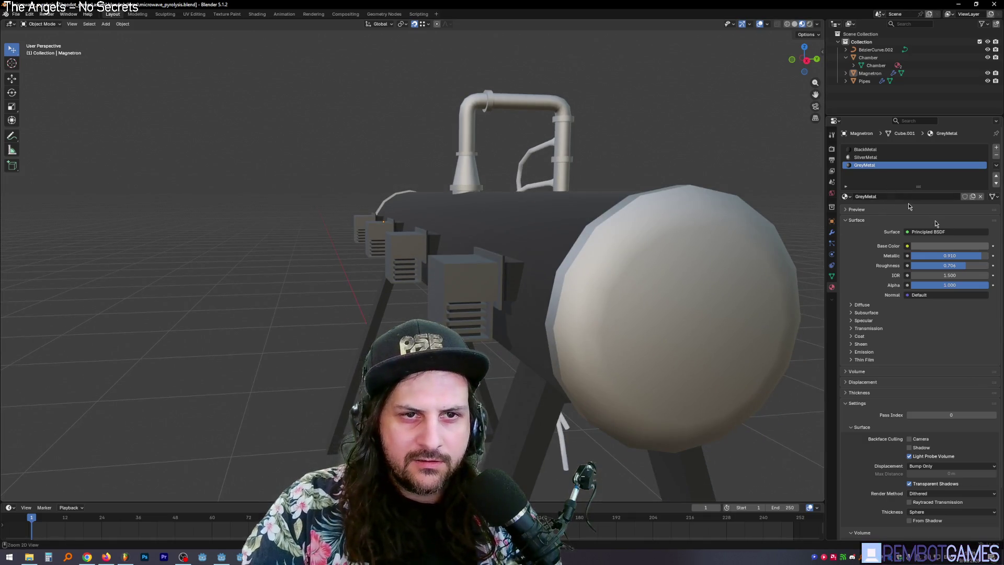
{"action": "left_click", "coordinate": [958, 246]}
{"action": "mouse_move", "coordinate": [950, 214]}
{"action": "left_mouse_down"}
{"action": "mouse_move", "coordinate": [963, 215]}
{"action": "mouse_move", "coordinate": [951, 215]}
{"action": "left_mouse_up"}
{"action": "key", "text": "Tab"}
{"action": "mouse_move", "coordinate": [675, 199]}
{"action": "middle_mouse_down"}
{"action": "mouse_move", "coordinate": [667, 191]}
{"action": "mouse_move", "coordinate": [672, 225]}
{"action": "mouse_move", "coordinate": [354, 267]}
{"action": "mouse_move", "coordinate": [375, 269]}
{"action": "middle_mouse_up"}
{"action": "scroll", "coordinate": [667, 191], "scroll_direction": "down", "scroll_amount": 3}
{"action": "scroll", "coordinate": [672, 225], "scroll_direction": "up", "scroll_amount": 3}
{"action": "key", "text": "Tab"}
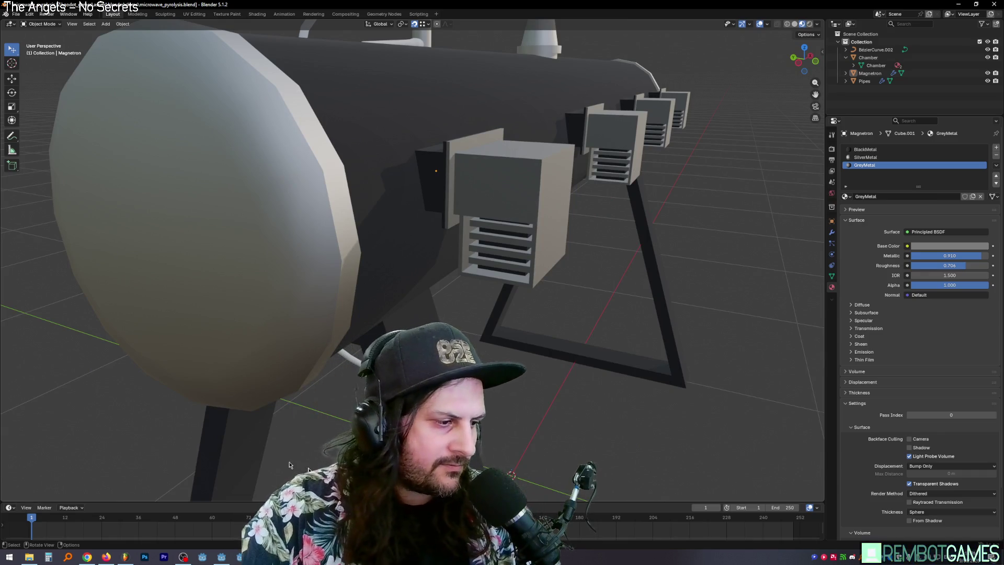
{"action": "left_click", "coordinate": [221, 557]}
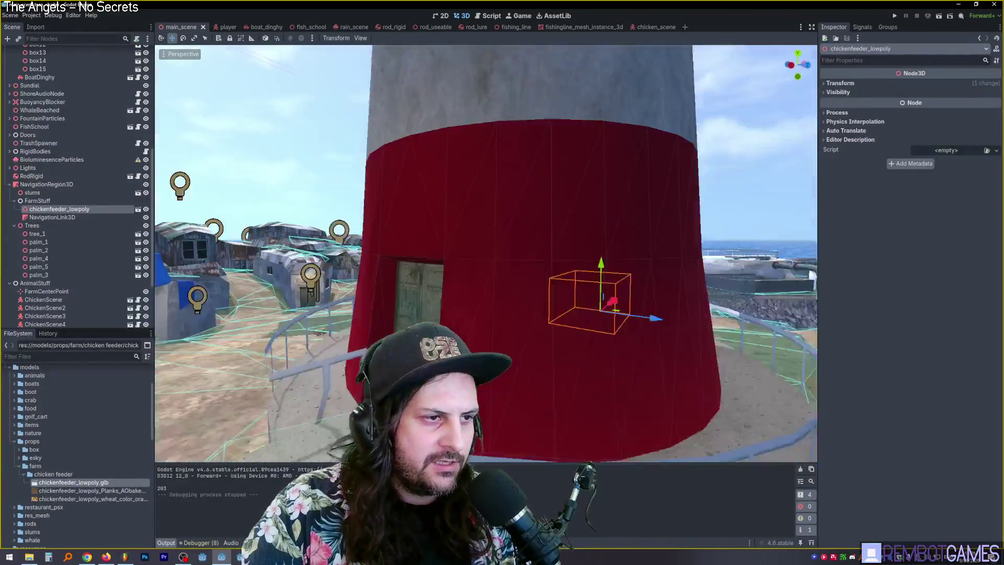
{"action": "mouse_move", "coordinate": [486, 254]}
{"action": "right_mouse_down"}
{"action": "mouse_move", "coordinate": [424, 251]}
{"action": "mouse_move", "coordinate": [419, 225]}
{"action": "right_mouse_up"}
{"action": "scroll", "coordinate": [418, 230], "scroll_direction": "down", "scroll_amount": 5}
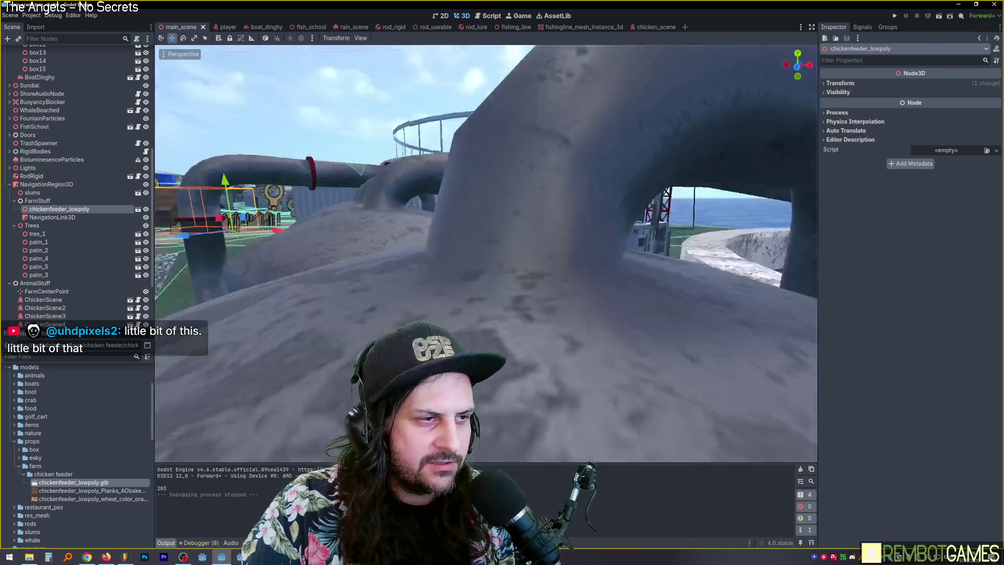
{"action": "mouse_move", "coordinate": [487, 251]}
{"action": "right_mouse_down"}
{"action": "mouse_move", "coordinate": [369, 250]}
{"action": "mouse_move", "coordinate": [445, 253]}
{"action": "mouse_move", "coordinate": [421, 264]}
{"action": "right_mouse_up"}
{"action": "scroll", "coordinate": [466, 246], "scroll_direction": "down", "scroll_amount": 2}
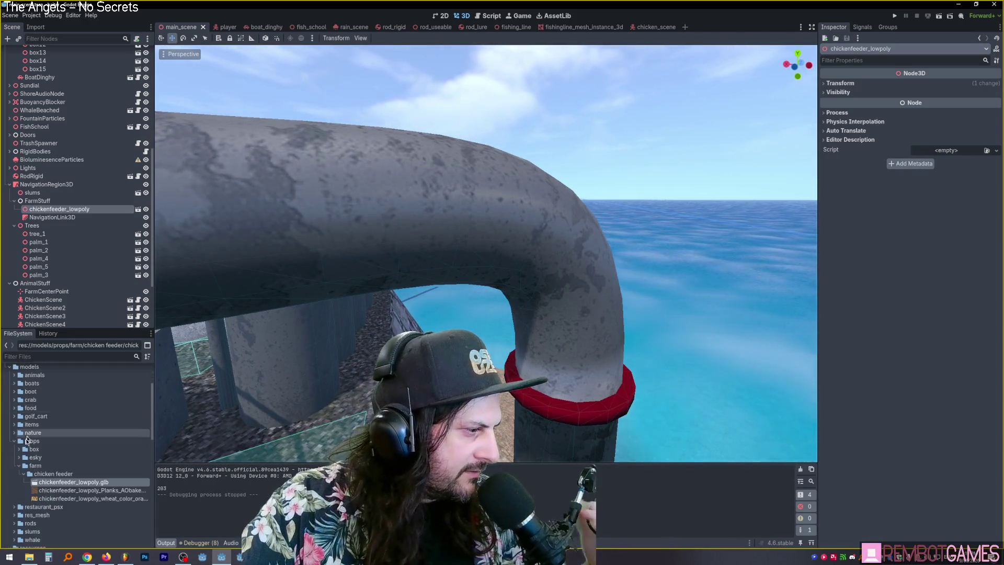
{"action": "scroll", "coordinate": [19, 445], "scroll_direction": "down", "scroll_amount": 5}
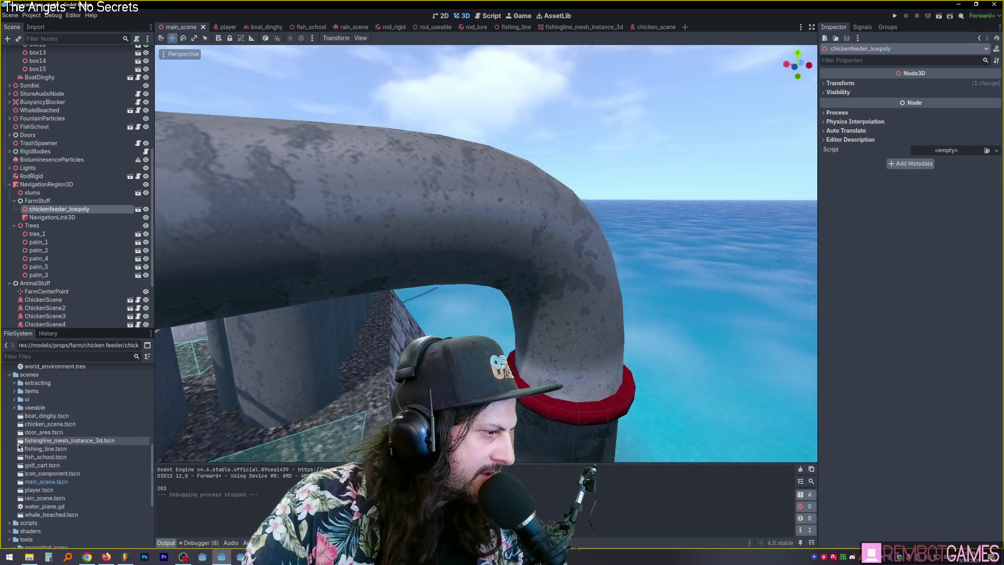
{"action": "scroll", "coordinate": [18, 445], "scroll_direction": "down", "scroll_amount": 3}
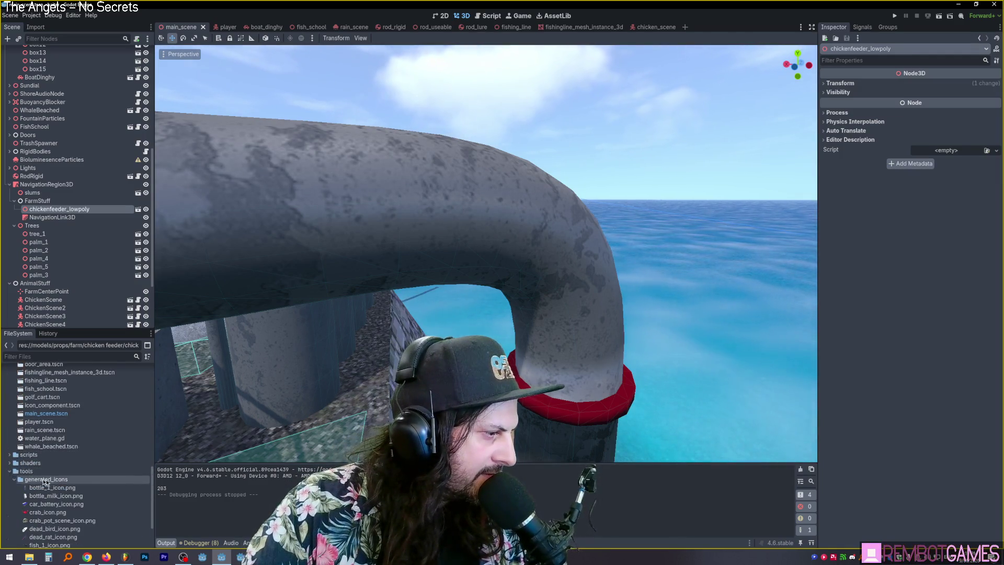
{"action": "scroll", "coordinate": [53, 485], "scroll_direction": "up", "scroll_amount": 10}
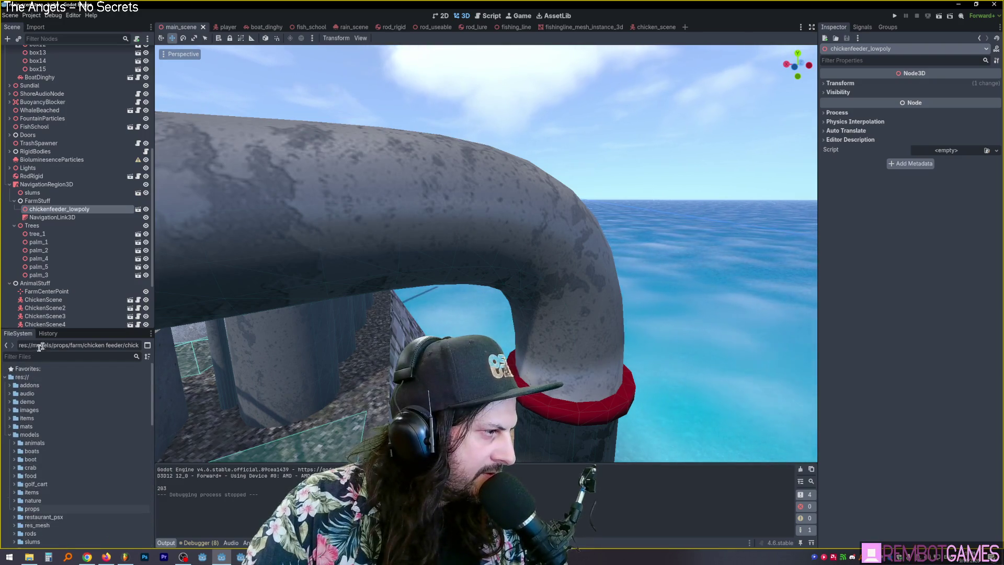
{"action": "left_click_drag", "start_coordinate": [64, 329], "coordinate": [64, 237]}
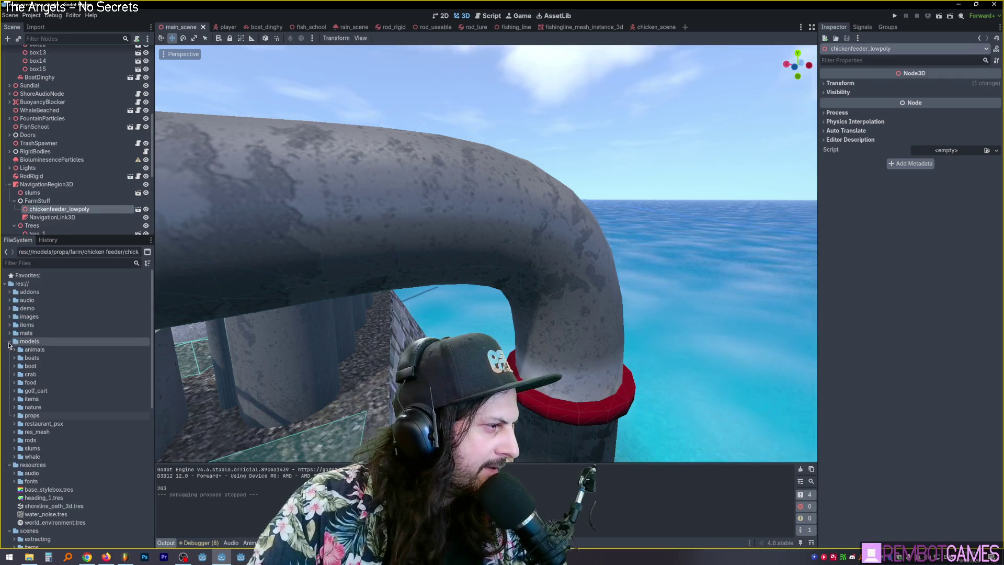
Expand the slums models folder and preview slums_marble_tile_13.png and slums_marble_tile.jpg.
{"action": "double_click", "coordinate": [39, 449]}
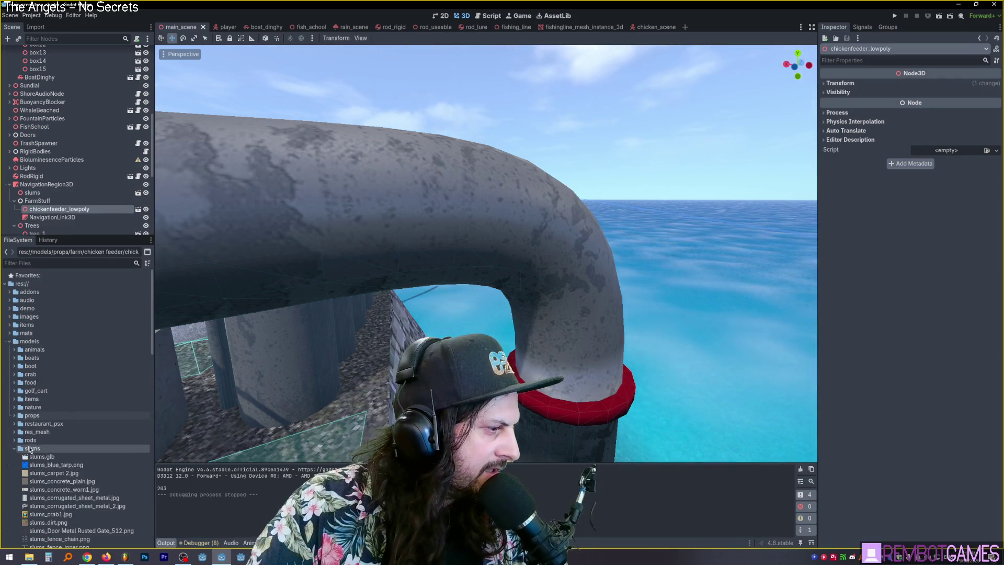
{"action": "scroll", "coordinate": [63, 434], "scroll_direction": "down", "scroll_amount": 5}
{"action": "scroll", "coordinate": [72, 417], "scroll_direction": "down", "scroll_amount": 2}
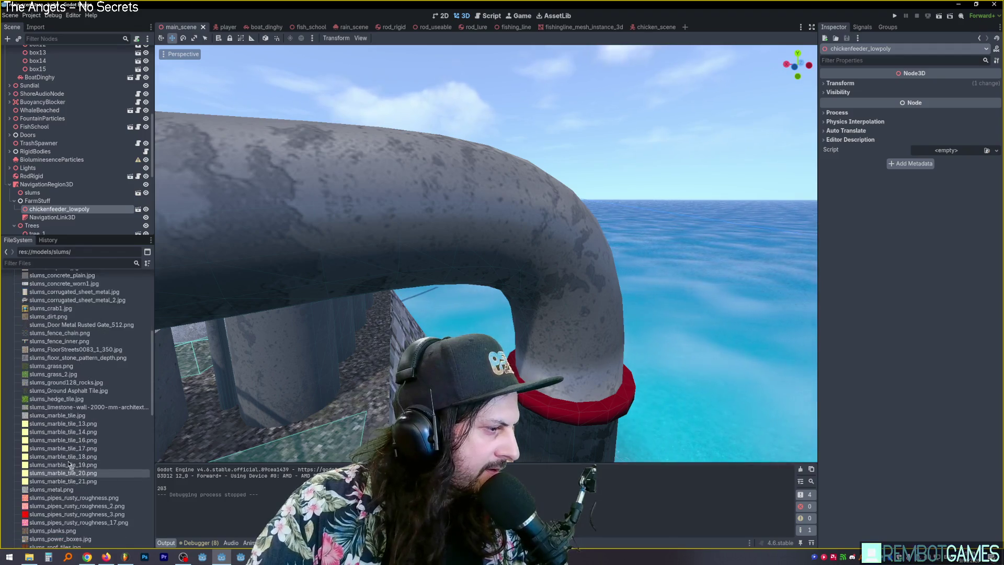
{"action": "left_click", "coordinate": [62, 424]}
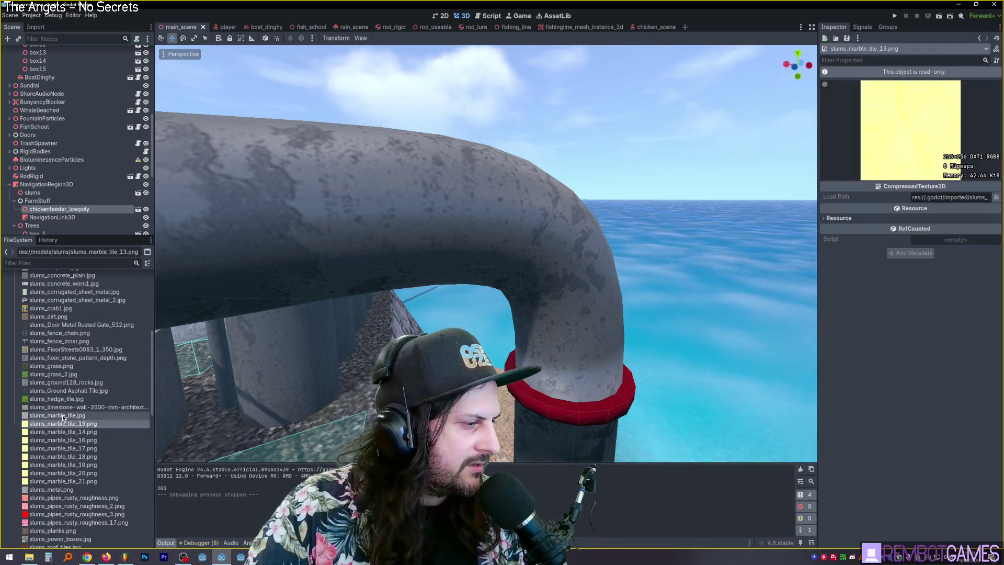
{"action": "left_click", "coordinate": [63, 416]}
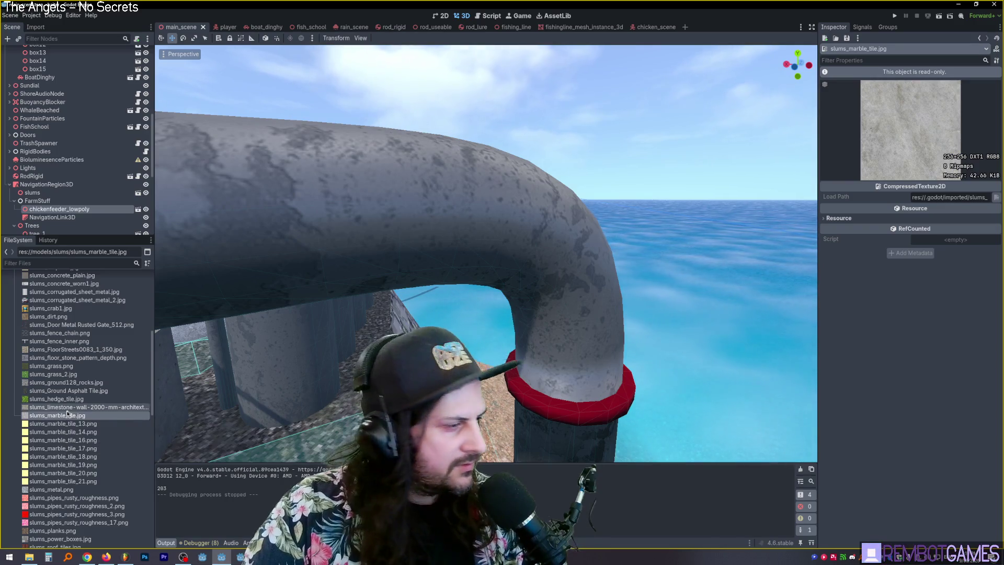
Preview slums_pipes_rusty_roughness.png, then minimize Godot to return to Blender.
{"action": "scroll", "coordinate": [67, 411], "scroll_direction": "up", "scroll_amount": 2}
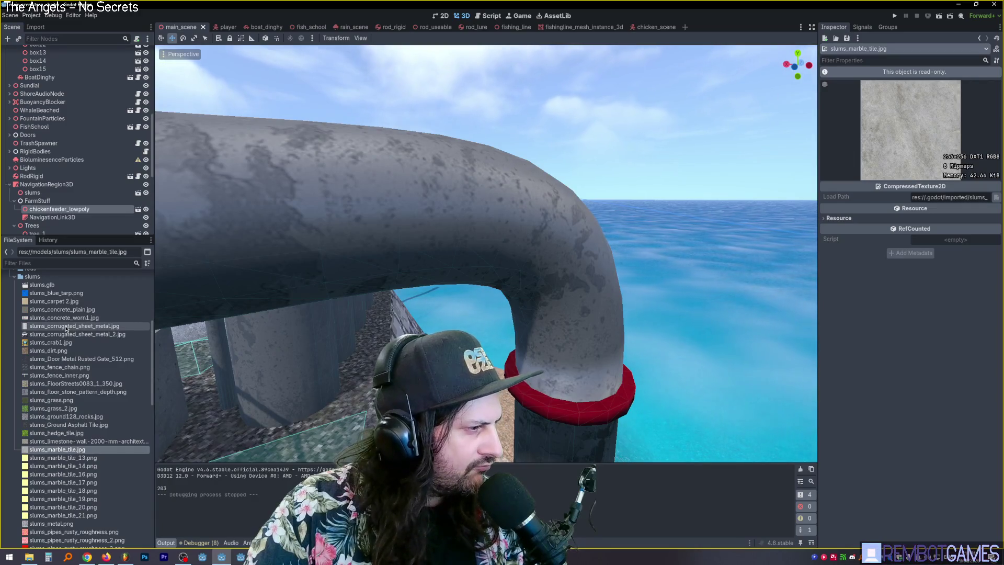
{"action": "scroll", "coordinate": [61, 348], "scroll_direction": "up", "scroll_amount": 5}
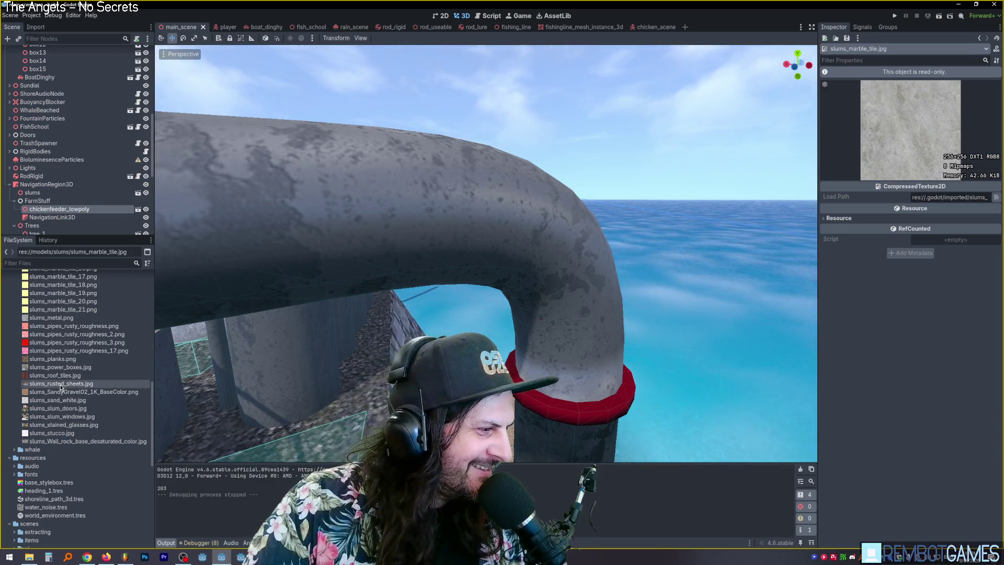
{"action": "scroll", "coordinate": [61, 387], "scroll_direction": "up", "scroll_amount": 3}
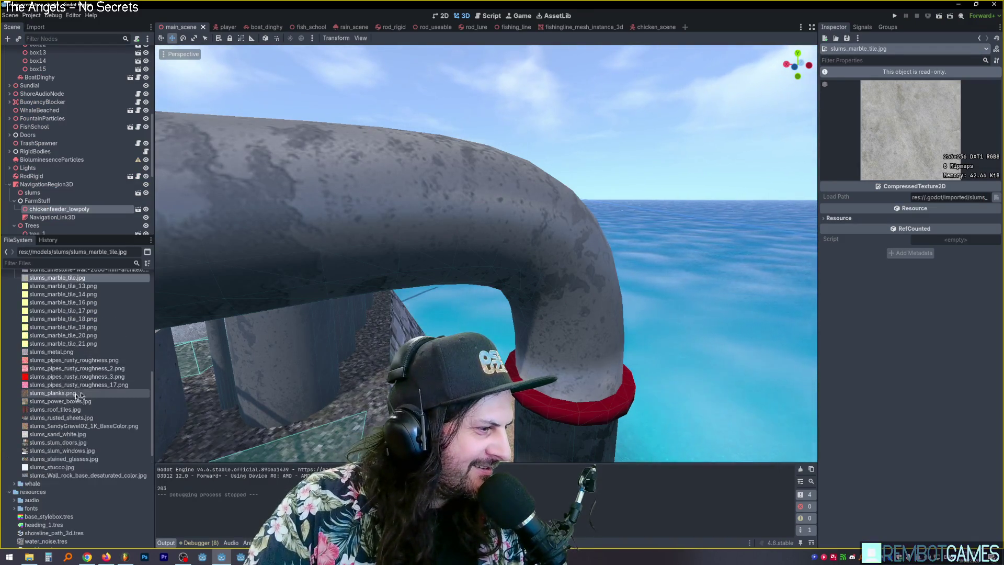
{"action": "left_click", "coordinate": [73, 359]}
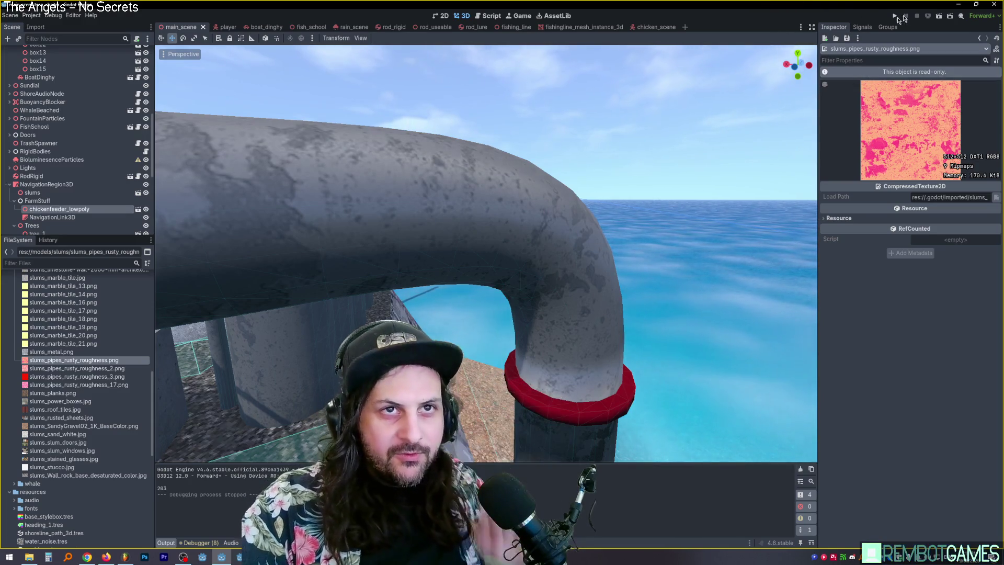
{"action": "left_click", "coordinate": [957, 8]}
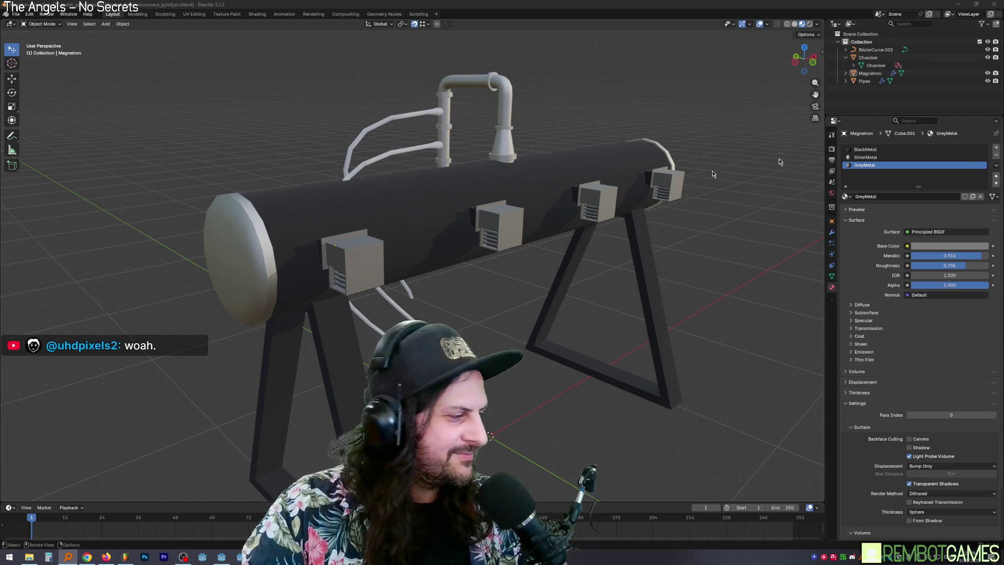
{"action": "mouse_move", "coordinate": [461, 293]}
{"action": "middle_mouse_down"}
{"action": "mouse_move", "coordinate": [546, 303]}
{"action": "mouse_move", "coordinate": [496, 305]}
{"action": "mouse_move", "coordinate": [494, 290]}
{"action": "mouse_move", "coordinate": [453, 271]}
{"action": "middle_mouse_up"}
{"action": "scroll", "coordinate": [455, 277], "scroll_direction": "down", "scroll_amount": 5}
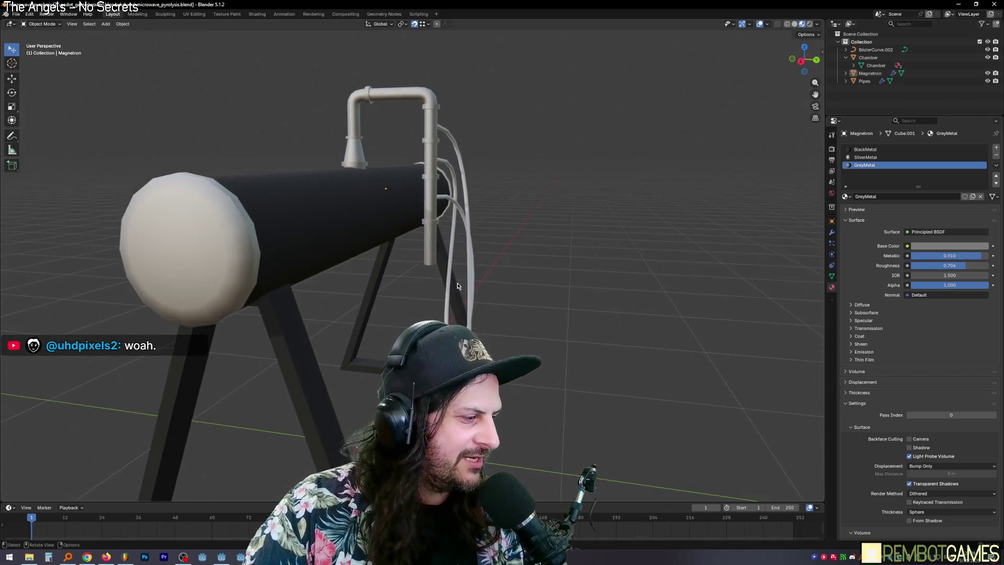
{"action": "middle_click_drag", "start_coordinate": [456, 313], "coordinate": [467, 337]}
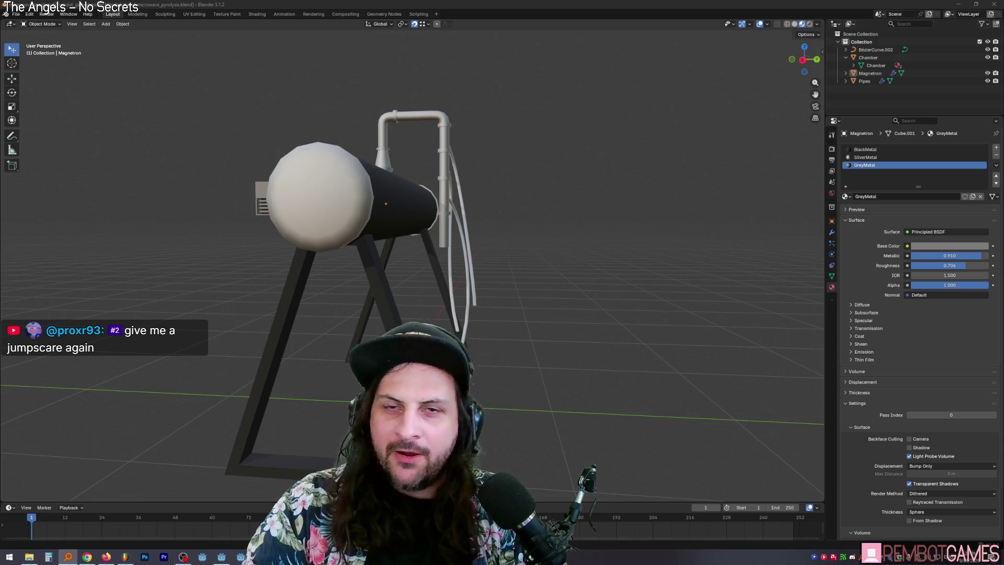
{"action": "middle_click_drag", "start_coordinate": [417, 297], "coordinate": [412, 305]}
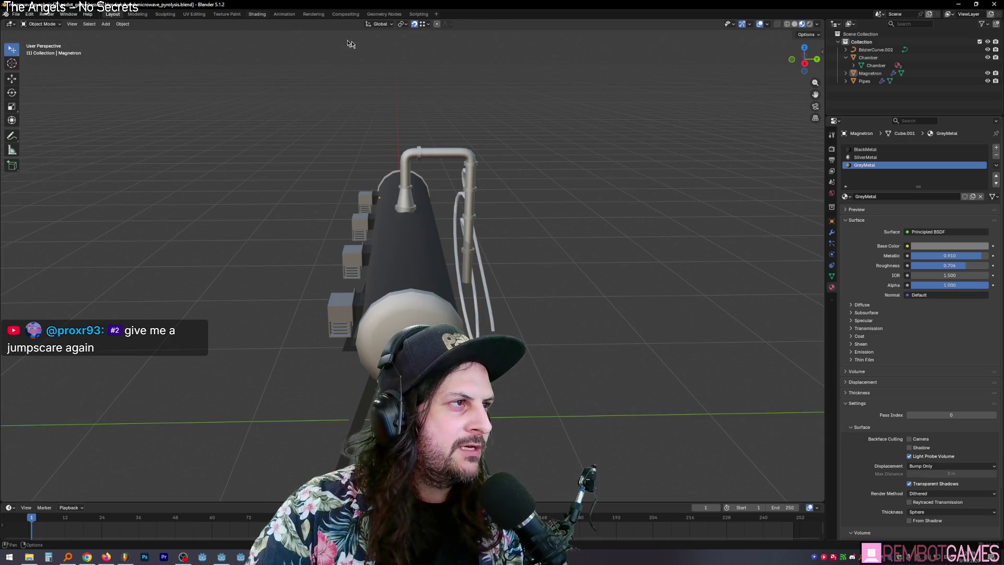
In the Shading workspace, add a pipes_rusty_roughness_3.jpg image texture node to the BlackMetal material.
{"action": "left_click", "coordinate": [257, 14]}
{"action": "mouse_move", "coordinate": [430, 239]}
{"action": "middle_mouse_down"}
{"action": "mouse_move", "coordinate": [501, 143]}
{"action": "mouse_move", "coordinate": [463, 180]}
{"action": "mouse_move", "coordinate": [481, 313]}
{"action": "middle_mouse_up"}
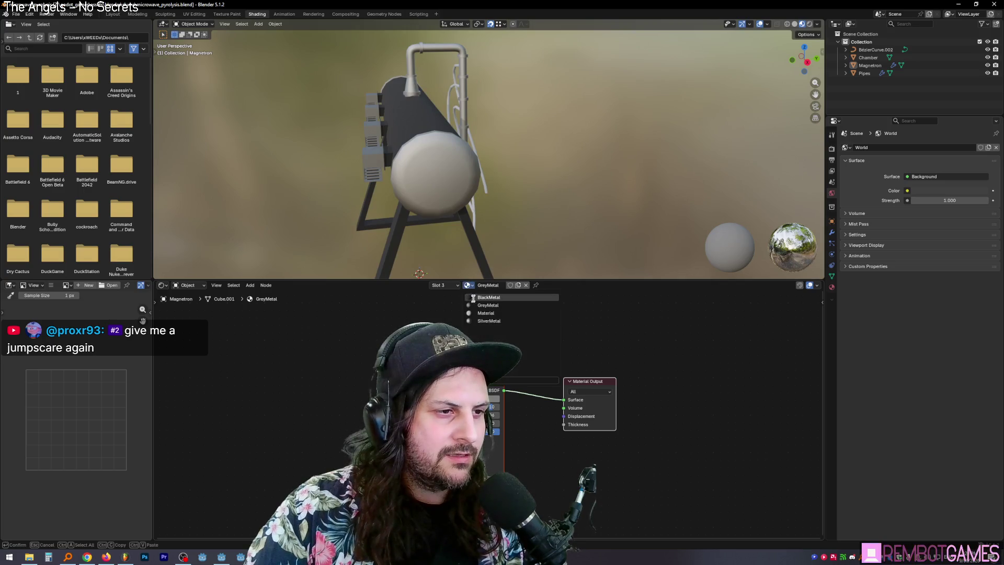
{"action": "left_click", "coordinate": [474, 297]}
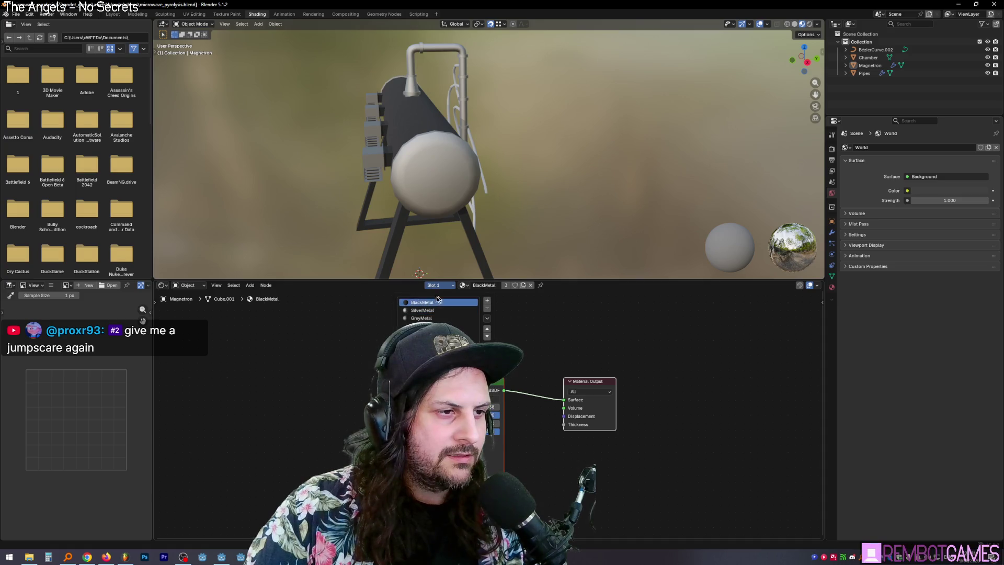
{"action": "mouse_move", "coordinate": [526, 209]}
{"action": "middle_mouse_down"}
{"action": "mouse_move", "coordinate": [500, 231]}
{"action": "mouse_move", "coordinate": [558, 246]}
{"action": "mouse_move", "coordinate": [544, 272]}
{"action": "middle_mouse_up"}
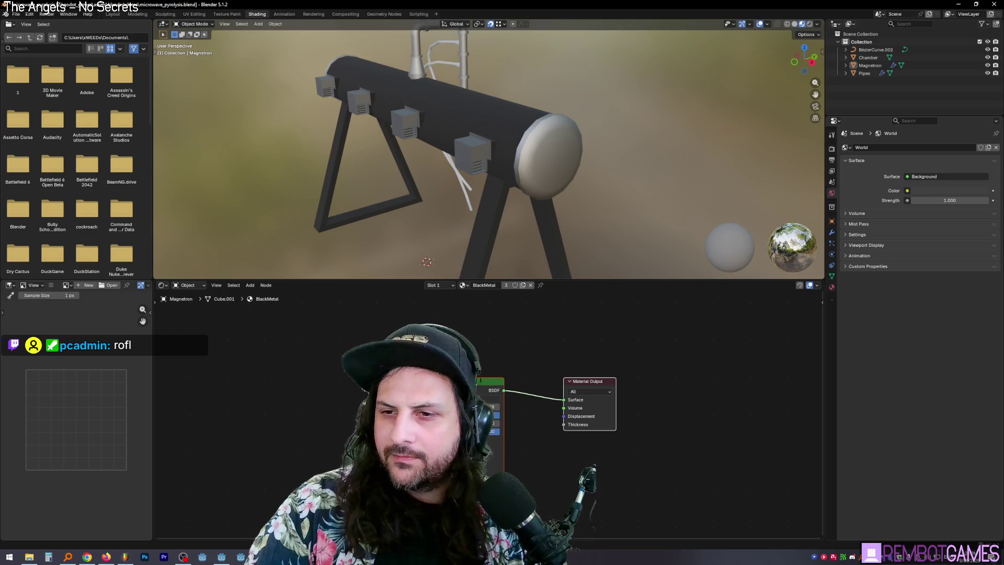
{"action": "mouse_move", "coordinate": [312, 410]}
{"action": "left_mouse_down"}
{"action": "mouse_move", "coordinate": [445, 413]}
{"action": "mouse_move", "coordinate": [496, 432]}
{"action": "left_mouse_up"}
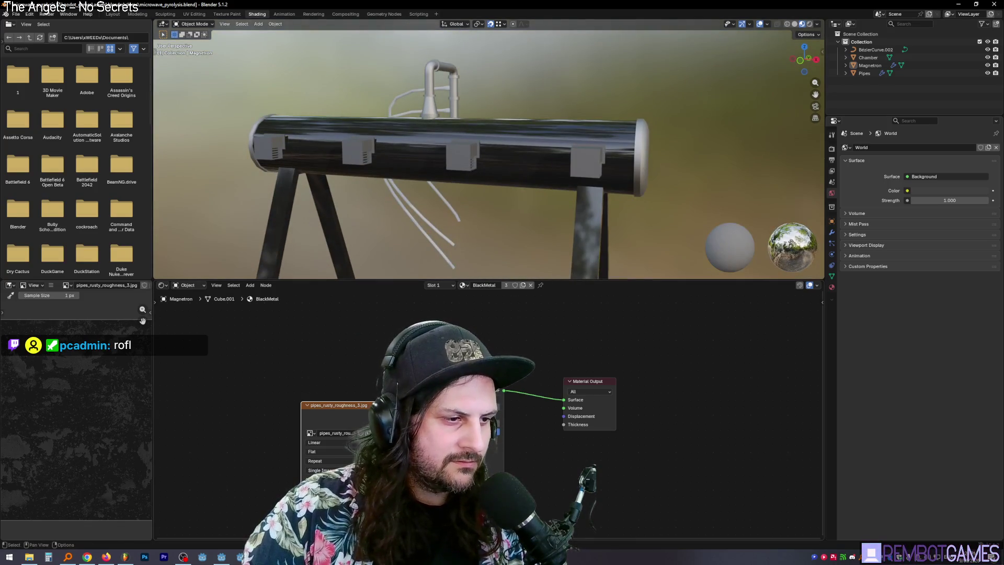
{"action": "mouse_move", "coordinate": [513, 167]}
{"action": "middle_mouse_down"}
{"action": "mouse_move", "coordinate": [538, 150]}
{"action": "mouse_move", "coordinate": [485, 199]}
{"action": "mouse_move", "coordinate": [486, 221]}
{"action": "mouse_move", "coordinate": [424, 215]}
{"action": "mouse_move", "coordinate": [455, 297]}
{"action": "middle_mouse_up"}
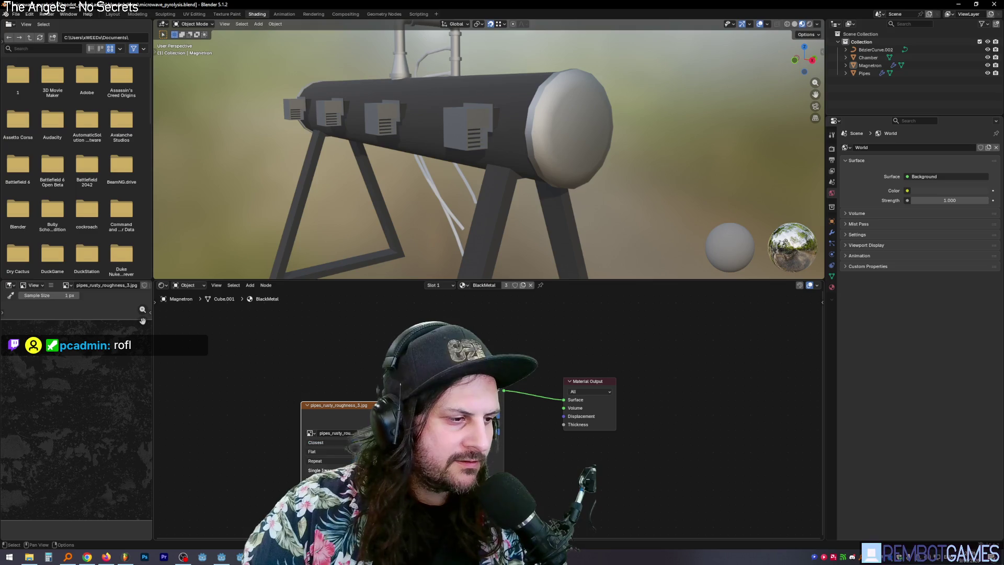
{"action": "left_click_drag", "start_coordinate": [335, 410], "coordinate": [328, 396]}
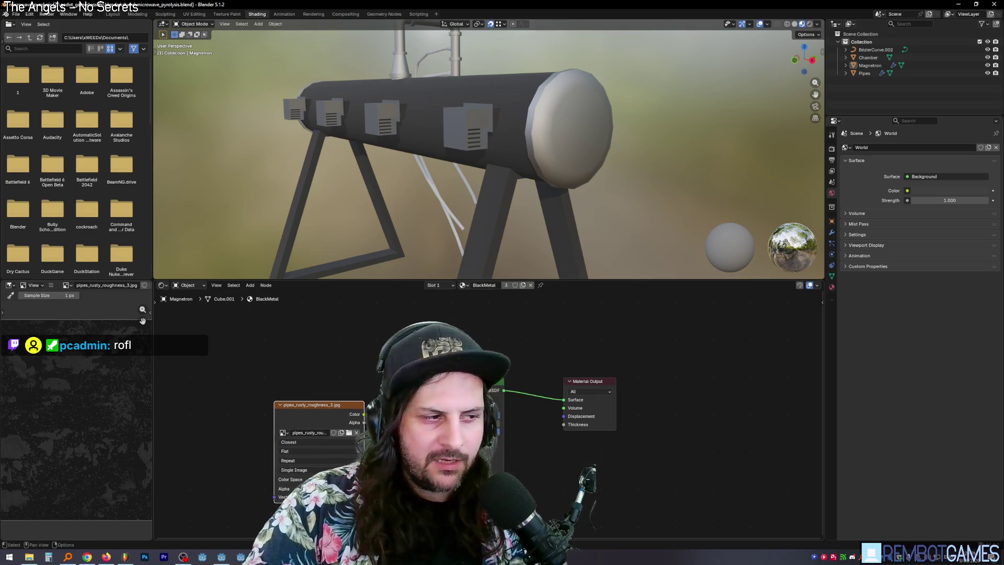
Select the Chamber tube and select its entire mesh in Edit Mode.
{"action": "middle_click_drag", "start_coordinate": [375, 374], "coordinate": [379, 379]}
{"action": "mouse_move", "coordinate": [403, 172]}
{"action": "middle_mouse_down"}
{"action": "mouse_move", "coordinate": [430, 140]}
{"action": "mouse_move", "coordinate": [432, 156]}
{"action": "mouse_move", "coordinate": [489, 142]}
{"action": "middle_mouse_up"}
{"action": "left_click", "coordinate": [437, 161]}
{"action": "key", "text": "Tab"}
{"action": "left_click", "coordinate": [463, 165]}
{"action": "key", "text": "ctrl+l"}
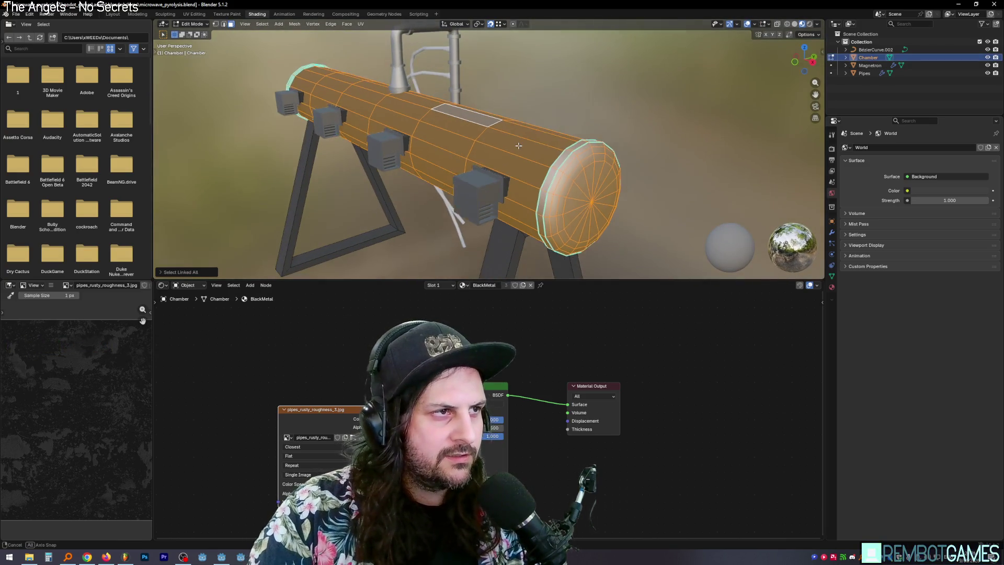
Unwrap the Chamber angle-based and inspect the tube up close in Object Mode.
{"action": "key", "text": "u"}
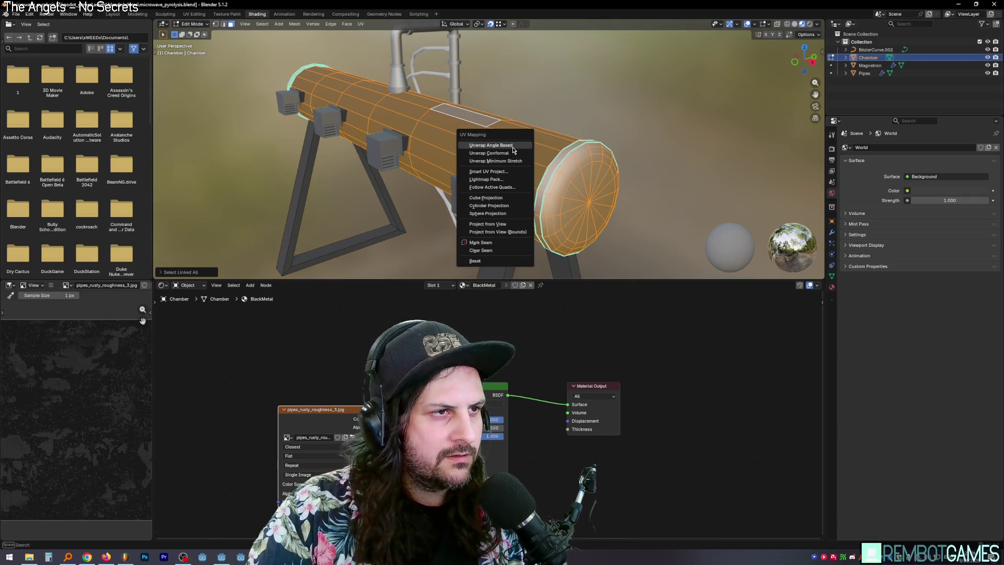
{"action": "left_click", "coordinate": [513, 151]}
{"action": "key", "text": "Tab"}
{"action": "mouse_move", "coordinate": [513, 151]}
{"action": "middle_mouse_down"}
{"action": "mouse_move", "coordinate": [540, 150]}
{"action": "mouse_move", "coordinate": [492, 178]}
{"action": "mouse_move", "coordinate": [581, 170]}
{"action": "mouse_move", "coordinate": [483, 161]}
{"action": "mouse_move", "coordinate": [517, 137]}
{"action": "middle_mouse_up"}
{"action": "scroll", "coordinate": [506, 154], "scroll_direction": "up", "scroll_amount": 4}
{"action": "scroll", "coordinate": [523, 176], "scroll_direction": "down", "scroll_amount": 4}
{"action": "scroll", "coordinate": [482, 160], "scroll_direction": "up", "scroll_amount": 3}
{"action": "key", "text": "Tab"}
{"action": "key", "text": "u"}
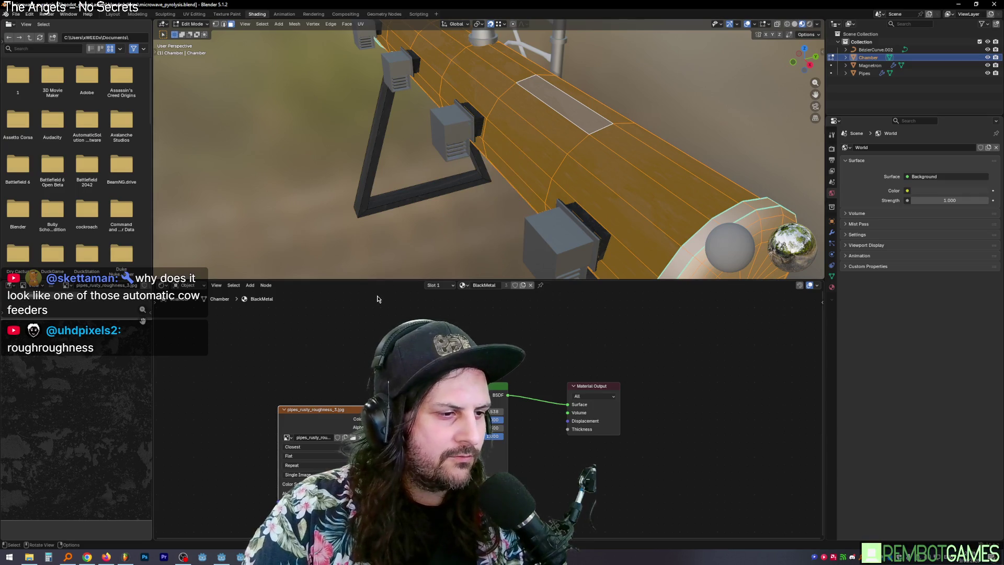
{"action": "key", "text": "Tab"}
{"action": "mouse_move", "coordinate": [517, 137]}
{"action": "middle_mouse_down"}
{"action": "mouse_move", "coordinate": [494, 159]}
{"action": "mouse_move", "coordinate": [469, 135]}
{"action": "mouse_move", "coordinate": [506, 166]}
{"action": "middle_mouse_up"}
Preview pipes_rusty_roughness_2.jpg in an image viewer via Windows search, then close the viewers.
{"action": "key", "text": "super+s"}
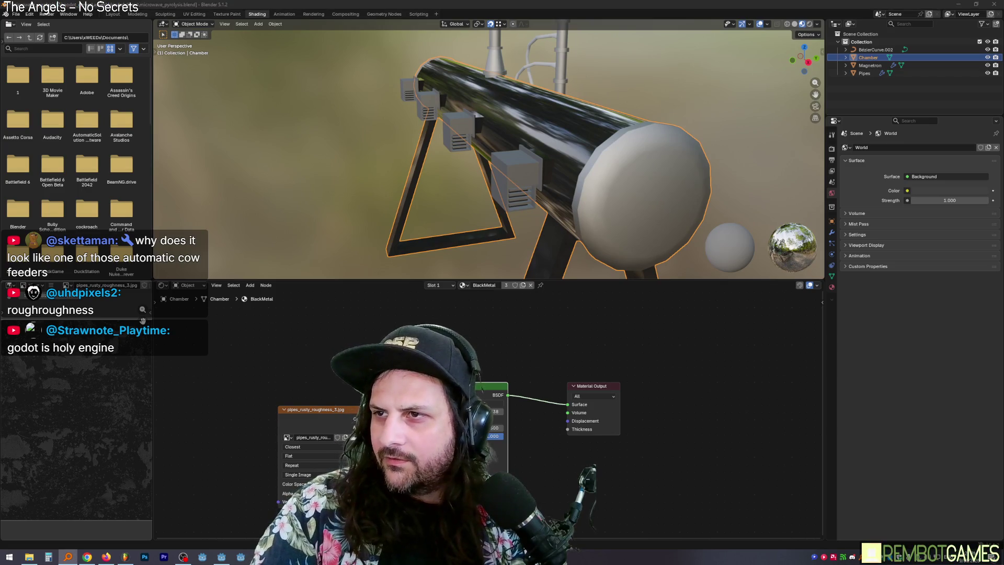
{"action": "key", "text": "Return"}
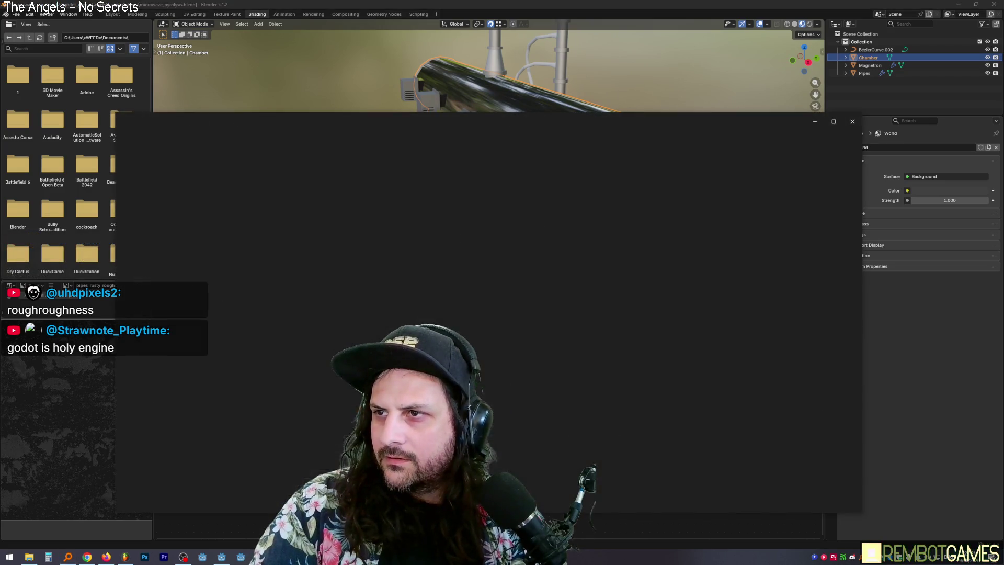
{"action": "left_click", "coordinate": [852, 123]}
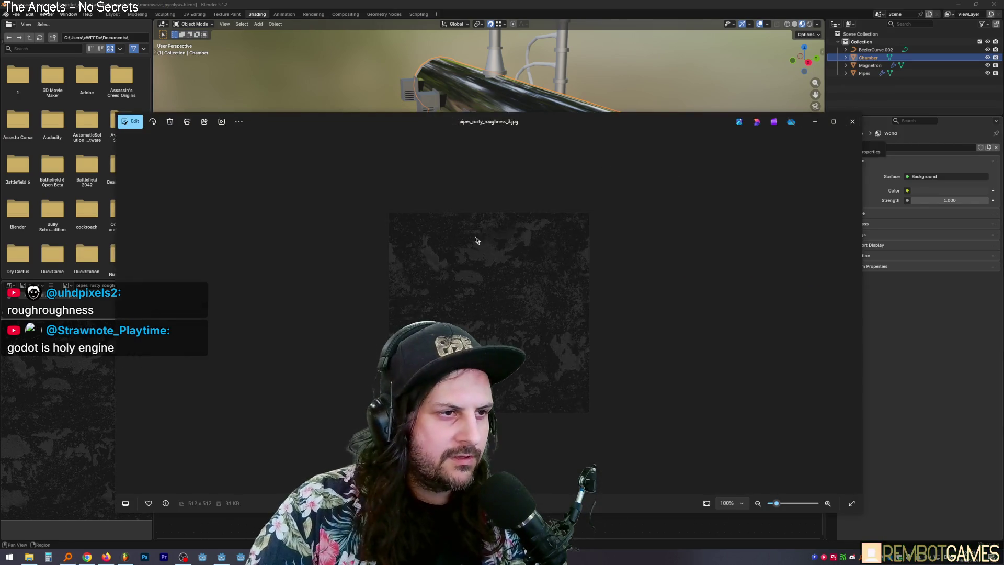
{"action": "left_click", "coordinate": [856, 123]}
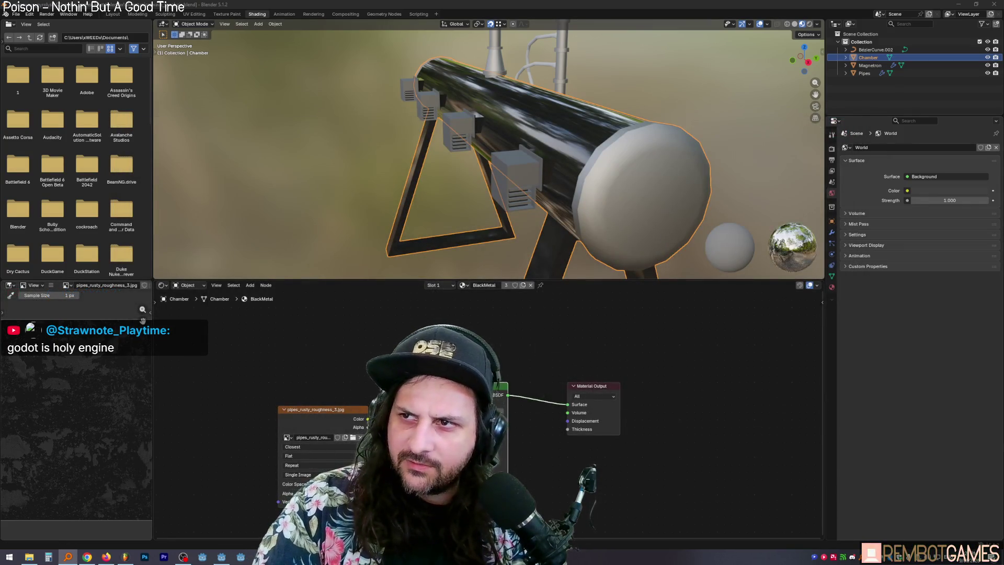
Add a pipes_rusty_roughness_2.jpg image node to BlackMetal, reposition it, and select the old roughness_3 node.
{"action": "left_click_drag", "start_coordinate": [333, 340], "coordinate": [338, 393]}
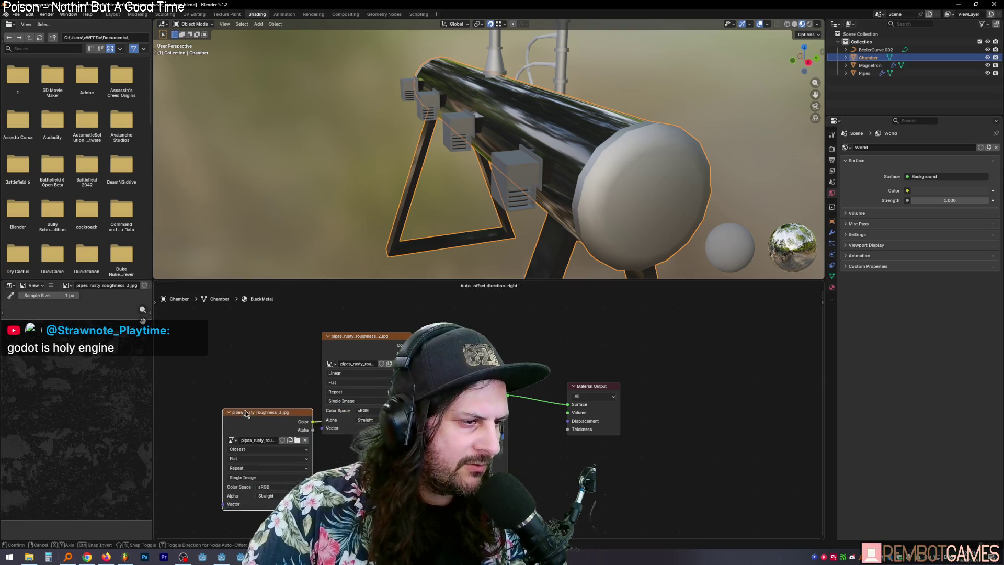
{"action": "left_click", "coordinate": [361, 336]}
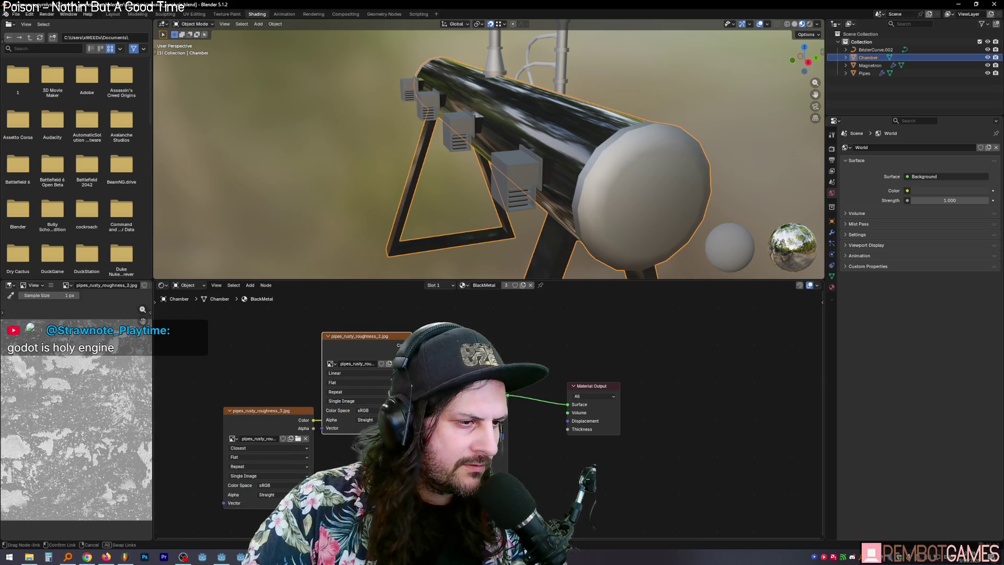
{"action": "left_click_drag", "start_coordinate": [379, 339], "coordinate": [337, 333]}
{"action": "mouse_move", "coordinate": [523, 157]}
{"action": "middle_mouse_down"}
{"action": "mouse_move", "coordinate": [545, 117]}
{"action": "mouse_move", "coordinate": [527, 135]}
{"action": "mouse_move", "coordinate": [399, 112]}
{"action": "mouse_move", "coordinate": [448, 103]}
{"action": "mouse_move", "coordinate": [491, 165]}
{"action": "mouse_move", "coordinate": [615, 162]}
{"action": "mouse_move", "coordinate": [572, 160]}
{"action": "middle_mouse_up"}
{"action": "left_click_drag", "start_coordinate": [243, 411], "coordinate": [237, 420]}
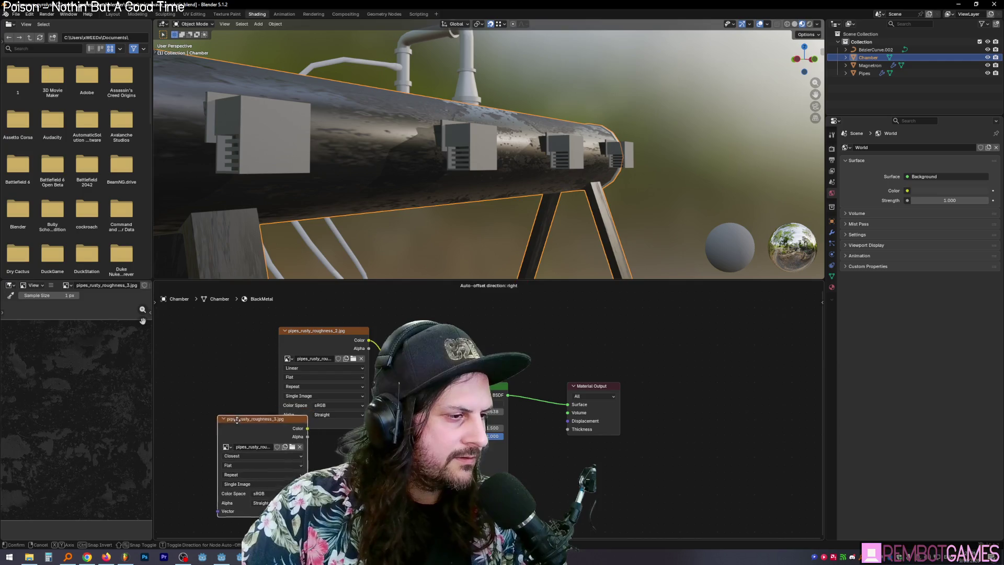
Delete the roughness_3 node and purge unused data from the file via File > Clean Up.
{"action": "key", "text": "x"}
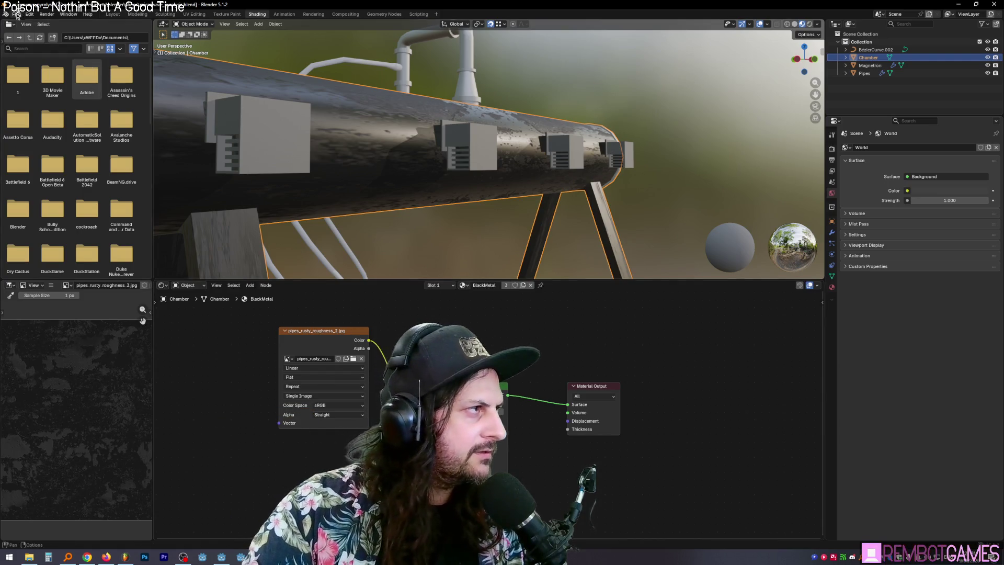
{"action": "left_click", "coordinate": [16, 14]}
{"action": "mouse_move", "coordinate": [50, 164]}
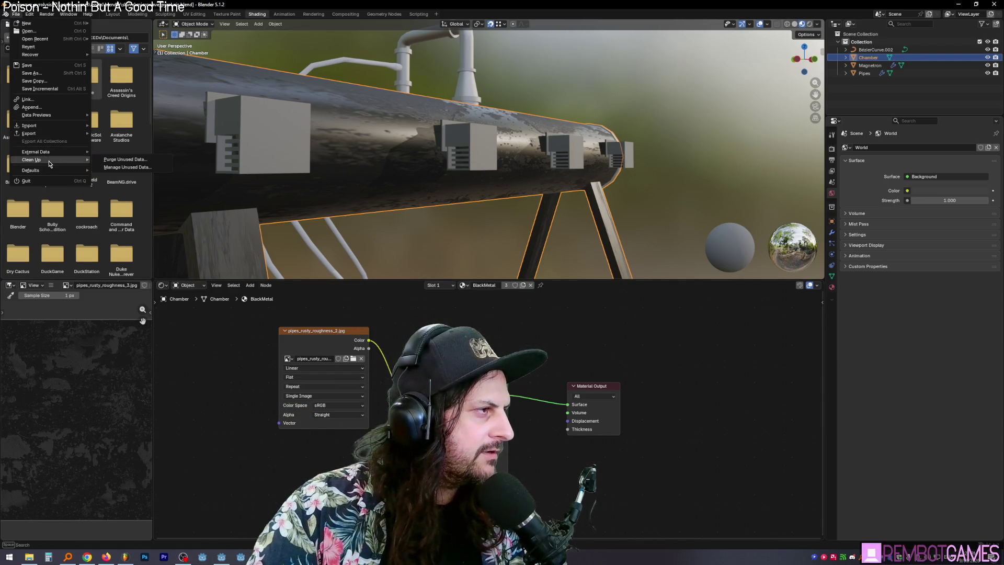
{"action": "left_click", "coordinate": [111, 162]}
{"action": "left_click", "coordinate": [97, 211]}
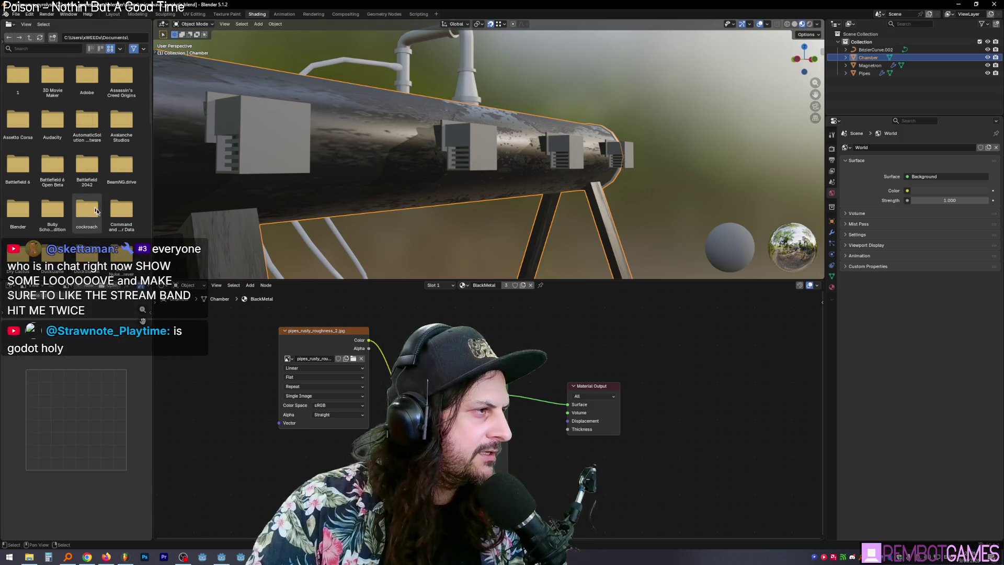
{"action": "middle_click_drag", "start_coordinate": [234, 386], "coordinate": [240, 397]}
{"action": "mouse_move", "coordinate": [450, 178]}
{"action": "middle_mouse_down"}
{"action": "mouse_move", "coordinate": [487, 118]}
{"action": "mouse_move", "coordinate": [513, 155]}
{"action": "mouse_move", "coordinate": [499, 158]}
{"action": "mouse_move", "coordinate": [509, 156]}
{"action": "middle_mouse_up"}
{"action": "key", "text": "Tab"}
{"action": "key", "text": "Tab"}
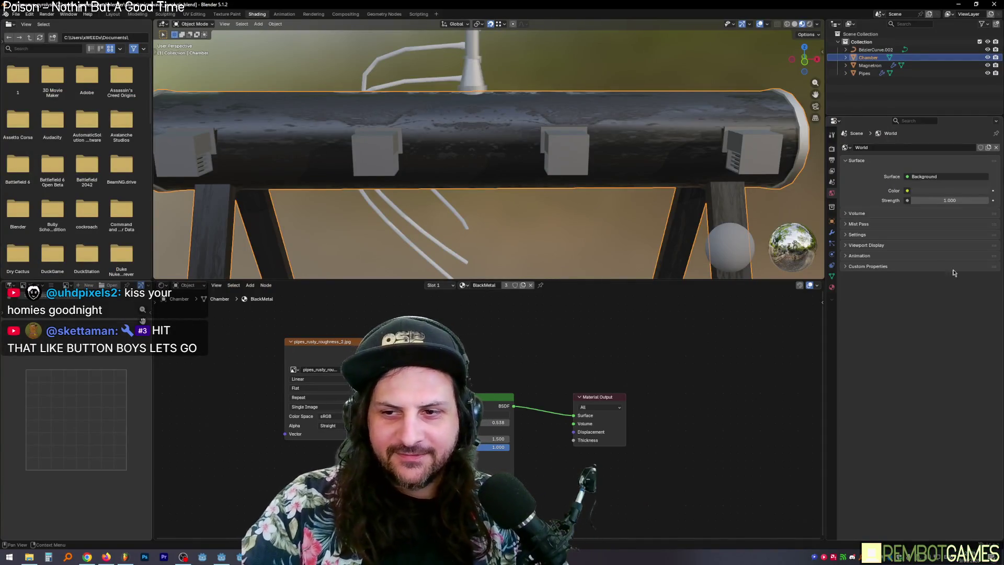
Unwrap the whole Chamber pipe in Edit Mode, settling on Minimum Stretch.
{"action": "middle_click_drag", "start_coordinate": [511, 392], "coordinate": [504, 374]}
{"action": "mouse_move", "coordinate": [445, 173]}
{"action": "middle_mouse_down"}
{"action": "mouse_move", "coordinate": [513, 155]}
{"action": "mouse_move", "coordinate": [416, 176]}
{"action": "mouse_move", "coordinate": [514, 166]}
{"action": "mouse_move", "coordinate": [535, 150]}
{"action": "mouse_move", "coordinate": [511, 123]}
{"action": "mouse_move", "coordinate": [500, 82]}
{"action": "mouse_move", "coordinate": [553, 122]}
{"action": "mouse_move", "coordinate": [537, 158]}
{"action": "middle_mouse_up"}
{"action": "key", "text": "Tab"}
{"action": "key", "text": "u"}
{"action": "left_click", "coordinate": [532, 151]}
{"action": "key", "text": "u"}
{"action": "left_click", "coordinate": [517, 140]}
Mark the chosen edge loop along the pipe as a UV seam and return to Object Mode.
{"action": "key", "text": "alt+a"}
{"action": "mouse_move", "coordinate": [553, 214]}
{"action": "middle_mouse_down"}
{"action": "mouse_move", "coordinate": [507, 104]}
{"action": "mouse_move", "coordinate": [542, 90]}
{"action": "mouse_move", "coordinate": [672, 116]}
{"action": "mouse_move", "coordinate": [576, 211]}
{"action": "mouse_move", "coordinate": [519, 156]}
{"action": "mouse_move", "coordinate": [579, 167]}
{"action": "mouse_move", "coordinate": [600, 160]}
{"action": "mouse_move", "coordinate": [592, 199]}
{"action": "middle_mouse_up"}
{"action": "right_click", "coordinate": [592, 199]}
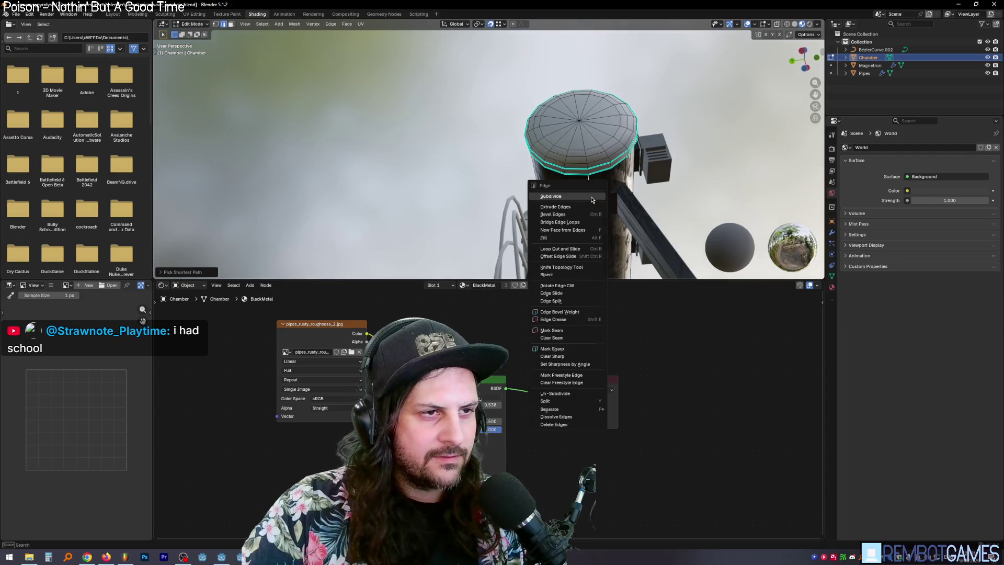
{"action": "left_click", "coordinate": [568, 332]}
{"action": "mouse_move", "coordinate": [568, 333]}
{"action": "middle_mouse_down"}
{"action": "mouse_move", "coordinate": [563, 154]}
{"action": "mouse_move", "coordinate": [551, 122]}
{"action": "mouse_move", "coordinate": [521, 140]}
{"action": "mouse_move", "coordinate": [547, 128]}
{"action": "mouse_move", "coordinate": [537, 125]}
{"action": "middle_mouse_up"}
{"action": "key", "text": "Tab"}
{"action": "key", "text": "Tab"}
{"action": "scroll", "coordinate": [558, 184], "scroll_direction": "down", "scroll_amount": 3}
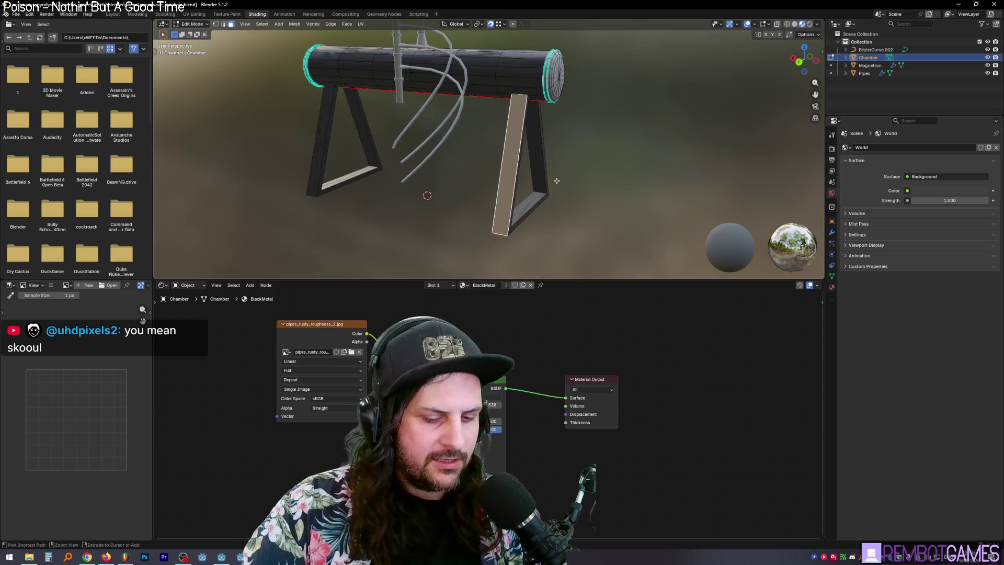
Separate one triangular leg from the Chamber into its own object.
{"action": "middle_click_drag", "start_coordinate": [557, 181], "coordinate": [506, 137]}
{"action": "key", "text": "ctrl+f"}
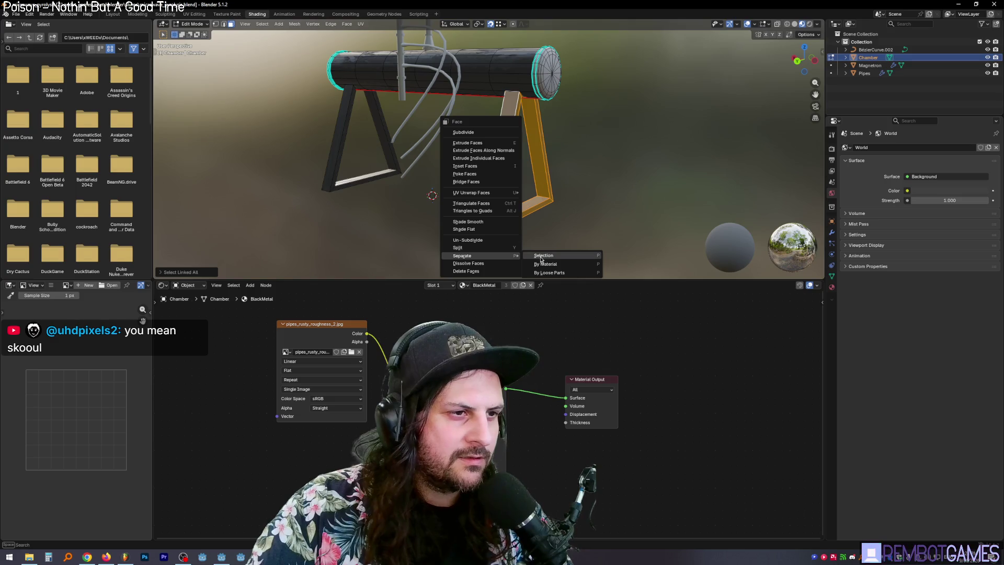
{"action": "left_click", "coordinate": [542, 257]}
{"action": "middle_click_drag", "start_coordinate": [541, 161], "coordinate": [568, 36]}
{"action": "key", "text": "ctrl+f"}
{"action": "key", "text": "Escape"}
{"action": "middle_click_drag", "start_coordinate": [555, 130], "coordinate": [534, 140]}
{"action": "key", "text": "Tab"}
Delete the other leg from the Chamber mesh.
{"action": "left_click", "coordinate": [531, 158]}
{"action": "key", "text": "g"}
{"action": "key", "text": "Escape"}
{"action": "left_click", "coordinate": [303, 125]}
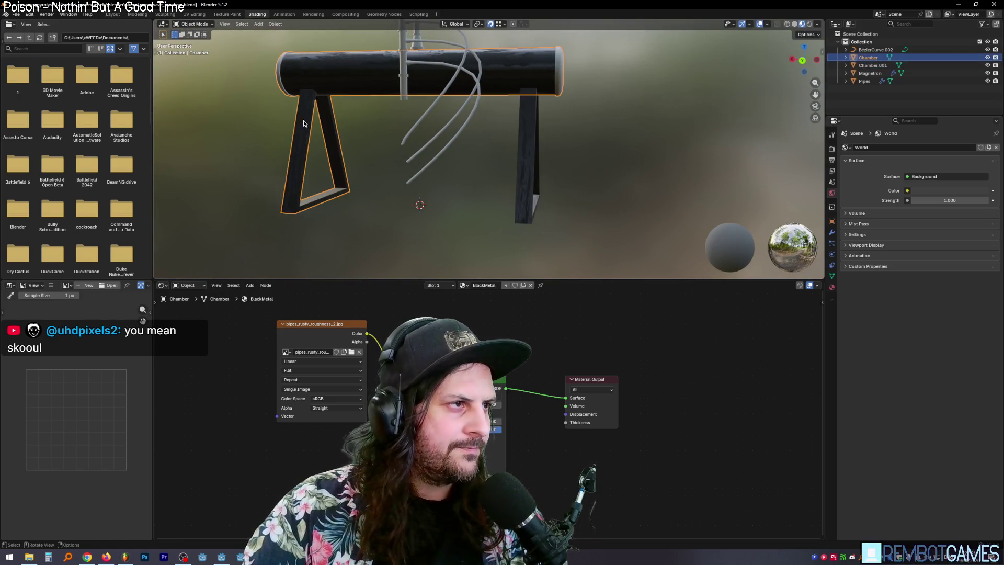
{"action": "key", "text": "Tab"}
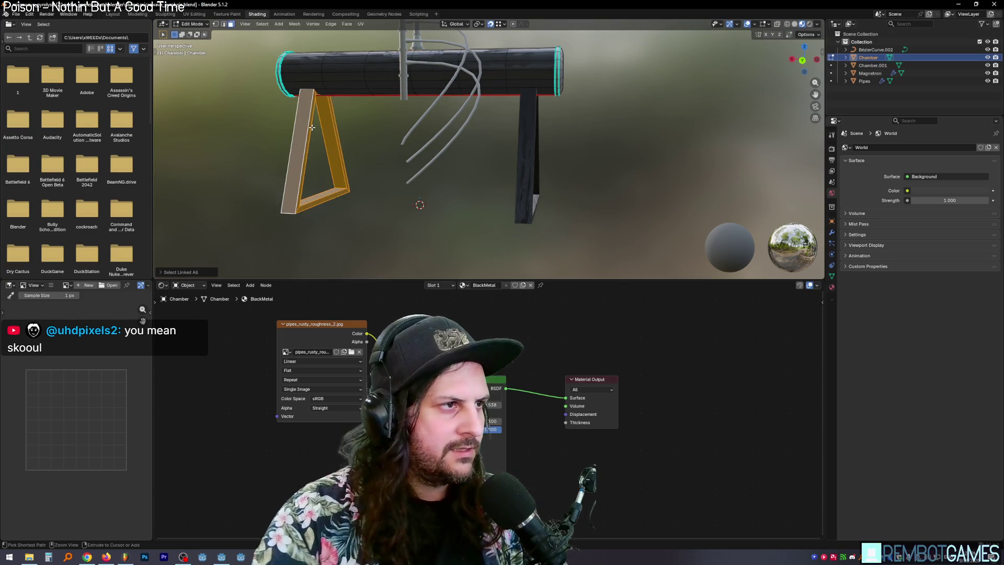
{"action": "key", "text": "x"}
{"action": "left_click", "coordinate": [312, 127]}
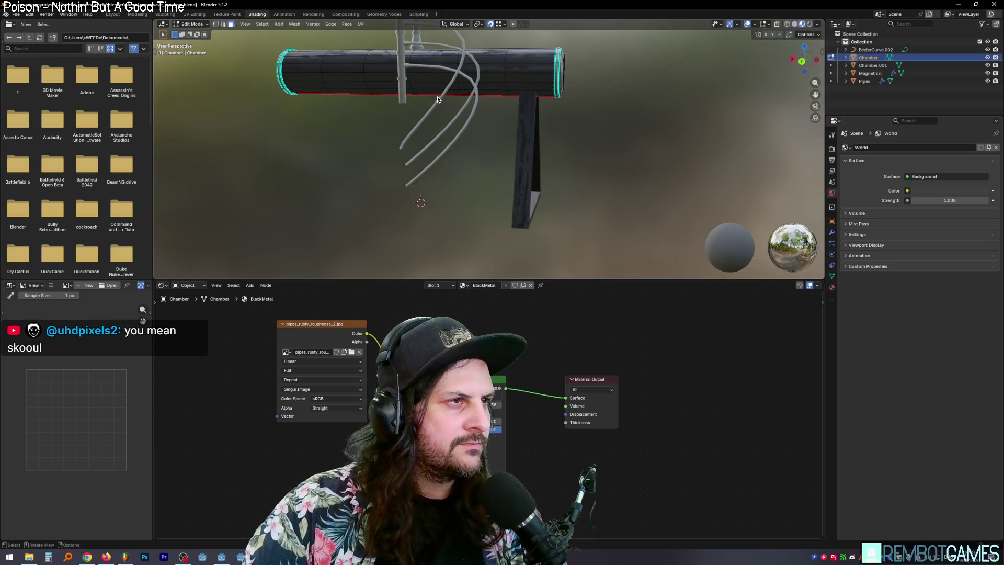
{"action": "key", "text": "Tab"}
Duplicate the Chamber.001 leg 2 m along X and name the object Stands.
{"action": "left_click", "coordinate": [528, 137]}
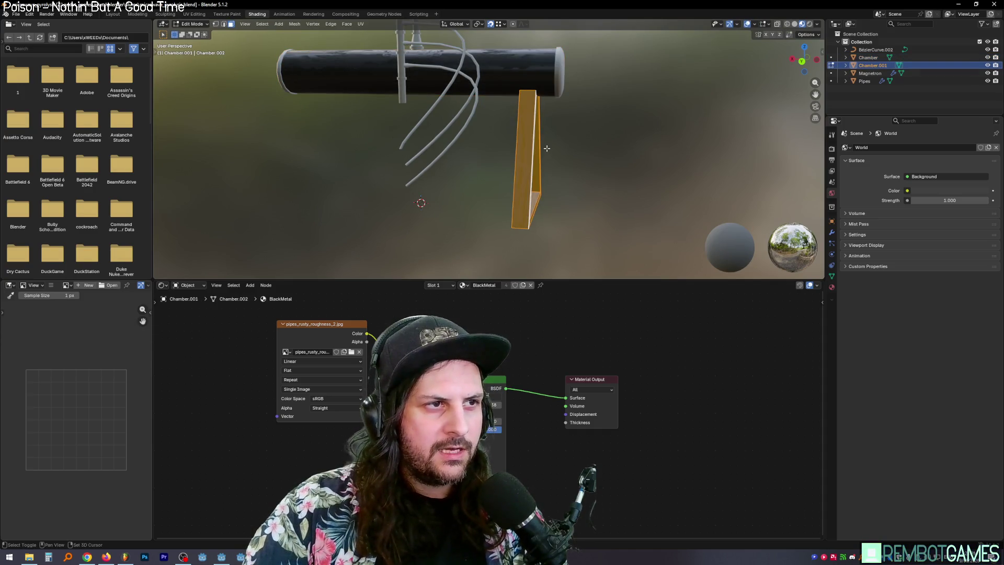
{"action": "key", "text": "shift+d"}
{"action": "type", "text": "x"}
{"action": "type", "text": "2"}
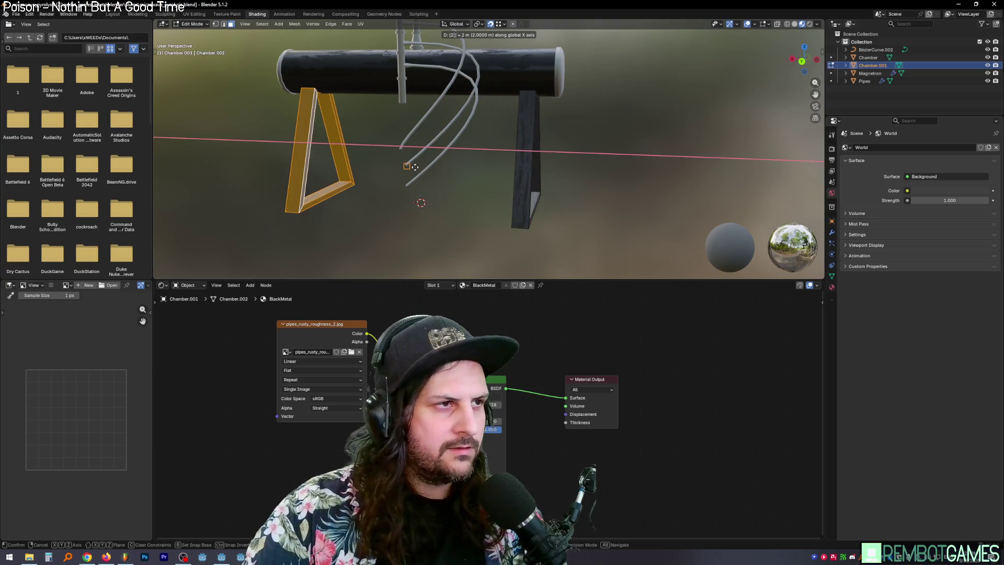
{"action": "key", "text": "Return"}
{"action": "middle_click_drag", "start_coordinate": [554, 141], "coordinate": [787, 81]}
{"action": "key", "text": "Tab"}
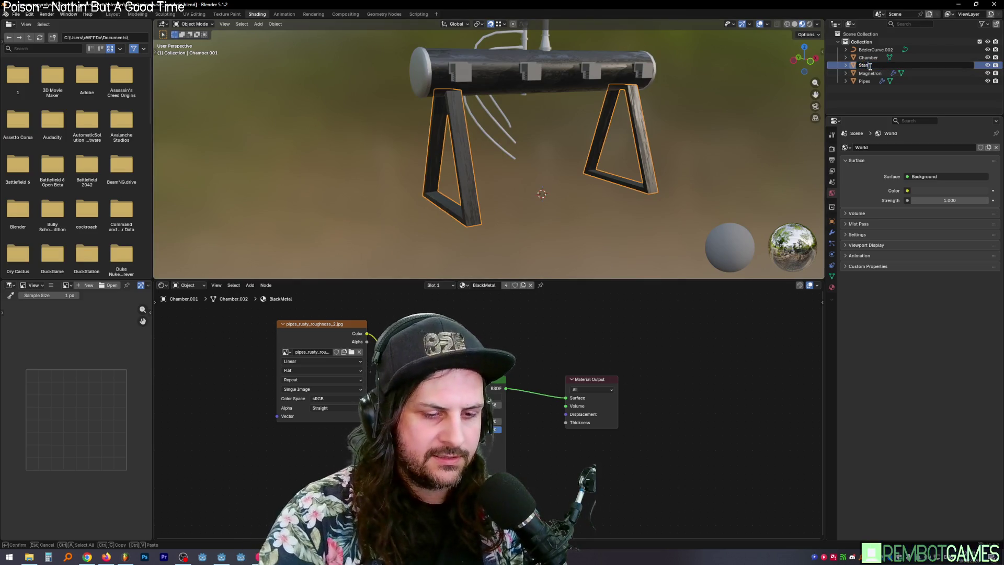
{"action": "type", "text": "ds"}
{"action": "key", "text": "Return"}
Unwrap the Stands mesh angle-based.
{"action": "key", "text": "Tab"}
{"action": "middle_click_drag", "start_coordinate": [609, 184], "coordinate": [679, 149]}
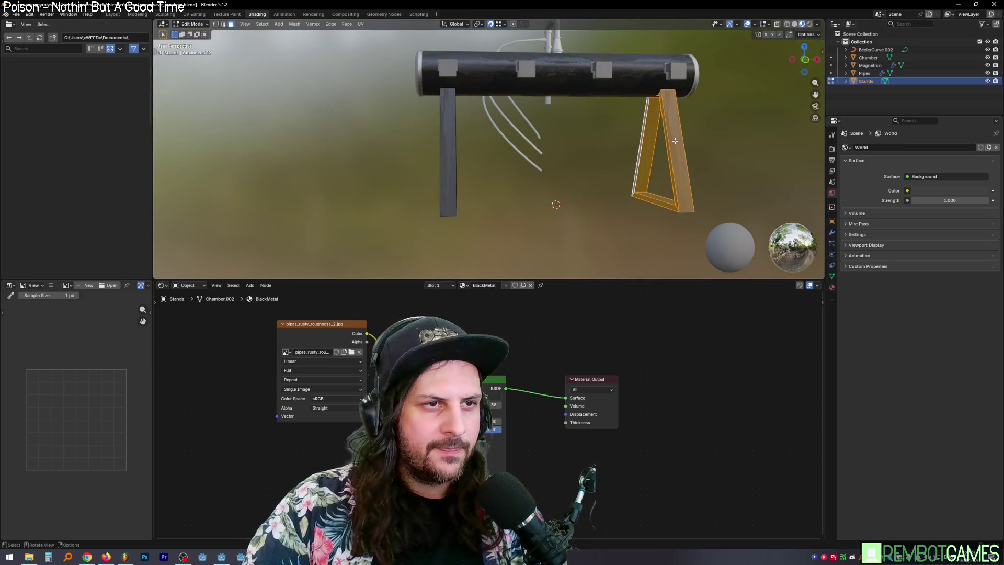
{"action": "key", "text": "u"}
{"action": "left_click", "coordinate": [675, 141]}
{"action": "key", "text": "u"}
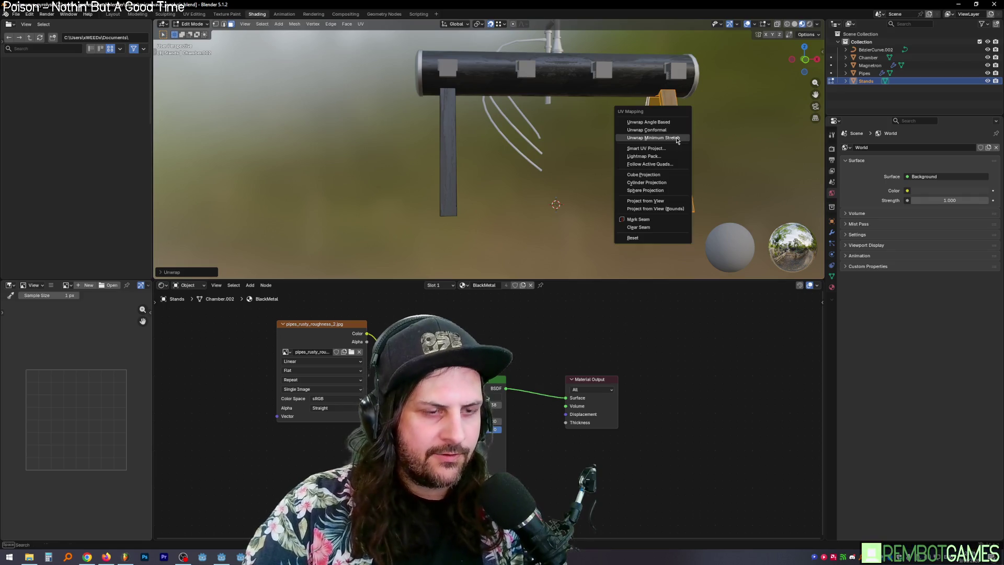
{"action": "left_click", "coordinate": [675, 126]}
{"action": "middle_click_drag", "start_coordinate": [675, 126], "coordinate": [670, 156]}
{"action": "mouse_move", "coordinate": [641, 198]}
{"action": "middle_mouse_down"}
{"action": "mouse_move", "coordinate": [526, 121]}
{"action": "mouse_move", "coordinate": [451, 133]}
{"action": "mouse_move", "coordinate": [424, 79]}
{"action": "mouse_move", "coordinate": [426, 148]}
{"action": "mouse_move", "coordinate": [380, 132]}
{"action": "middle_mouse_up"}
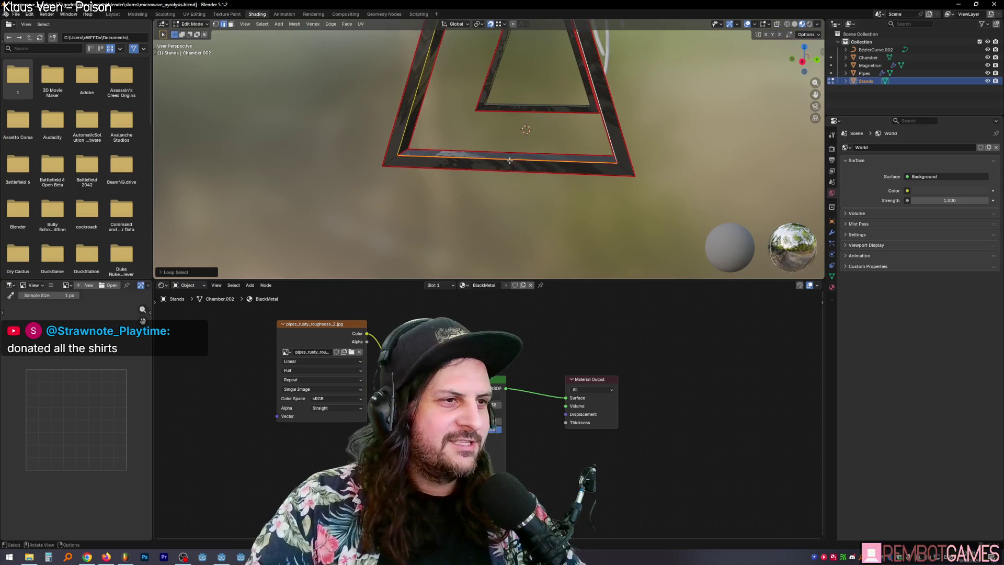
Mark the chosen edges sharp and mark an edge loop on the right stand as a seam.
{"action": "key", "text": "ctrl+e"}
{"action": "left_click", "coordinate": [481, 179]}
{"action": "middle_click_drag", "start_coordinate": [482, 179], "coordinate": [413, 136]}
{"action": "left_click", "coordinate": [587, 138], "text": "alt"}
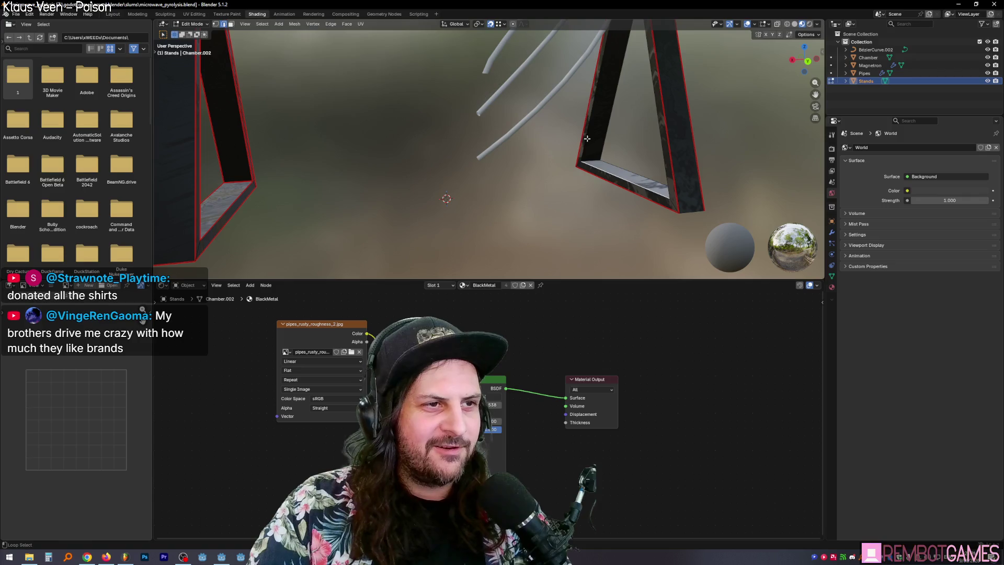
{"action": "middle_click_drag", "start_coordinate": [685, 170], "coordinate": [512, 159]}
{"action": "key", "text": "ctrl+e"}
{"action": "left_click", "coordinate": [550, 186]}
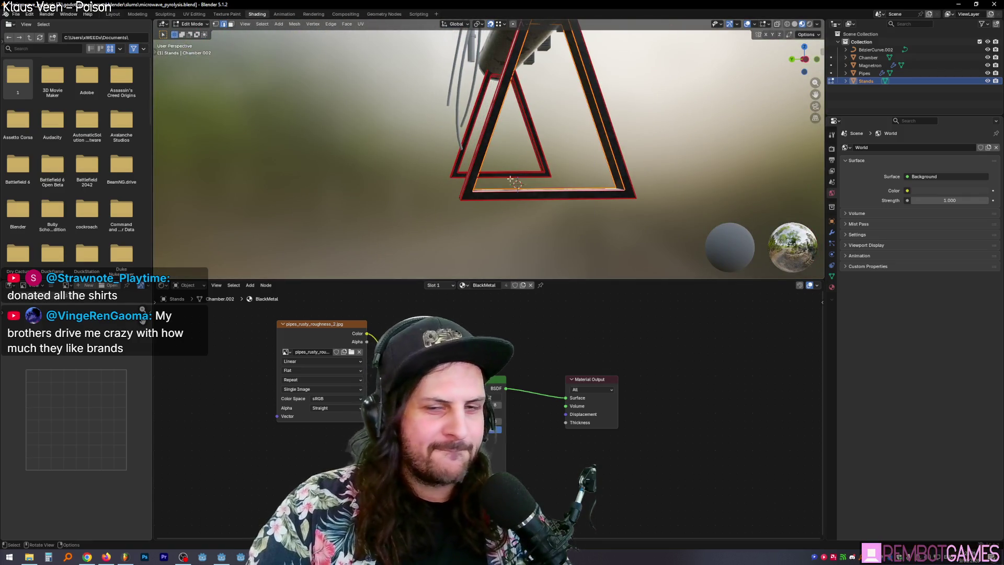
{"action": "middle_click_drag", "start_coordinate": [523, 196], "coordinate": [537, 194]}
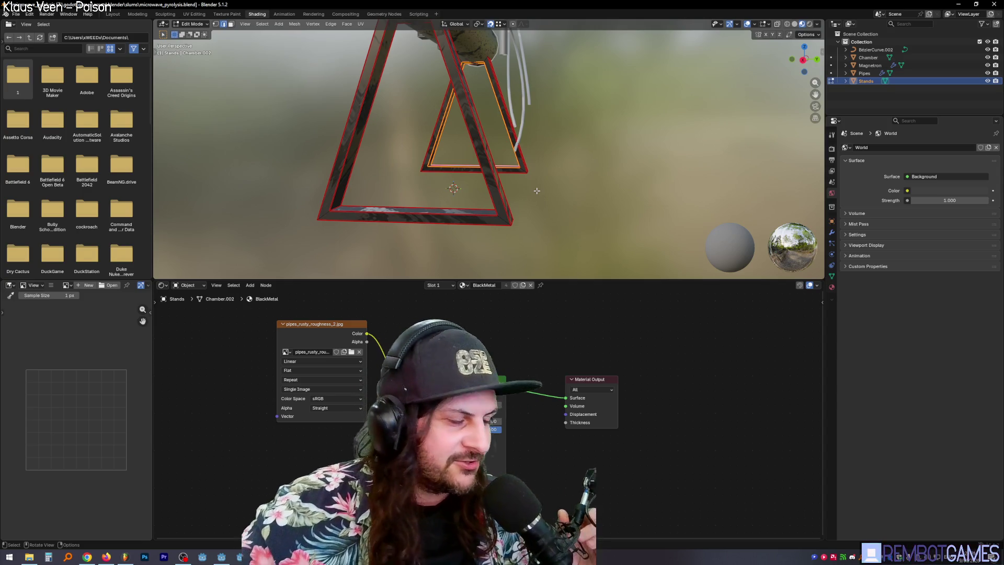
{"action": "mouse_move", "coordinate": [466, 152]}
{"action": "middle_mouse_down"}
{"action": "mouse_move", "coordinate": [527, 190]}
{"action": "mouse_move", "coordinate": [548, 190]}
{"action": "mouse_move", "coordinate": [515, 189]}
{"action": "mouse_move", "coordinate": [560, 212]}
{"action": "mouse_move", "coordinate": [591, 152]}
{"action": "mouse_move", "coordinate": [381, 147]}
{"action": "mouse_move", "coordinate": [429, 171]}
{"action": "middle_mouse_up"}
Unwrap both stands with everything selected, then mark further edges as seams.
{"action": "key", "text": "a"}
{"action": "key", "text": "u"}
{"action": "left_click", "coordinate": [515, 188]}
{"action": "key", "text": "Tab"}
{"action": "key", "text": "Tab"}
{"action": "key", "text": "alt+a"}
{"action": "key", "text": "u"}
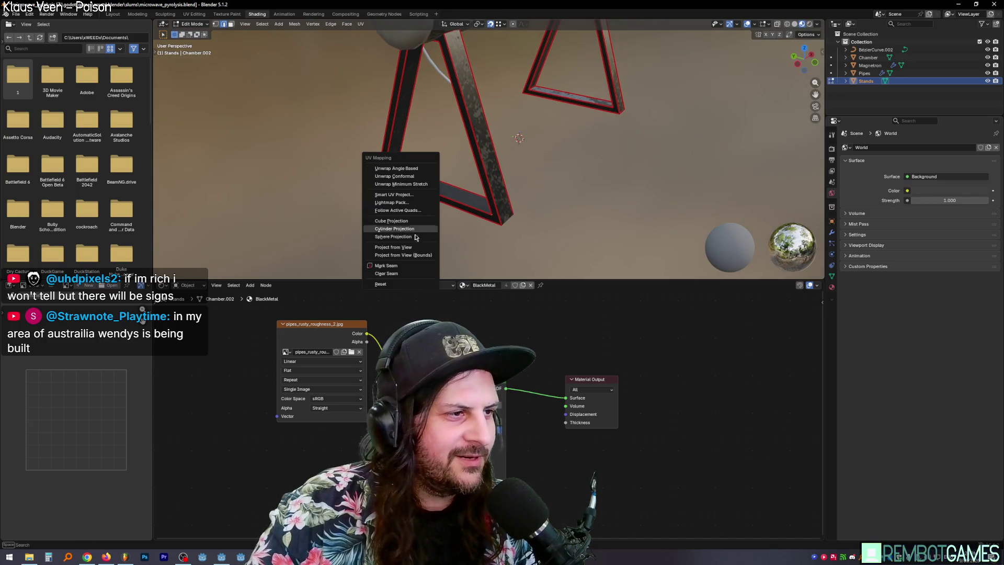
{"action": "left_click", "coordinate": [411, 267]}
{"action": "middle_click_drag", "start_coordinate": [413, 251], "coordinate": [469, 188]}
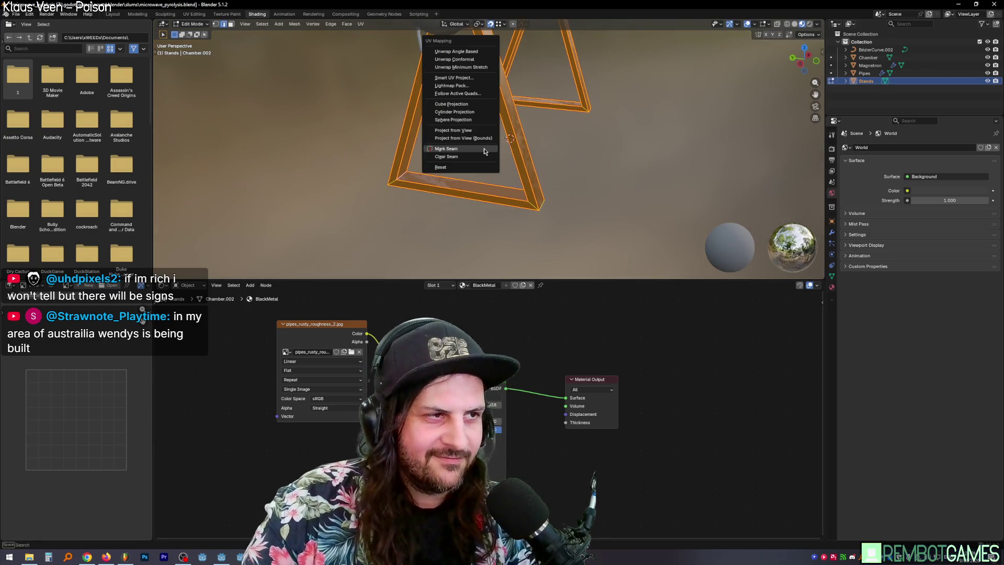
{"action": "mouse_move", "coordinate": [467, 172]}
{"action": "middle_mouse_down"}
{"action": "mouse_move", "coordinate": [507, 162]}
{"action": "mouse_move", "coordinate": [444, 163]}
{"action": "mouse_move", "coordinate": [460, 162]}
{"action": "mouse_move", "coordinate": [448, 175]}
{"action": "mouse_move", "coordinate": [446, 162]}
{"action": "middle_mouse_up"}
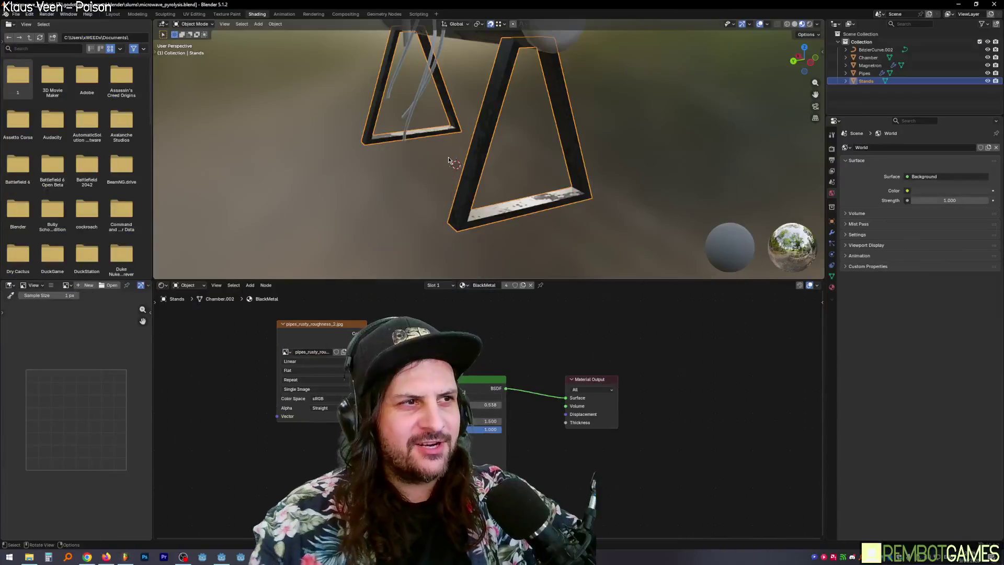
Switch to the Chamber pipe in Edit Mode and select its entire mesh.
{"action": "mouse_move", "coordinate": [353, 88]}
{"action": "middle_mouse_down"}
{"action": "mouse_move", "coordinate": [385, 183]}
{"action": "mouse_move", "coordinate": [352, 190]}
{"action": "mouse_move", "coordinate": [470, 173]}
{"action": "mouse_move", "coordinate": [423, 210]}
{"action": "middle_mouse_up"}
{"action": "key", "text": "Tab"}
{"action": "key", "text": "Tab"}
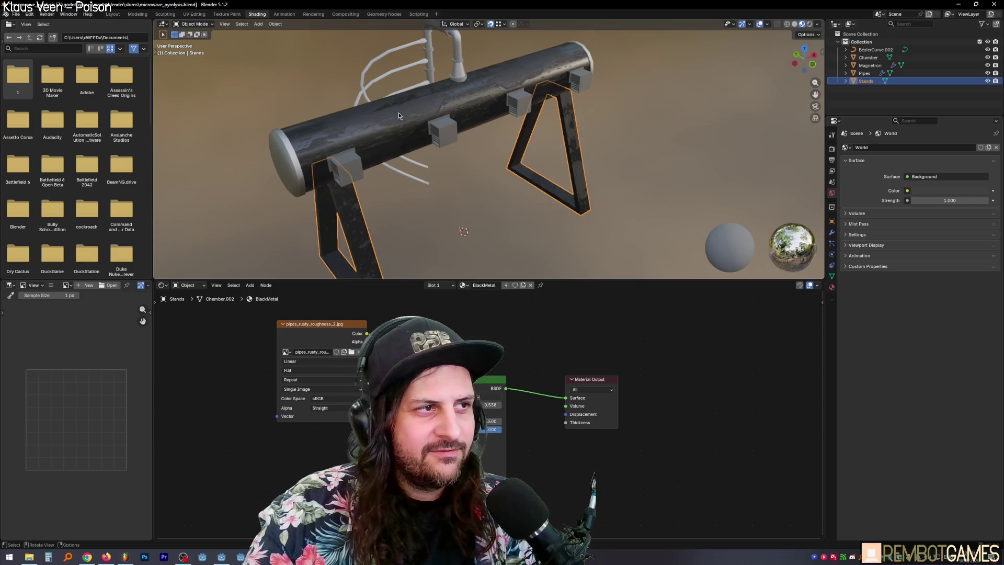
{"action": "left_click", "coordinate": [398, 112]}
{"action": "key", "text": "Tab"}
{"action": "key", "text": "a"}
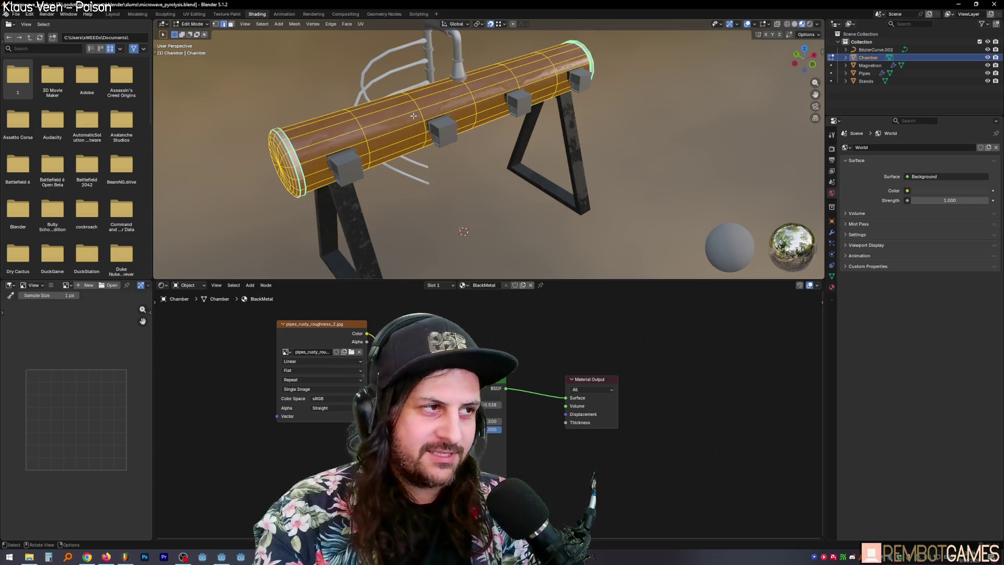
{"action": "left_click", "coordinate": [439, 114]}
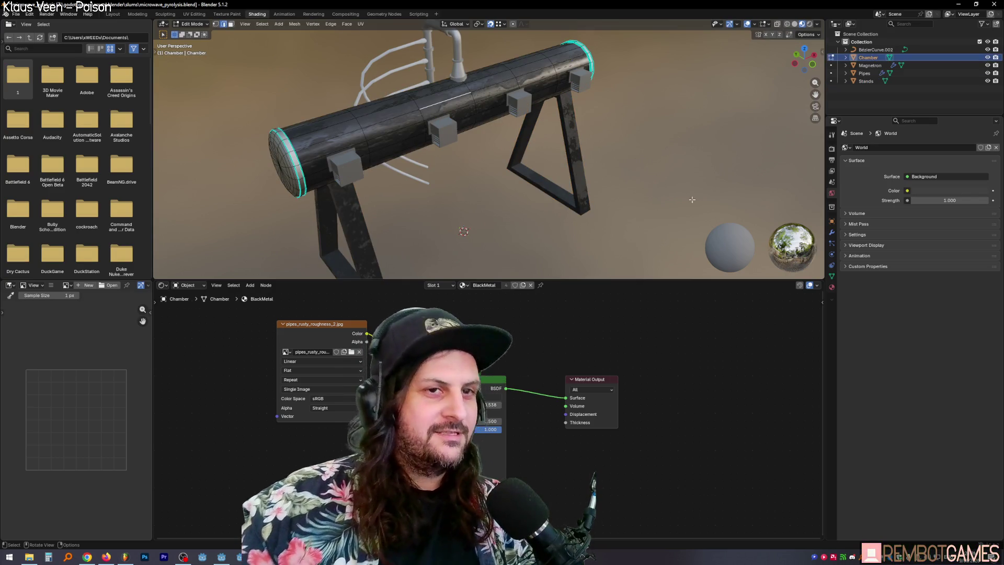
{"action": "left_click", "coordinate": [472, 95]}
{"action": "key", "text": "a"}
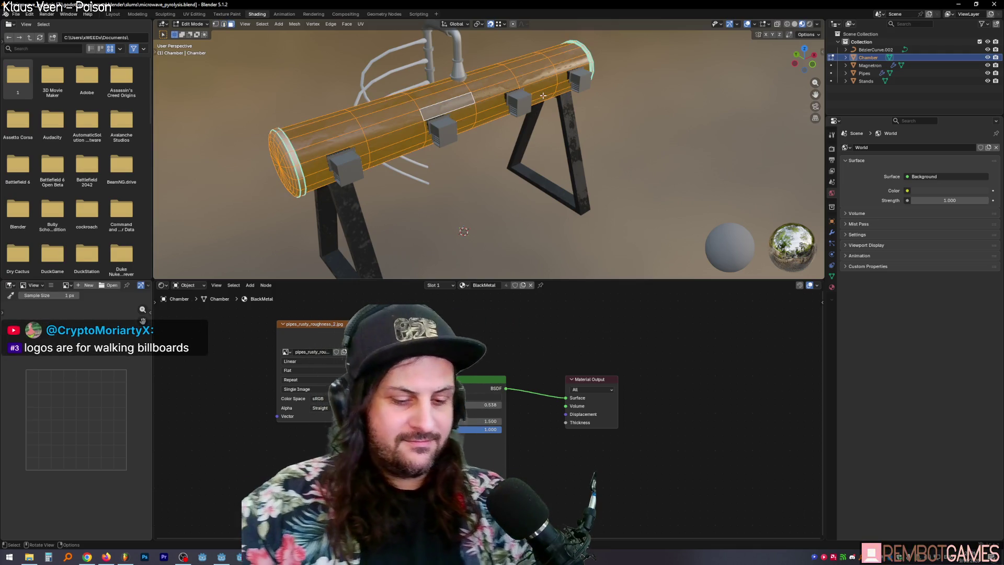
Unwrap the Chamber angle-based, then select an end-cap face to show its SilverMetal material.
{"action": "key", "text": "u"}
{"action": "left_click", "coordinate": [506, 78]}
{"action": "key", "text": "Tab"}
{"action": "mouse_move", "coordinate": [506, 78]}
{"action": "middle_mouse_down"}
{"action": "mouse_move", "coordinate": [494, 98]}
{"action": "mouse_move", "coordinate": [566, 105]}
{"action": "mouse_move", "coordinate": [567, 140]}
{"action": "mouse_move", "coordinate": [583, 167]}
{"action": "middle_mouse_up"}
{"action": "key", "text": "Tab"}
{"action": "left_click", "coordinate": [563, 113]}
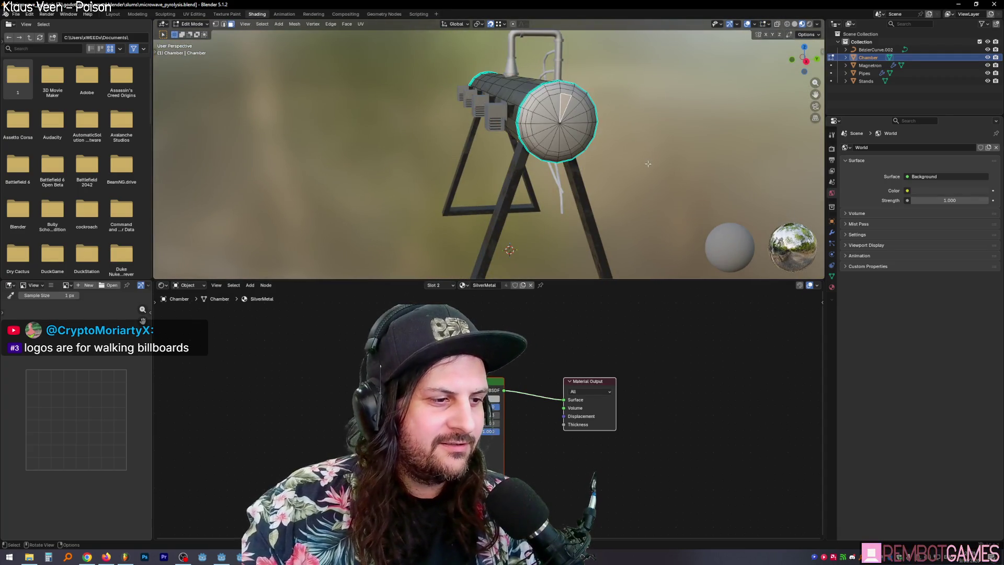
Add an image texture node to the SilverMetal material and center the view on the chamber end cap.
{"action": "middle_click_drag", "start_coordinate": [648, 163], "coordinate": [438, 301]}
{"action": "middle_click_drag", "start_coordinate": [324, 372], "coordinate": [350, 357]}
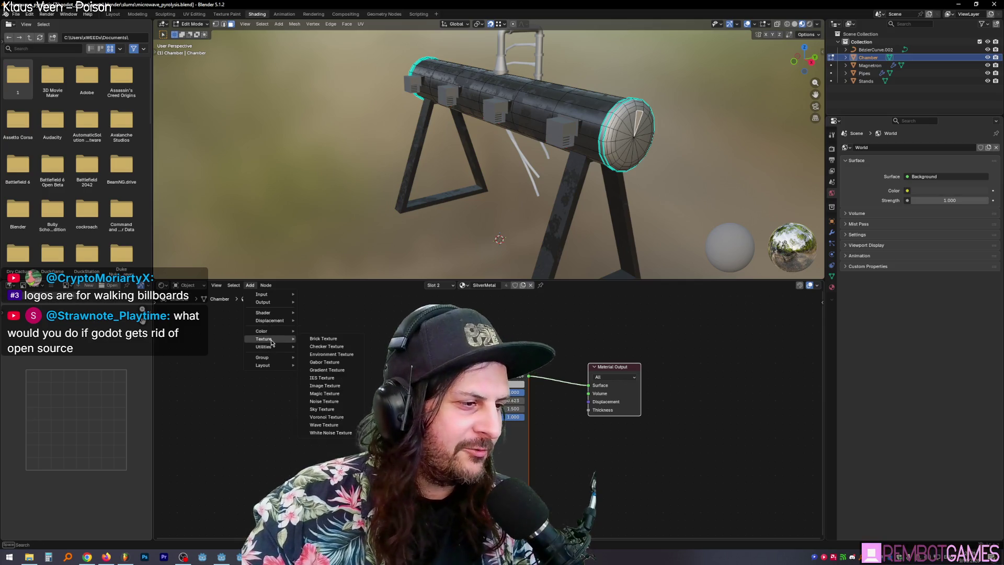
{"action": "left_click", "coordinate": [335, 386]}
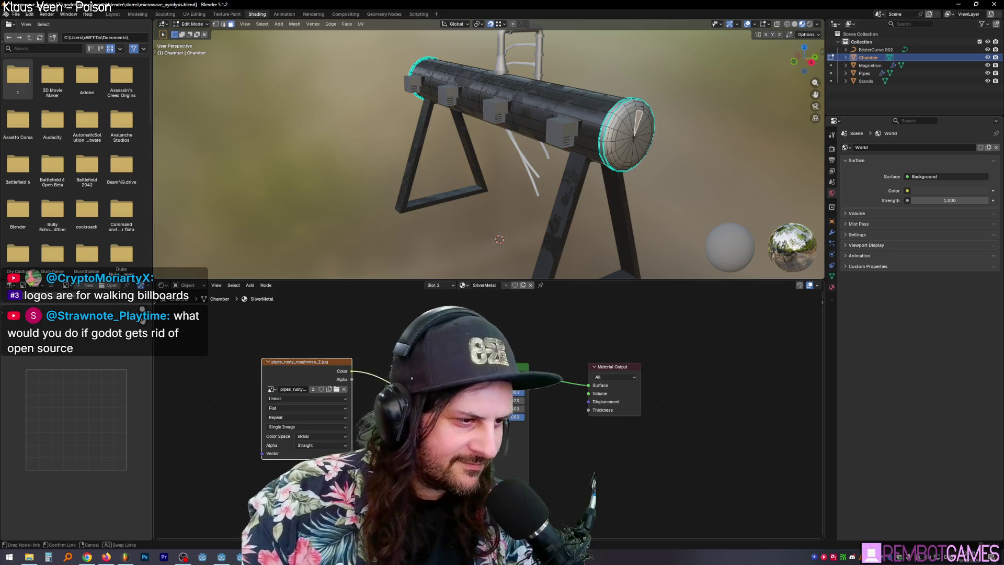
{"action": "key", "text": "KP_Decimal"}
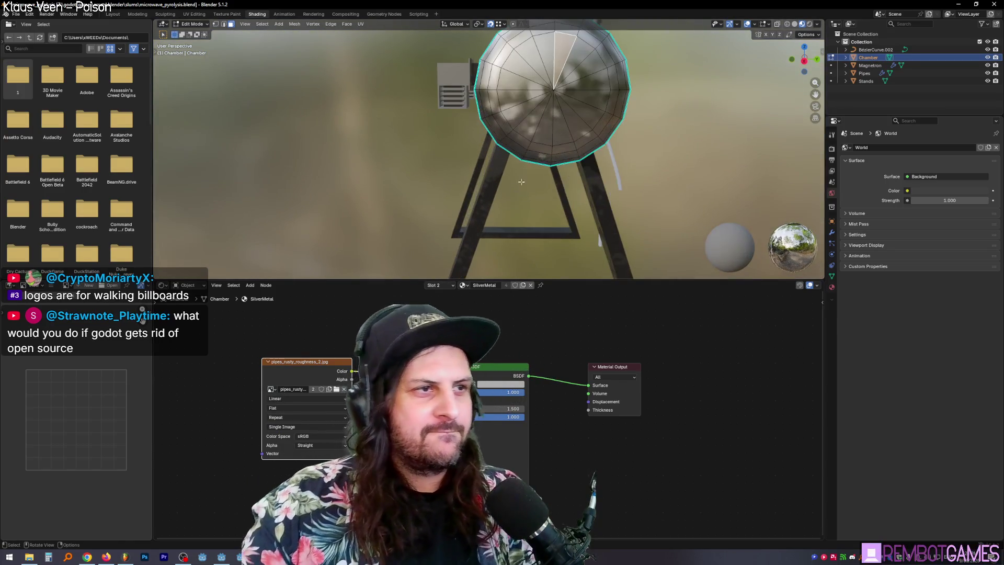
{"action": "mouse_move", "coordinate": [503, 174]}
{"action": "middle_mouse_down"}
{"action": "mouse_move", "coordinate": [569, 147]}
{"action": "mouse_move", "coordinate": [533, 147]}
{"action": "middle_mouse_up"}
{"action": "key", "text": "Tab"}
{"action": "key", "text": "Tab"}
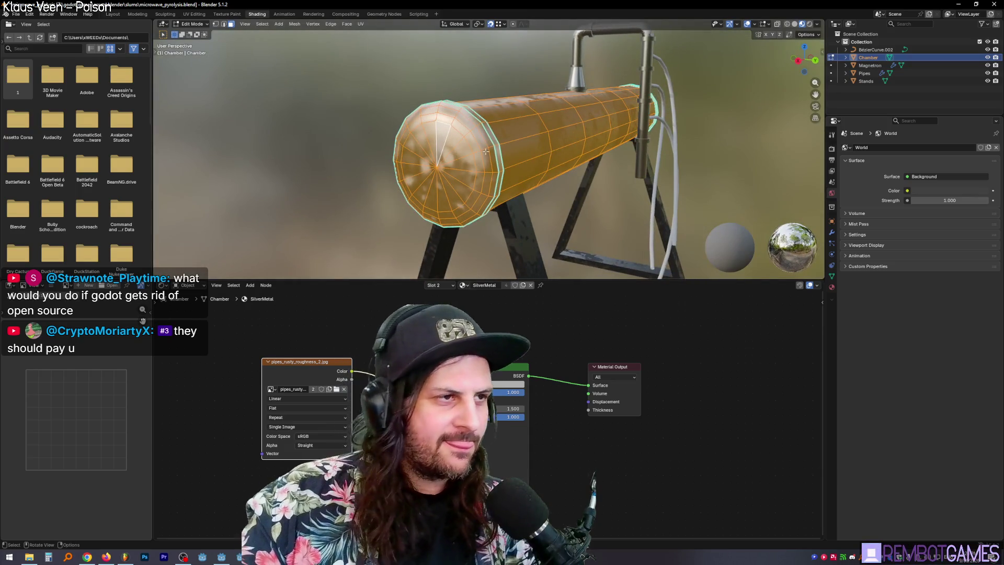
Unwrap only the SilverMetal end-cap faces with Angle Based, then bring the Pipes object into Edit Mode.
{"action": "left_click", "coordinate": [832, 238]}
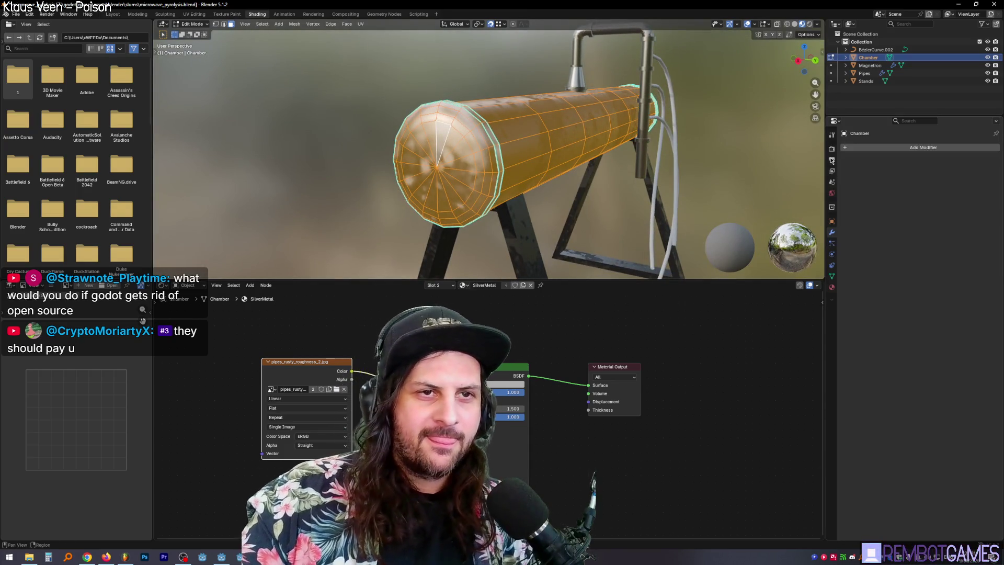
{"action": "scroll", "coordinate": [834, 207], "scroll_direction": "down", "scroll_amount": 5, "text": "ctrl"}
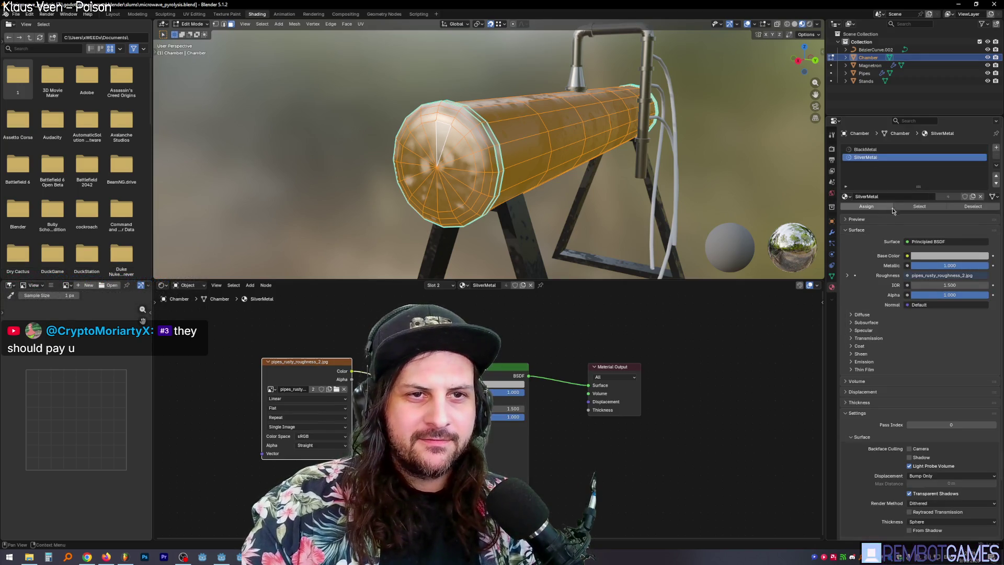
{"action": "key", "text": "alt+a"}
{"action": "left_click", "coordinate": [919, 206]}
{"action": "mouse_move", "coordinate": [654, 188]}
{"action": "middle_mouse_down"}
{"action": "mouse_move", "coordinate": [610, 194]}
{"action": "mouse_move", "coordinate": [643, 179]}
{"action": "mouse_move", "coordinate": [606, 171]}
{"action": "mouse_move", "coordinate": [526, 186]}
{"action": "mouse_move", "coordinate": [554, 205]}
{"action": "mouse_move", "coordinate": [545, 119]}
{"action": "mouse_move", "coordinate": [539, 197]}
{"action": "middle_mouse_up"}
{"action": "key", "text": "u"}
{"action": "left_click", "coordinate": [610, 194]}
{"action": "key", "text": "Tab"}
{"action": "key", "text": "Tab"}
{"action": "key", "text": "Tab"}
{"action": "left_click", "coordinate": [547, 84]}
{"action": "key", "text": "Tab"}
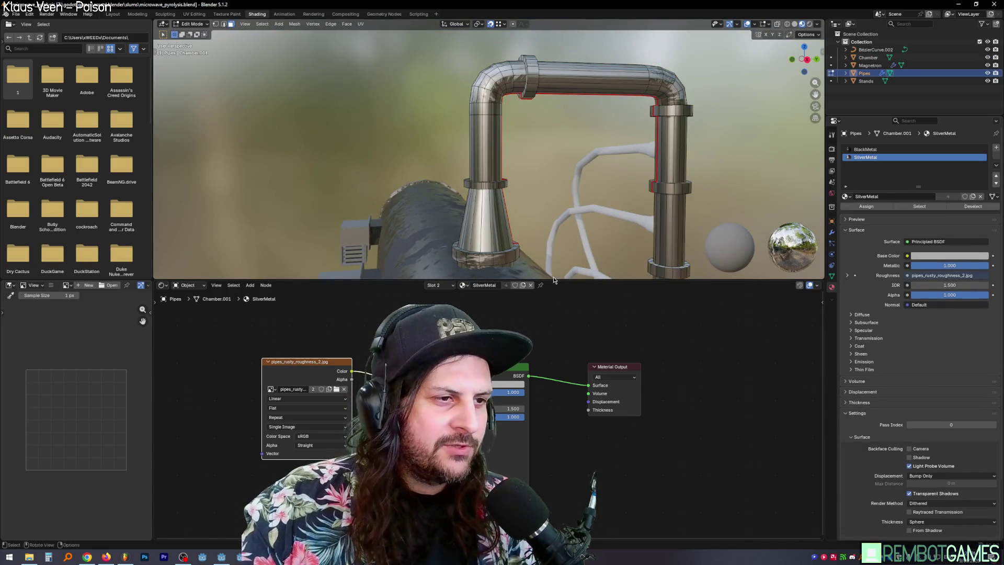
Mark the first edge loop of the Pipes mesh as a seam.
{"action": "left_click_drag", "start_coordinate": [554, 280], "coordinate": [554, 368]}
{"action": "mouse_move", "coordinate": [546, 314]}
{"action": "middle_mouse_down"}
{"action": "mouse_move", "coordinate": [533, 198]}
{"action": "mouse_move", "coordinate": [583, 212]}
{"action": "mouse_move", "coordinate": [527, 110]}
{"action": "mouse_move", "coordinate": [514, 277]}
{"action": "mouse_move", "coordinate": [485, 289]}
{"action": "middle_mouse_up"}
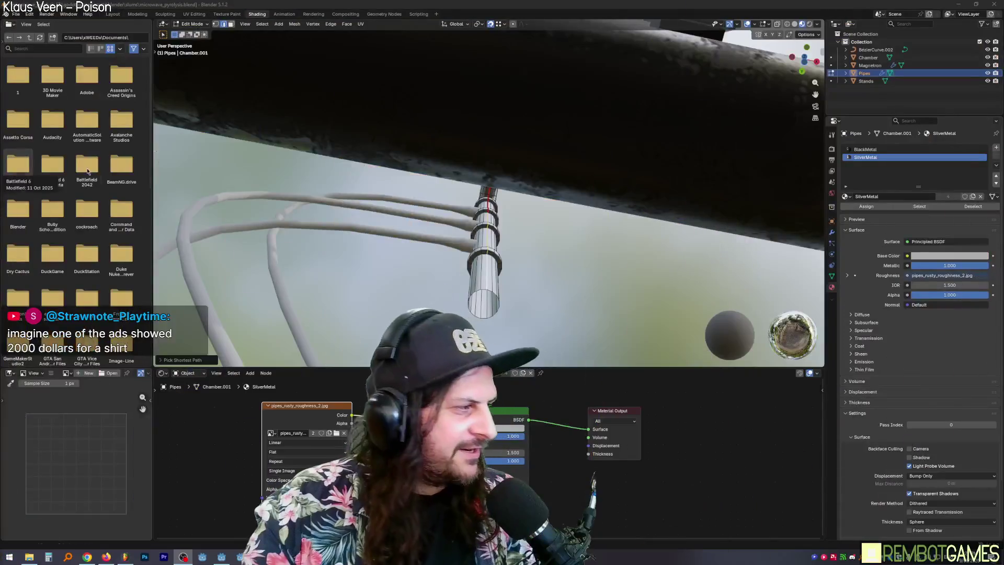
{"action": "mouse_move", "coordinate": [504, 157]}
{"action": "middle_mouse_down"}
{"action": "mouse_move", "coordinate": [423, 188]}
{"action": "mouse_move", "coordinate": [499, 232]}
{"action": "middle_mouse_up"}
{"action": "mouse_move", "coordinate": [524, 181]}
{"action": "middle_mouse_down"}
{"action": "mouse_move", "coordinate": [496, 277]}
{"action": "mouse_move", "coordinate": [563, 269]}
{"action": "mouse_move", "coordinate": [505, 175]}
{"action": "mouse_move", "coordinate": [494, 180]}
{"action": "middle_mouse_up"}
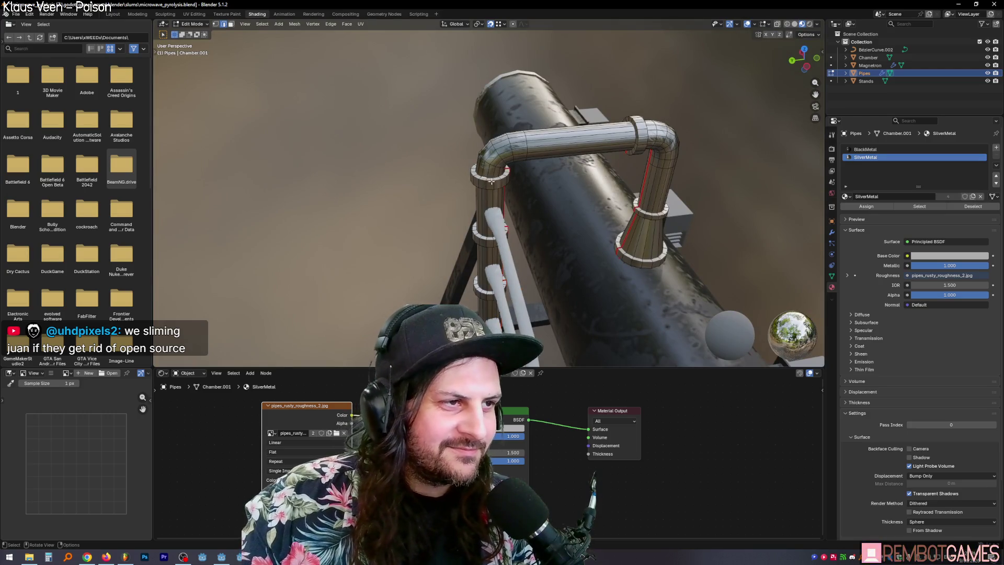
{"action": "mouse_move", "coordinate": [521, 174]}
{"action": "middle_mouse_down"}
{"action": "mouse_move", "coordinate": [579, 140]}
{"action": "mouse_move", "coordinate": [496, 242]}
{"action": "mouse_move", "coordinate": [510, 287]}
{"action": "middle_mouse_up"}
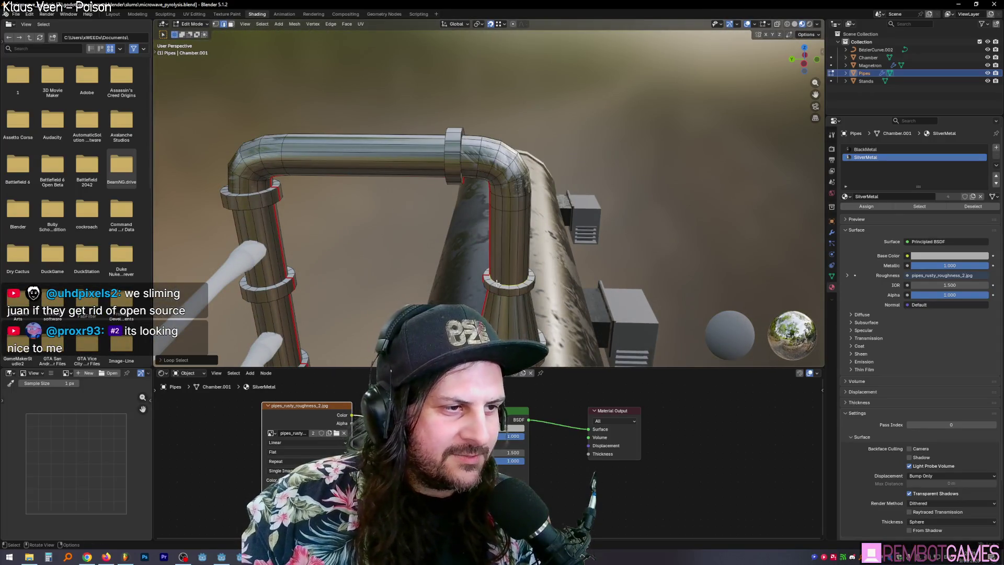
{"action": "key", "text": "ctrl+e"}
{"action": "middle_click_drag", "start_coordinate": [544, 225], "coordinate": [553, 207]}
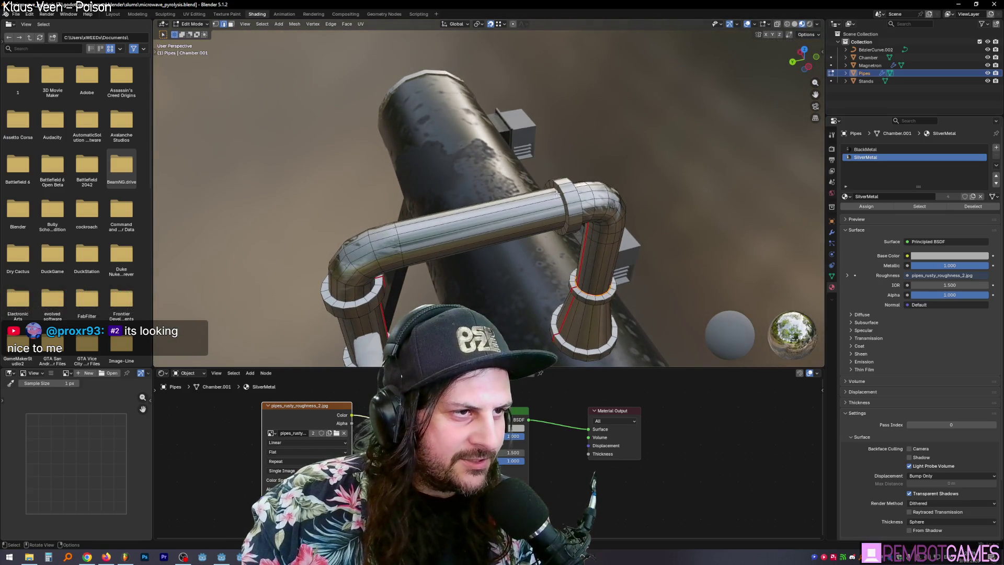
{"action": "key", "text": "ctrl+e"}
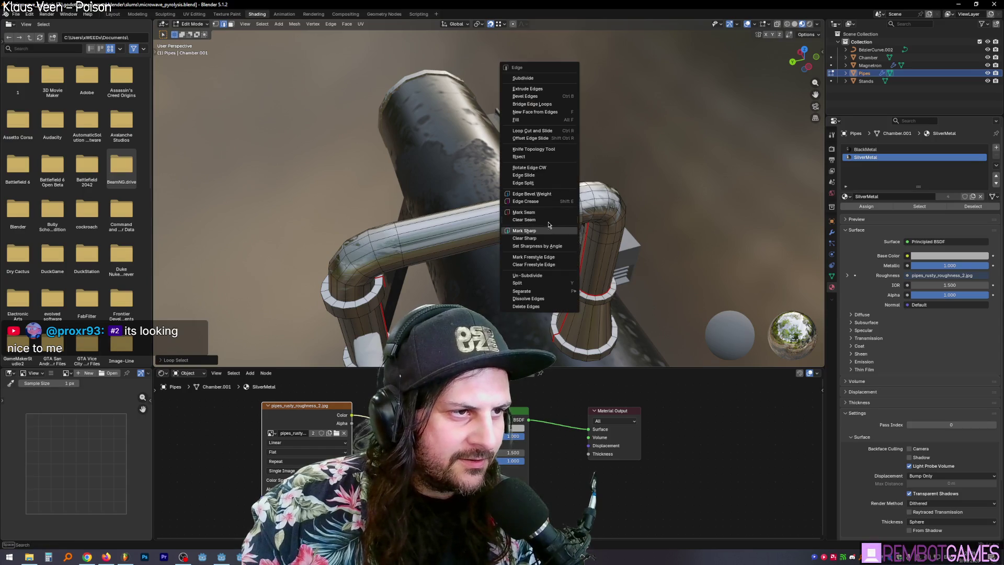
{"action": "left_click", "coordinate": [563, 214]}
Mark seams on two more edge loops along the vertical pipe.
{"action": "mouse_move", "coordinate": [562, 215]}
{"action": "middle_mouse_down"}
{"action": "mouse_move", "coordinate": [406, 220]}
{"action": "mouse_move", "coordinate": [413, 216]}
{"action": "middle_mouse_up"}
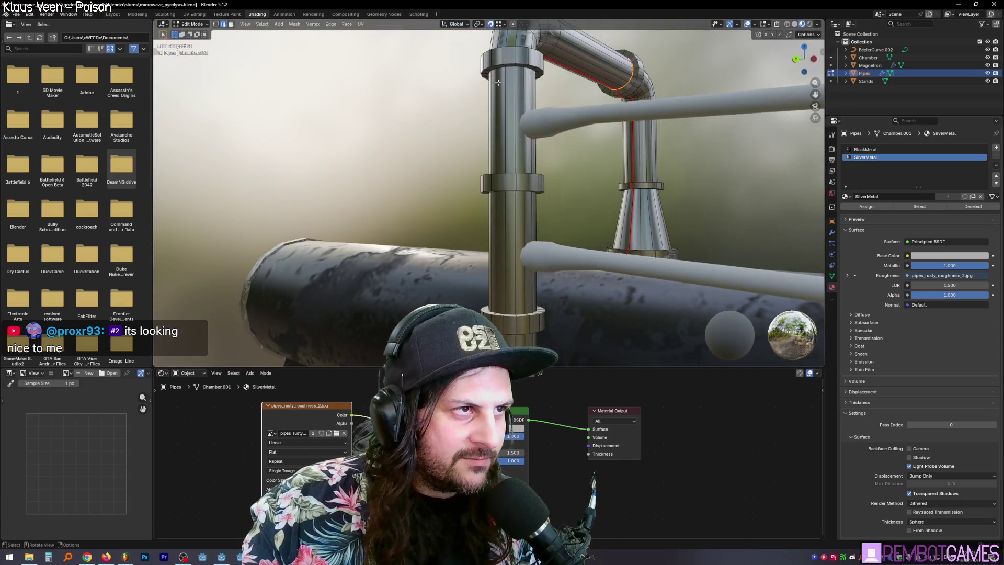
{"action": "left_click", "coordinate": [521, 68], "text": "alt"}
{"action": "key", "text": "ctrl+e"}
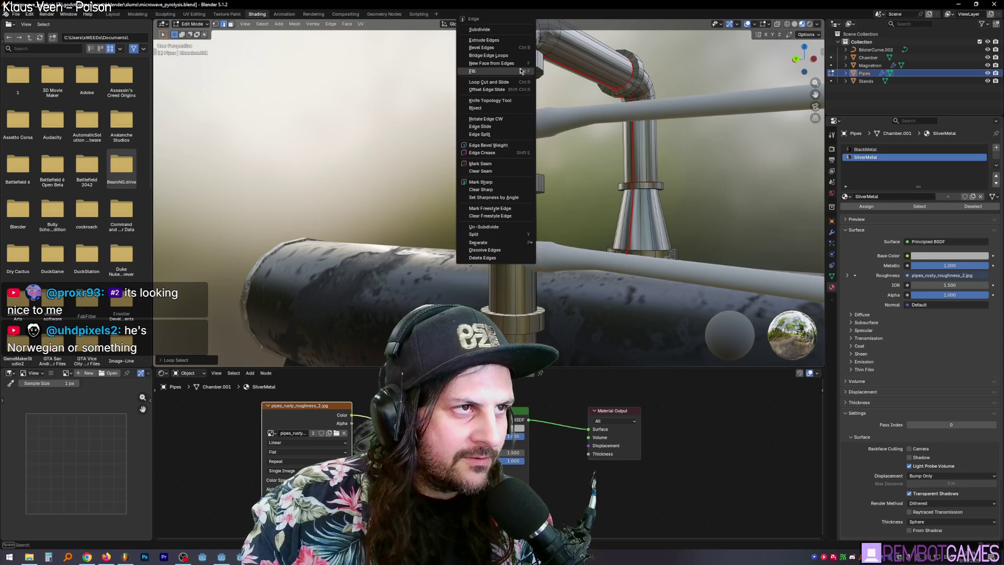
{"action": "left_click", "coordinate": [501, 164]}
{"action": "middle_click_drag", "start_coordinate": [501, 165], "coordinate": [541, 162]}
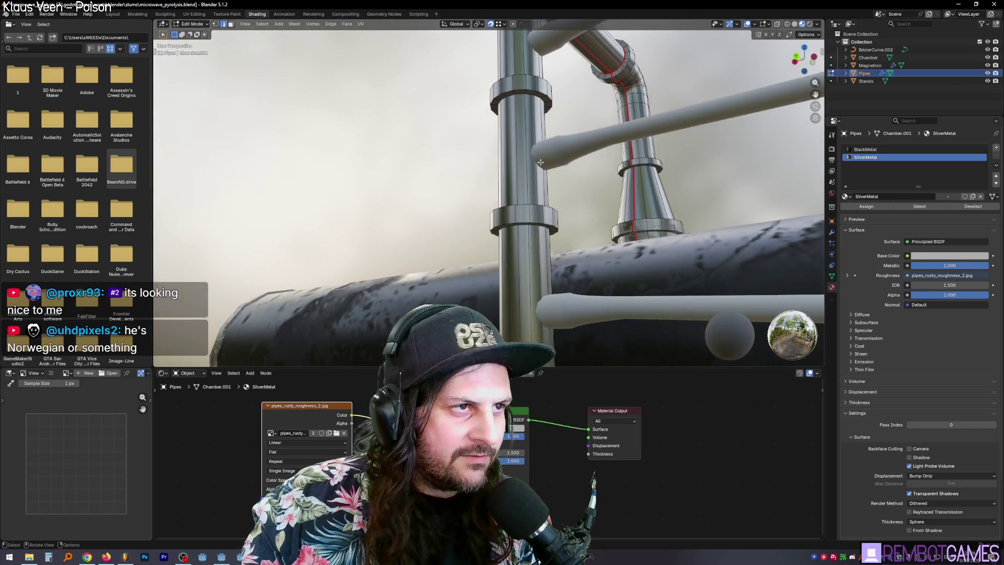
{"action": "middle_click_drag", "start_coordinate": [521, 220], "coordinate": [533, 179]}
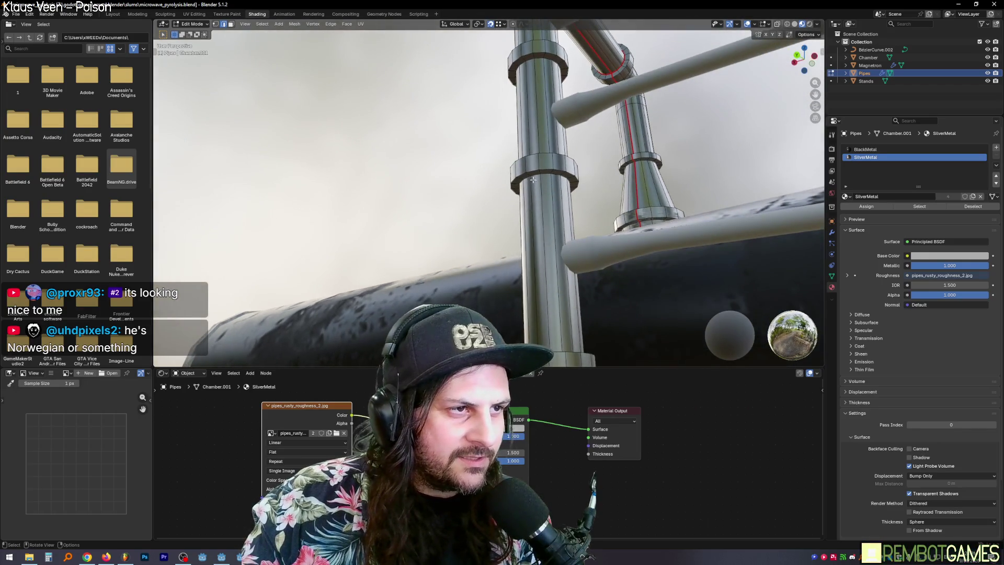
{"action": "left_click", "coordinate": [565, 178], "text": "alt"}
{"action": "key", "text": "ctrl+e"}
{"action": "left_click", "coordinate": [554, 181]}
{"action": "mouse_move", "coordinate": [554, 181]}
{"action": "middle_mouse_down"}
{"action": "mouse_move", "coordinate": [515, 245]}
{"action": "mouse_move", "coordinate": [559, 233]}
{"action": "mouse_move", "coordinate": [562, 212]}
{"action": "mouse_move", "coordinate": [447, 231]}
{"action": "mouse_move", "coordinate": [576, 231]}
{"action": "mouse_move", "coordinate": [501, 209]}
{"action": "mouse_move", "coordinate": [471, 225]}
{"action": "mouse_move", "coordinate": [518, 235]}
{"action": "mouse_move", "coordinate": [540, 373]}
{"action": "middle_mouse_up"}
Unwrap the entire Pipes mesh along the new seams and set SilverMetal's roughness interpolation to Closest.
{"action": "key", "text": "a"}
{"action": "key", "text": "u"}
{"action": "left_click", "coordinate": [559, 234]}
{"action": "key", "text": "Tab"}
{"action": "left_click", "coordinate": [305, 443]}
Switch to the BlackMetal material and set its image texture interpolation to Closest.
{"action": "key", "text": "ctrl+z"}
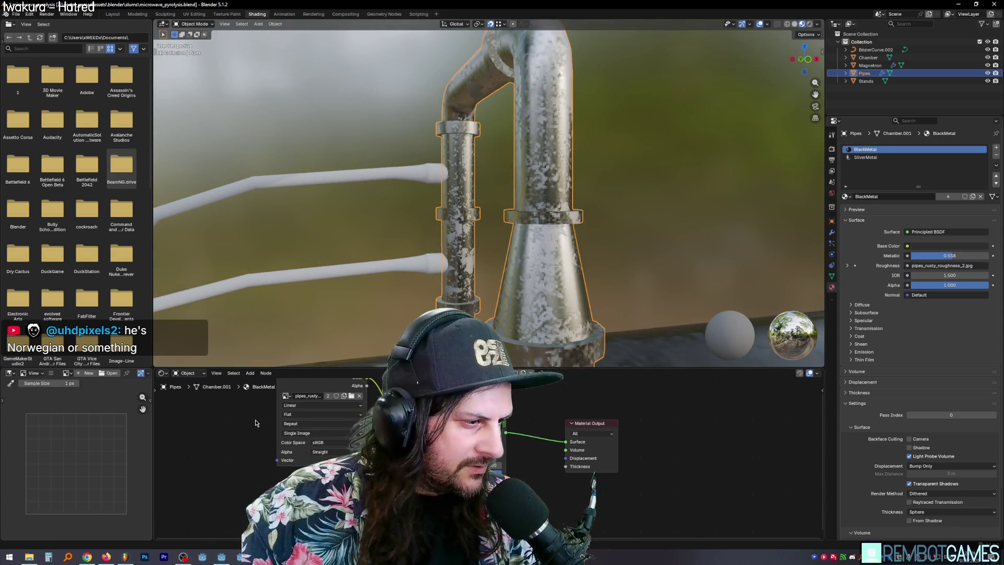
{"action": "left_click", "coordinate": [310, 411]}
{"action": "left_click", "coordinate": [308, 429]}
{"action": "scroll", "coordinate": [476, 199], "scroll_direction": "down", "scroll_amount": 4}
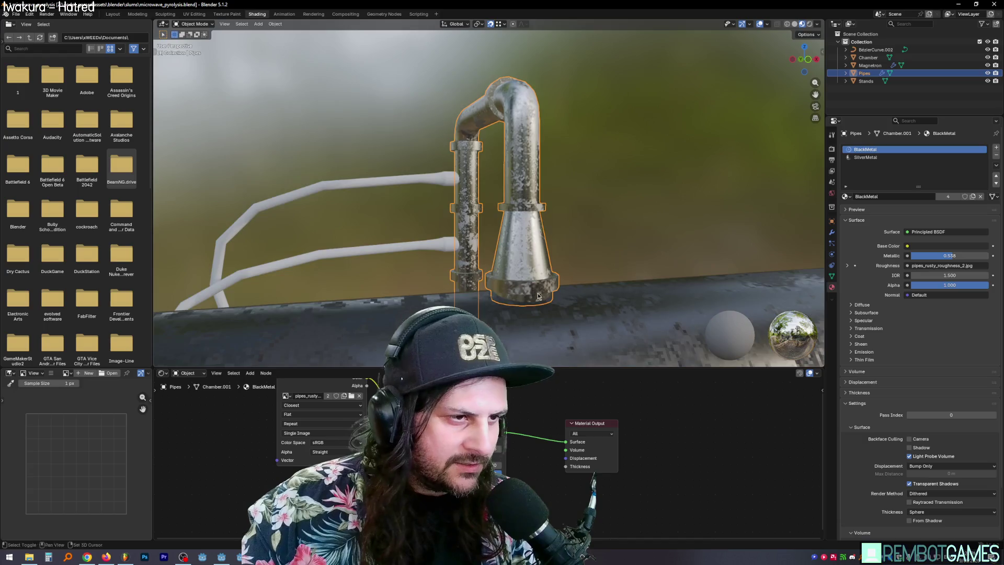
{"action": "scroll", "coordinate": [476, 199], "scroll_direction": "up", "scroll_amount": 8}
Orbit around the drum, toggling Edit Mode to check the crisp pixelated texture.
{"action": "middle_click_drag", "start_coordinate": [476, 200], "coordinate": [510, 200]}
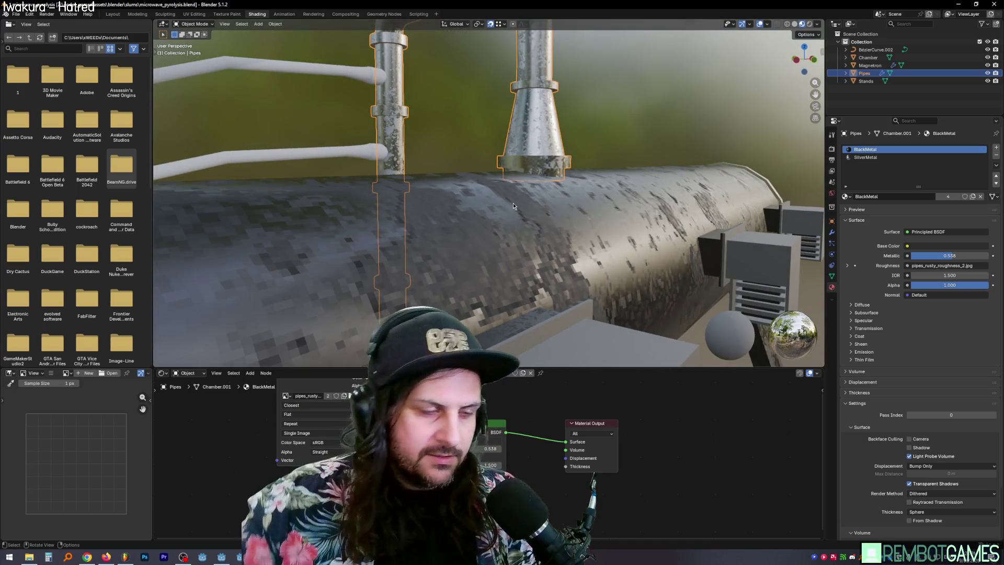
{"action": "scroll", "coordinate": [607, 220], "scroll_direction": "down", "scroll_amount": 3}
{"action": "key", "text": "Tab"}
{"action": "mouse_move", "coordinate": [593, 211]}
{"action": "middle_mouse_down"}
{"action": "mouse_move", "coordinate": [601, 214]}
{"action": "mouse_move", "coordinate": [523, 206]}
{"action": "mouse_move", "coordinate": [593, 201]}
{"action": "mouse_move", "coordinate": [625, 167]}
{"action": "mouse_move", "coordinate": [693, 155]}
{"action": "mouse_move", "coordinate": [717, 171]}
{"action": "mouse_move", "coordinate": [571, 173]}
{"action": "mouse_move", "coordinate": [598, 199]}
{"action": "mouse_move", "coordinate": [541, 189]}
{"action": "middle_mouse_up"}
{"action": "key", "text": "Tab"}
{"action": "scroll", "coordinate": [593, 201], "scroll_direction": "up", "scroll_amount": 3}
{"action": "key", "text": "Tab"}
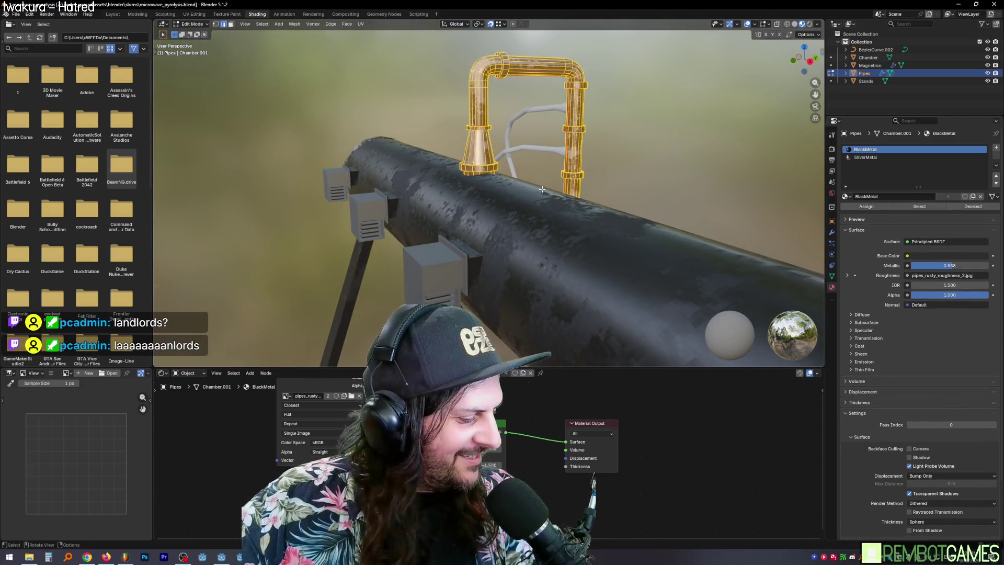
{"action": "middle_click_drag", "start_coordinate": [541, 189], "coordinate": [504, 266]}
On the Magnetron object, make GreyMetal active and link the rust texture's Color to Roughness.
{"action": "key", "text": "alt+q"}
{"action": "key", "text": "Tab"}
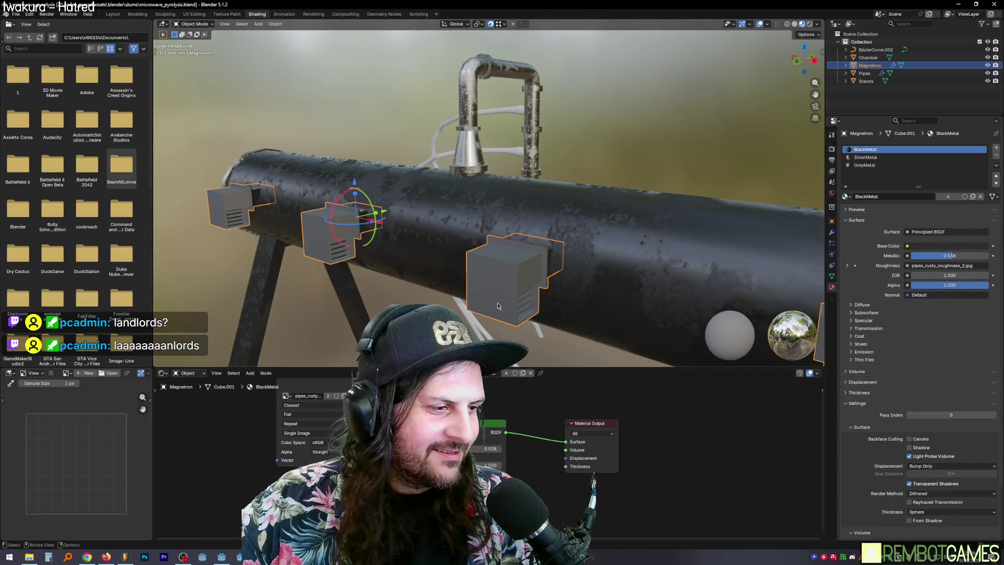
{"action": "middle_click_drag", "start_coordinate": [476, 310], "coordinate": [696, 215], "text": "shift"}
{"action": "left_click", "coordinate": [860, 166]}
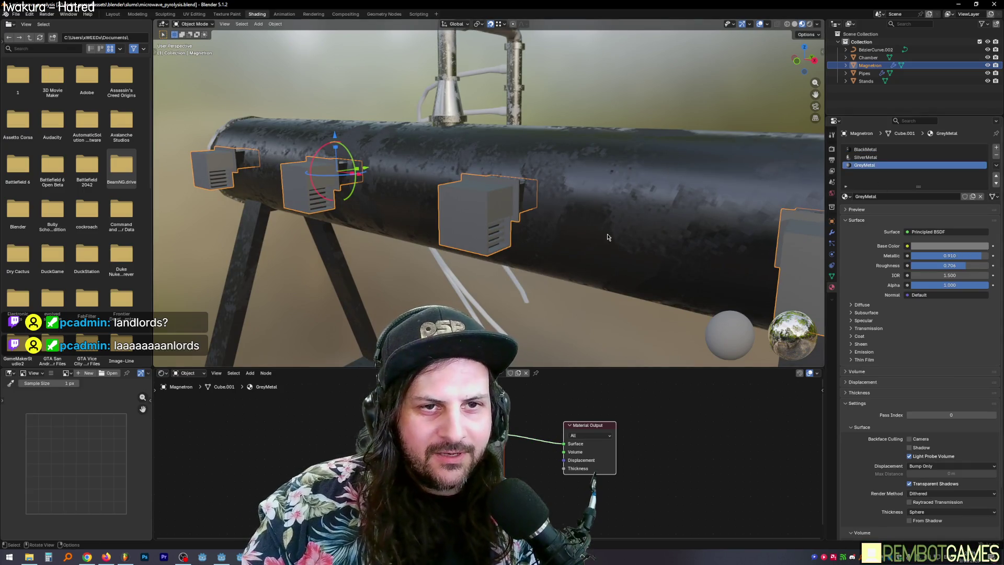
{"action": "middle_click_drag", "start_coordinate": [523, 261], "coordinate": [491, 283]}
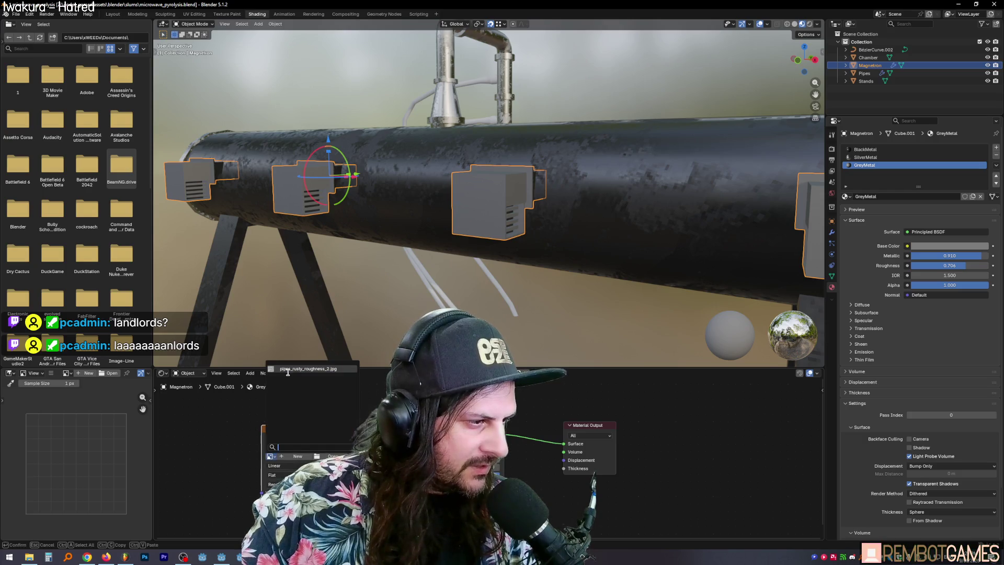
{"action": "left_click_drag", "start_coordinate": [351, 438], "coordinate": [461, 455]}
{"action": "key", "text": "Tab"}
{"action": "mouse_move", "coordinate": [429, 261]}
{"action": "middle_mouse_down"}
{"action": "mouse_move", "coordinate": [480, 241]}
{"action": "mouse_move", "coordinate": [455, 209]}
{"action": "mouse_move", "coordinate": [410, 220]}
{"action": "mouse_move", "coordinate": [579, 165]}
{"action": "middle_mouse_up"}
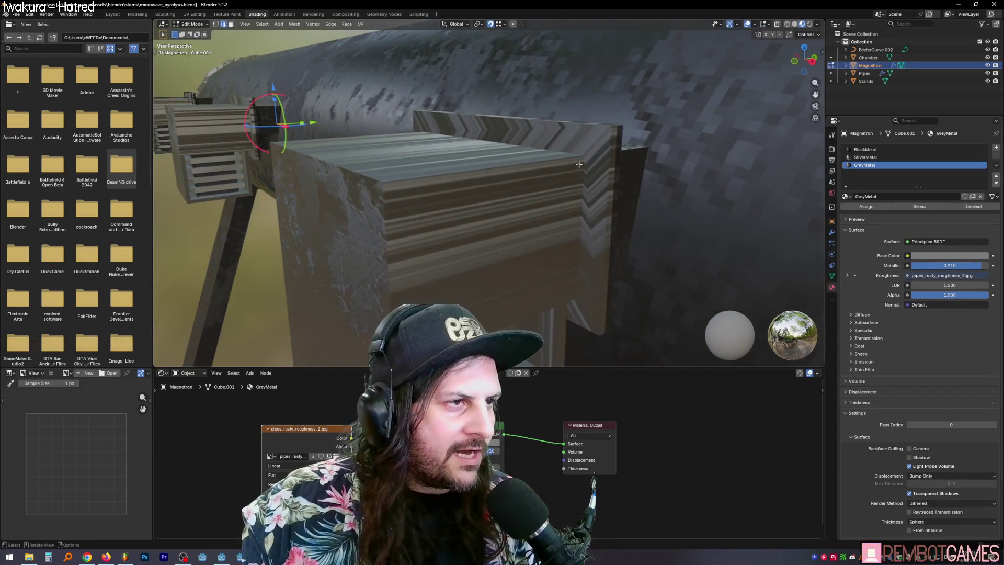
{"action": "mouse_move", "coordinate": [511, 164]}
{"action": "middle_mouse_down"}
{"action": "mouse_move", "coordinate": [365, 209]}
{"action": "mouse_move", "coordinate": [349, 197]}
{"action": "mouse_move", "coordinate": [348, 226]}
{"action": "mouse_move", "coordinate": [454, 236]}
{"action": "mouse_move", "coordinate": [414, 248]}
{"action": "middle_mouse_up"}
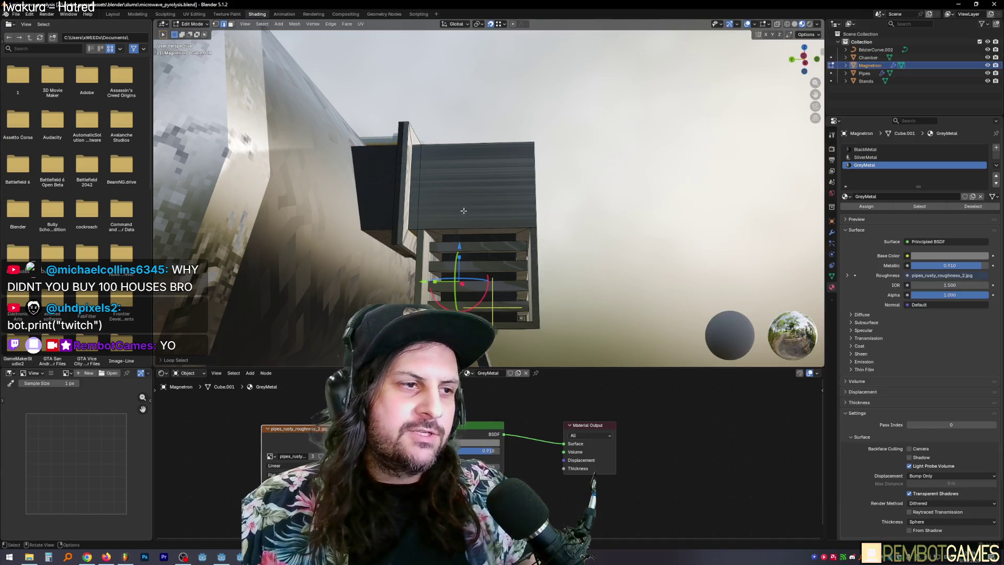
Mark the magnetron box's top edge as a UV seam.
{"action": "mouse_move", "coordinate": [464, 211]}
{"action": "middle_mouse_down"}
{"action": "mouse_move", "coordinate": [501, 242]}
{"action": "mouse_move", "coordinate": [432, 197]}
{"action": "mouse_move", "coordinate": [412, 148]}
{"action": "mouse_move", "coordinate": [420, 246]}
{"action": "mouse_move", "coordinate": [375, 286]}
{"action": "mouse_move", "coordinate": [419, 233]}
{"action": "middle_mouse_up"}
{"action": "key", "text": "ctrl+e"}
{"action": "left_click", "coordinate": [347, 310]}
{"action": "left_click", "coordinate": [485, 206]}
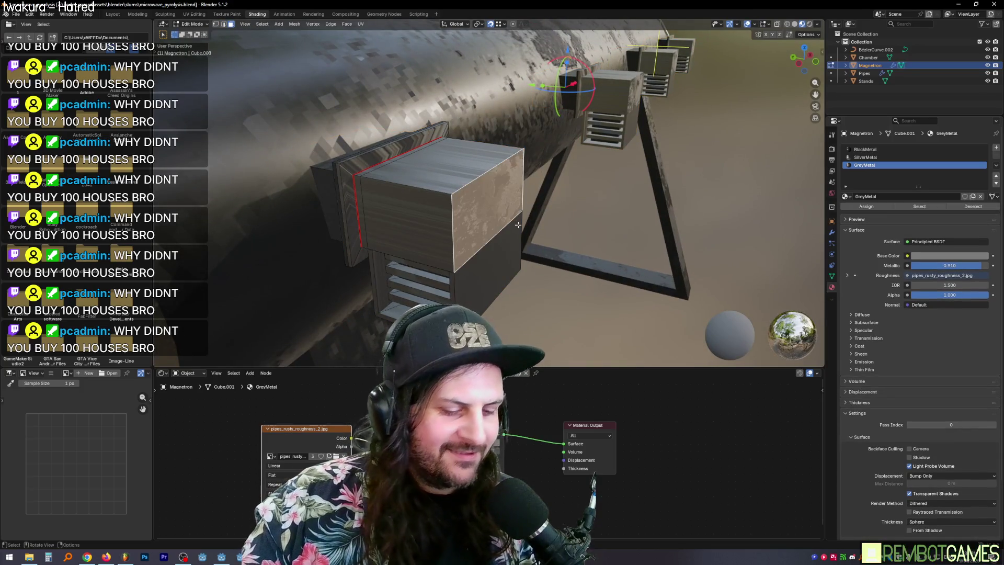
Select the two connected magnetron box parts and unwrap them.
{"action": "key", "text": "ctrl+l"}
{"action": "mouse_move", "coordinate": [518, 225]}
{"action": "middle_mouse_down"}
{"action": "mouse_move", "coordinate": [529, 235]}
{"action": "mouse_move", "coordinate": [502, 251]}
{"action": "mouse_move", "coordinate": [468, 182]}
{"action": "mouse_move", "coordinate": [511, 184]}
{"action": "mouse_move", "coordinate": [479, 175]}
{"action": "mouse_move", "coordinate": [542, 220]}
{"action": "mouse_move", "coordinate": [502, 235]}
{"action": "middle_mouse_up"}
{"action": "key", "text": "ctrl+l"}
{"action": "key", "text": "u"}
{"action": "left_click", "coordinate": [478, 180]}
{"action": "mouse_move", "coordinate": [496, 217]}
{"action": "middle_mouse_down"}
{"action": "mouse_move", "coordinate": [450, 181]}
{"action": "mouse_move", "coordinate": [491, 190]}
{"action": "middle_mouse_up"}
Lower a vent edge slightly along Z and return to Object Mode.
{"action": "key", "text": "Tab"}
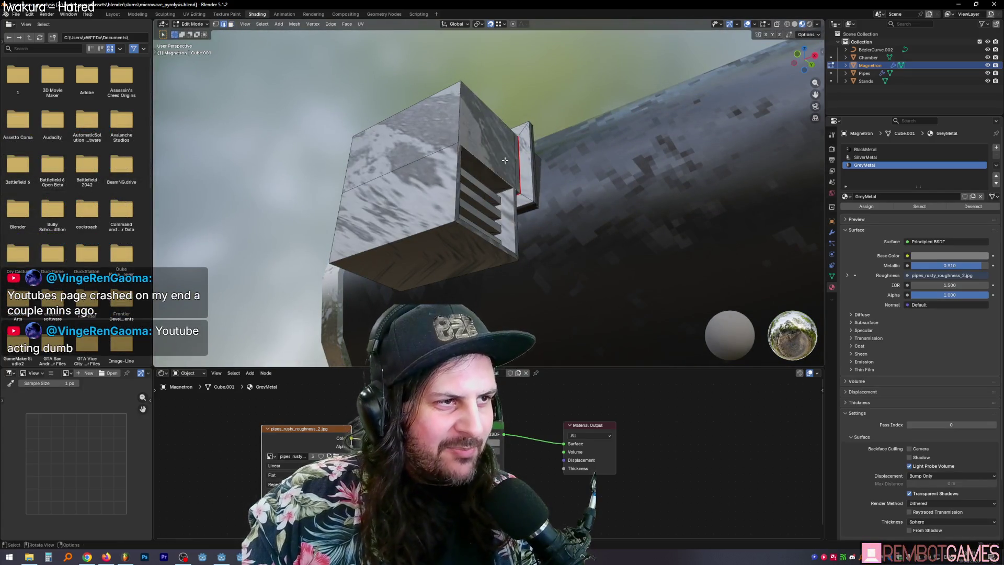
{"action": "key", "text": "ctrl+e"}
{"action": "middle_click_drag", "start_coordinate": [550, 182], "coordinate": [455, 166]}
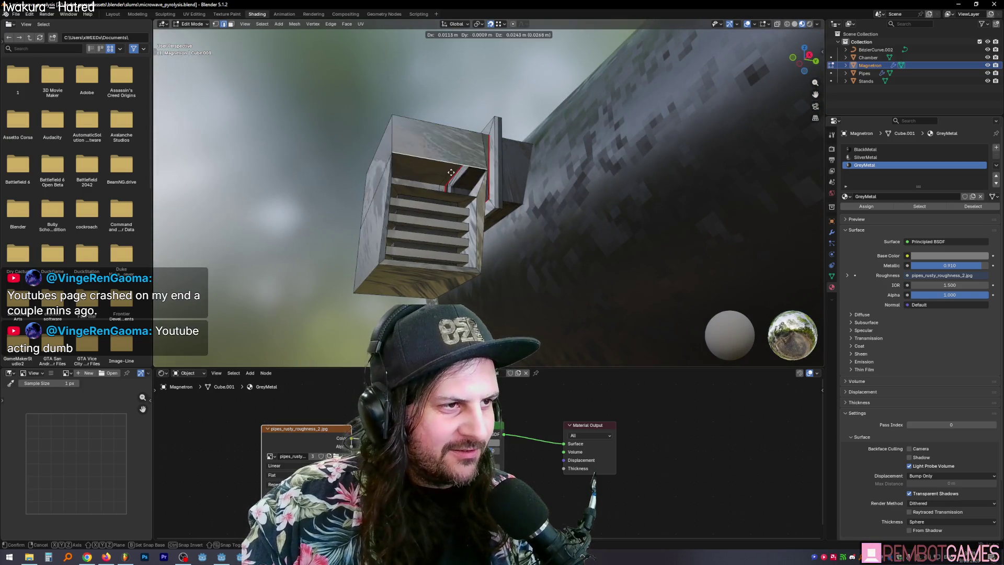
{"action": "scroll", "coordinate": [455, 166], "scroll_direction": "up", "scroll_amount": 5}
{"action": "key", "text": "g"}
{"action": "key", "text": "z"}
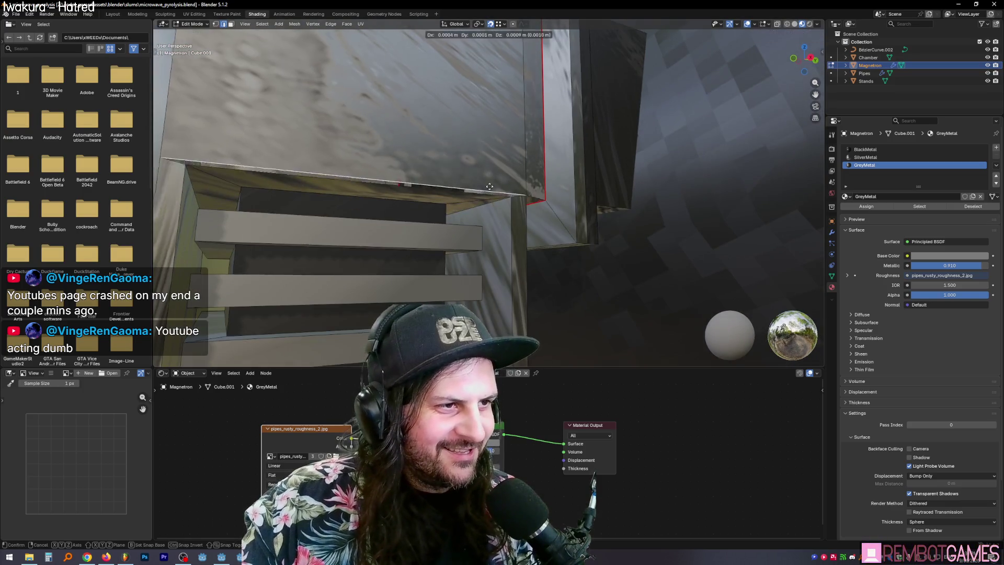
{"action": "left_click", "coordinate": [497, 135]}
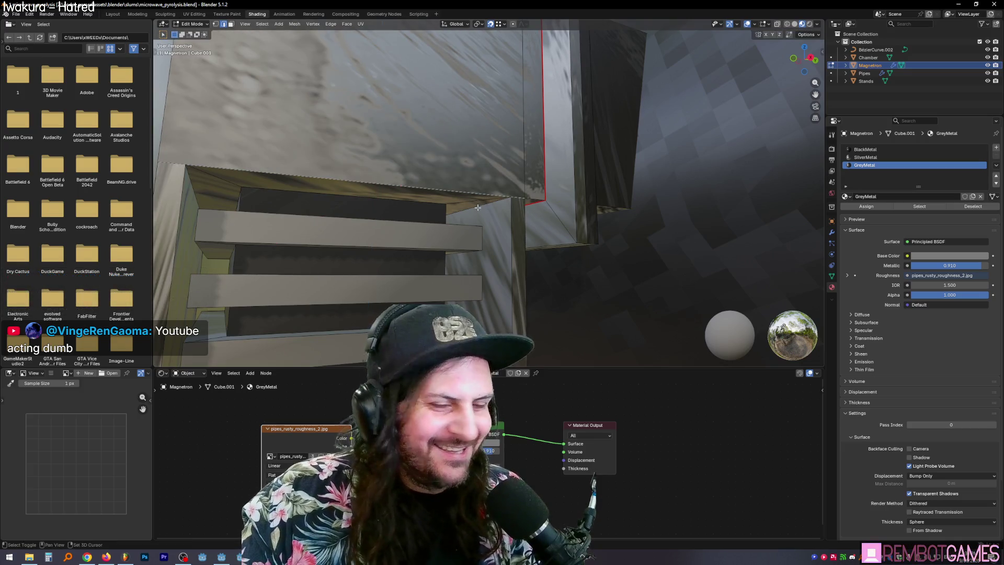
{"action": "scroll", "coordinate": [478, 208], "scroll_direction": "down", "scroll_amount": 5}
{"action": "mouse_move", "coordinate": [478, 208]}
{"action": "middle_mouse_down"}
{"action": "mouse_move", "coordinate": [527, 211]}
{"action": "mouse_move", "coordinate": [665, 142]}
{"action": "middle_mouse_up"}
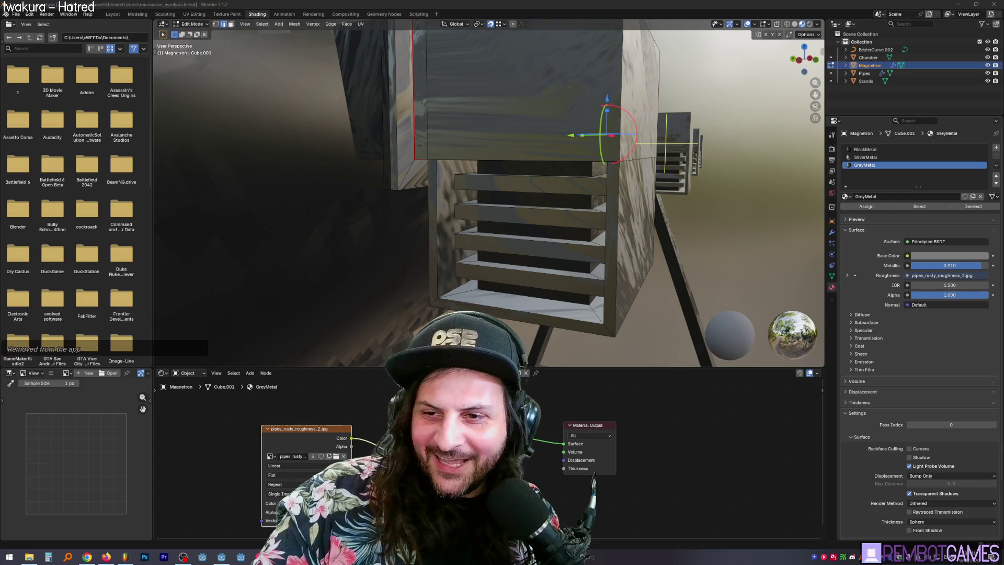
{"action": "mouse_move", "coordinate": [502, 230]}
{"action": "middle_mouse_down"}
{"action": "mouse_move", "coordinate": [472, 223]}
{"action": "mouse_move", "coordinate": [544, 149]}
{"action": "mouse_move", "coordinate": [564, 190]}
{"action": "middle_mouse_up"}
{"action": "key", "text": "Tab"}
{"action": "key", "text": "Tab"}
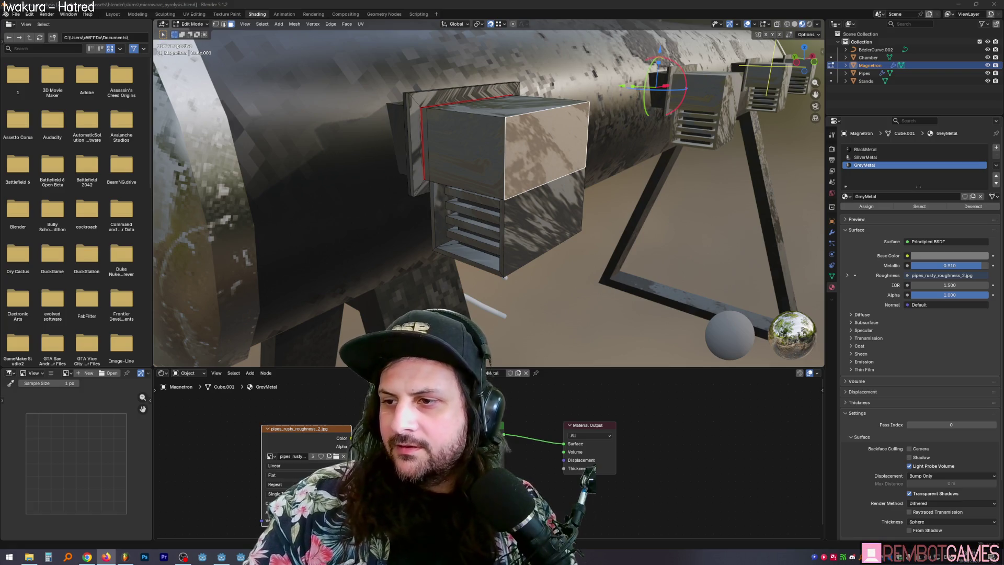
Select a shortest edge path on the magnetron box and apply an edge operation from the context menu.
{"action": "mouse_move", "coordinate": [587, 223]}
{"action": "middle_mouse_down"}
{"action": "mouse_move", "coordinate": [531, 216]}
{"action": "mouse_move", "coordinate": [522, 132]}
{"action": "mouse_move", "coordinate": [518, 178]}
{"action": "mouse_move", "coordinate": [480, 217]}
{"action": "mouse_move", "coordinate": [499, 221]}
{"action": "middle_mouse_up"}
{"action": "left_click", "coordinate": [533, 215]}
{"action": "left_click", "coordinate": [479, 217], "text": "shift"}
{"action": "left_click", "coordinate": [497, 220], "text": "alt"}
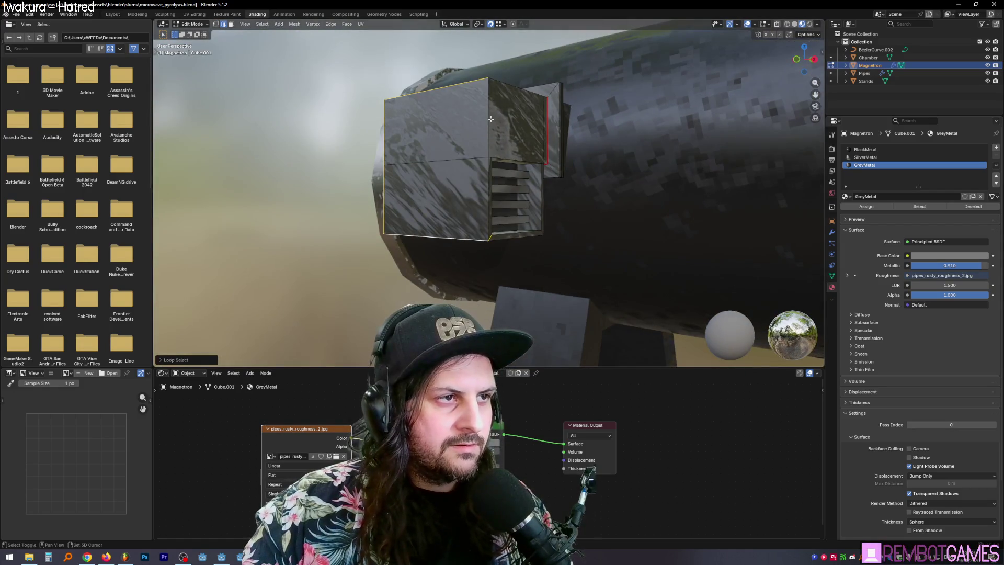
{"action": "middle_click_drag", "start_coordinate": [491, 119], "coordinate": [462, 148]}
{"action": "left_click", "coordinate": [462, 148]}
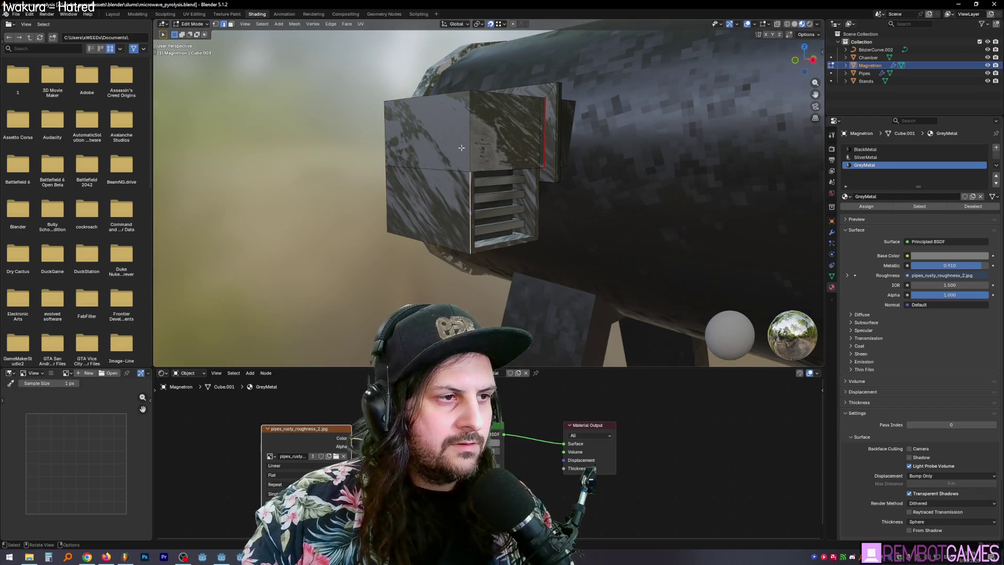
{"action": "mouse_move", "coordinate": [471, 100]}
{"action": "middle_mouse_down"}
{"action": "mouse_move", "coordinate": [461, 138]}
{"action": "mouse_move", "coordinate": [480, 222]}
{"action": "mouse_move", "coordinate": [444, 160]}
{"action": "mouse_move", "coordinate": [488, 178]}
{"action": "middle_mouse_up"}
{"action": "left_click", "coordinate": [462, 138], "text": "ctrl"}
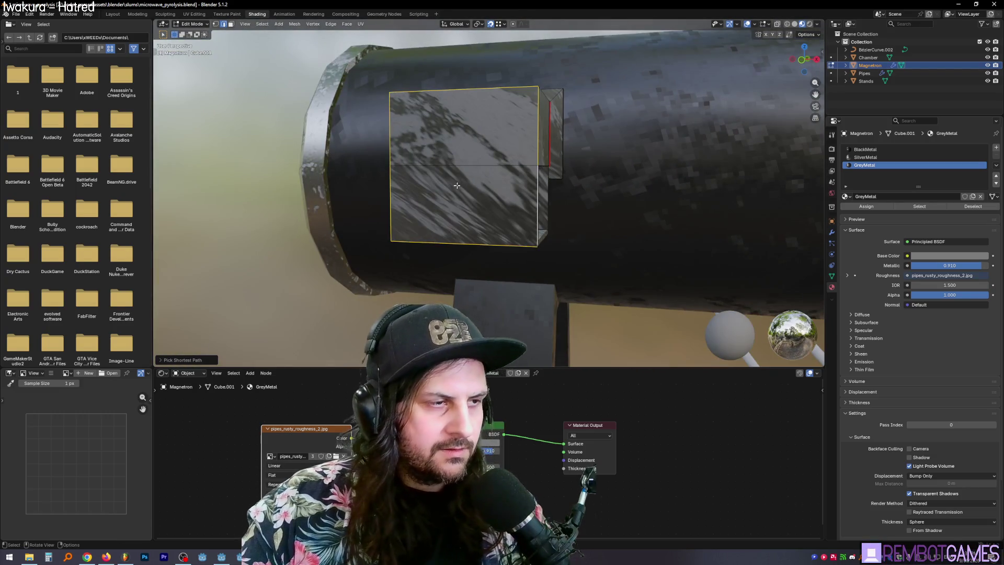
{"action": "right_click", "coordinate": [458, 186]}
{"action": "left_click", "coordinate": [440, 272]}
Delete the box's front face and fill the opening with a new face.
{"action": "mouse_move", "coordinate": [439, 272]}
{"action": "middle_mouse_down"}
{"action": "mouse_move", "coordinate": [485, 149]}
{"action": "mouse_move", "coordinate": [540, 164]}
{"action": "mouse_move", "coordinate": [472, 159]}
{"action": "middle_mouse_up"}
{"action": "left_click", "coordinate": [493, 149]}
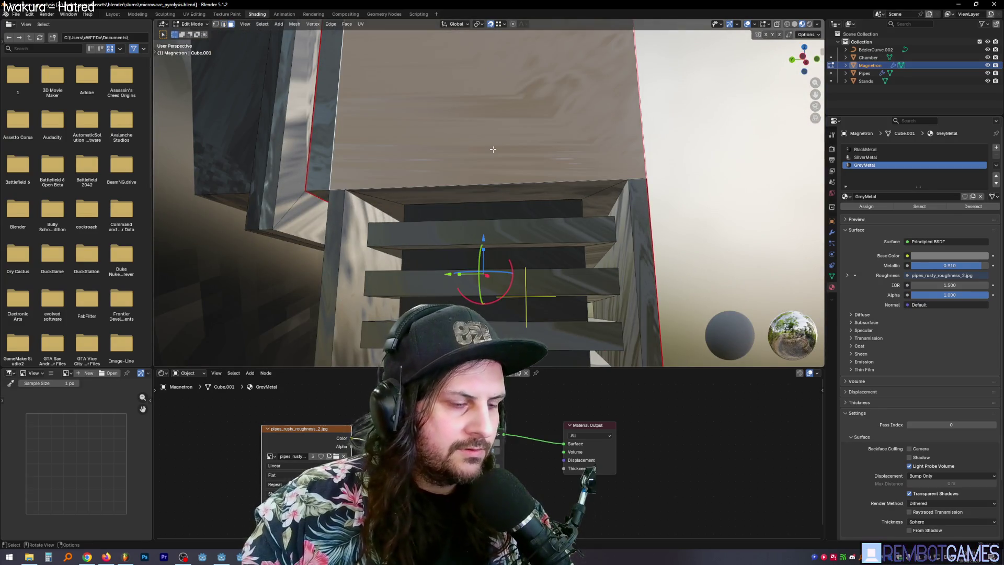
{"action": "key", "text": "KP_Decimal"}
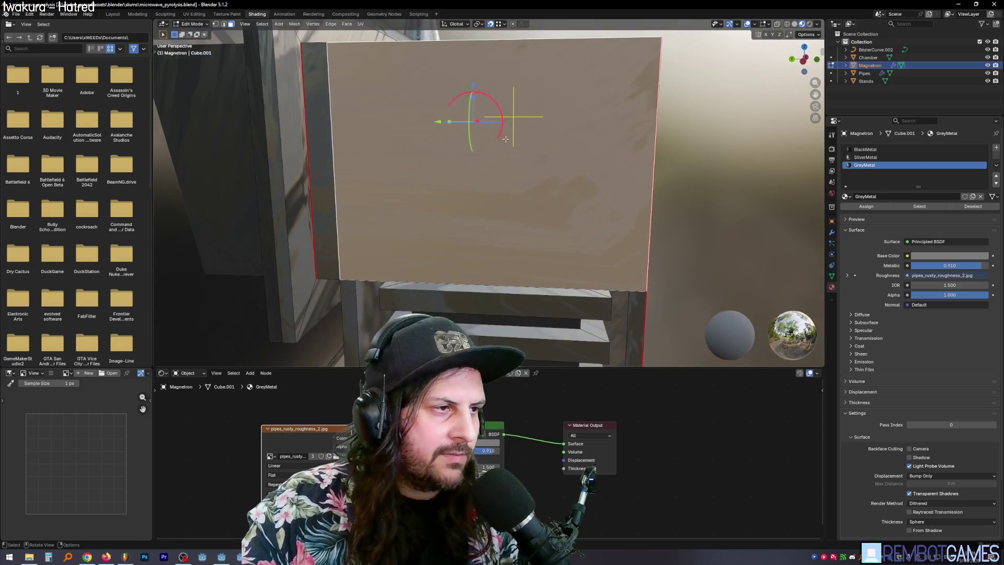
{"action": "middle_click_drag", "start_coordinate": [527, 200], "coordinate": [404, 202]}
{"action": "mouse_move", "coordinate": [614, 183]}
{"action": "middle_mouse_down"}
{"action": "mouse_move", "coordinate": [561, 188]}
{"action": "mouse_move", "coordinate": [408, 93]}
{"action": "middle_mouse_up"}
{"action": "key", "text": "x"}
{"action": "left_click", "coordinate": [560, 189]}
{"action": "left_click", "coordinate": [422, 81]}
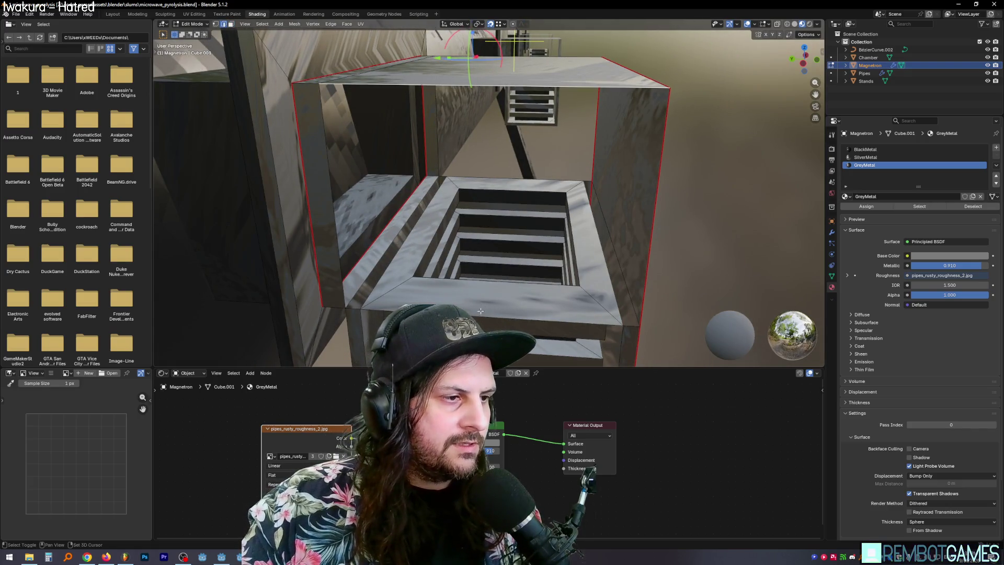
{"action": "key", "text": "f"}
Inspect the new face by selecting the box's thin side and front faces.
{"action": "mouse_move", "coordinate": [480, 311]}
{"action": "middle_mouse_down"}
{"action": "mouse_move", "coordinate": [396, 272]}
{"action": "mouse_move", "coordinate": [632, 239]}
{"action": "mouse_move", "coordinate": [643, 256]}
{"action": "mouse_move", "coordinate": [634, 277]}
{"action": "mouse_move", "coordinate": [717, 240]}
{"action": "mouse_move", "coordinate": [690, 198]}
{"action": "mouse_move", "coordinate": [473, 270]}
{"action": "middle_mouse_up"}
{"action": "left_click", "coordinate": [396, 272]}
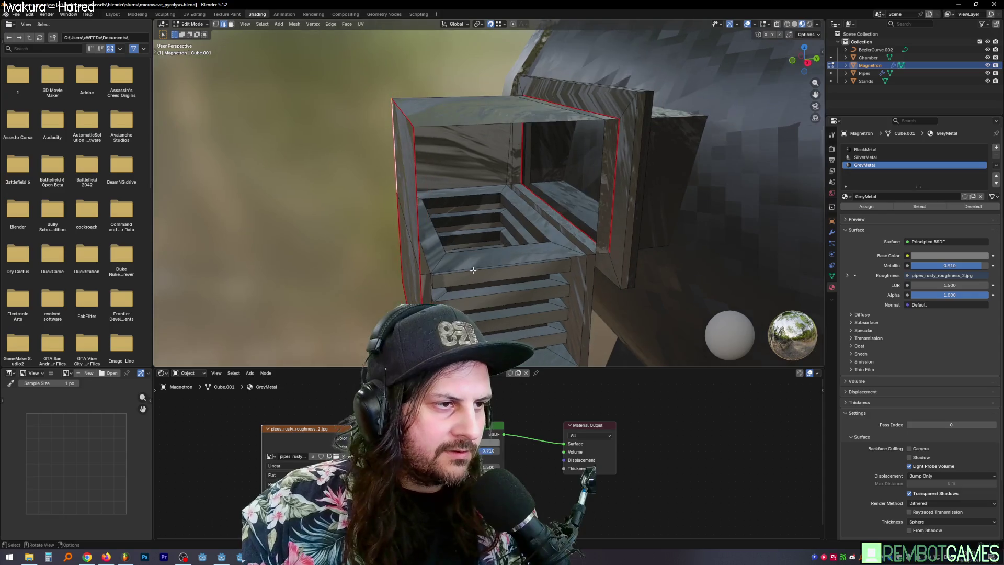
{"action": "mouse_move", "coordinate": [504, 128]}
{"action": "middle_mouse_down"}
{"action": "mouse_move", "coordinate": [493, 197]}
{"action": "mouse_move", "coordinate": [523, 265]}
{"action": "mouse_move", "coordinate": [559, 270]}
{"action": "mouse_move", "coordinate": [653, 109]}
{"action": "middle_mouse_up"}
{"action": "left_click", "coordinate": [493, 197]}
{"action": "key", "text": "ctrl+z"}
{"action": "left_click", "coordinate": [550, 291]}
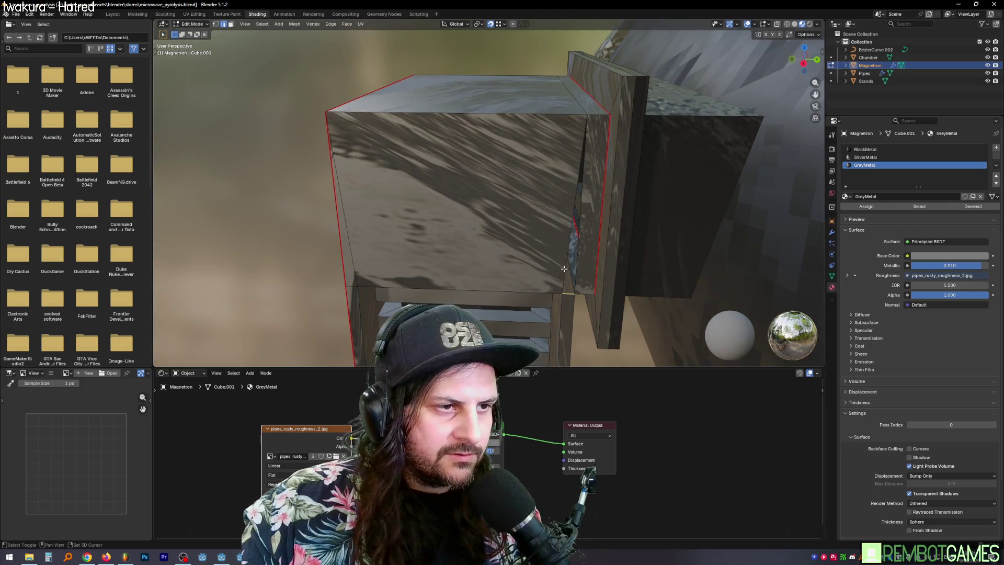
{"action": "left_click", "coordinate": [754, 24]}
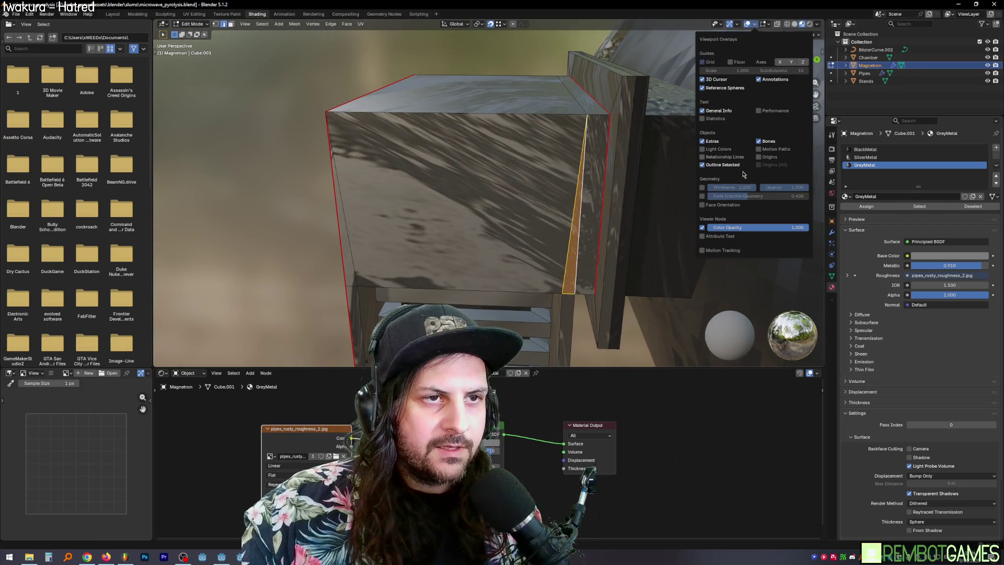
Mark a first edge loop on the magnetron box as a UV seam.
{"action": "mouse_move", "coordinate": [438, 183]}
{"action": "middle_mouse_down"}
{"action": "mouse_move", "coordinate": [610, 159]}
{"action": "mouse_move", "coordinate": [624, 123]}
{"action": "middle_mouse_up"}
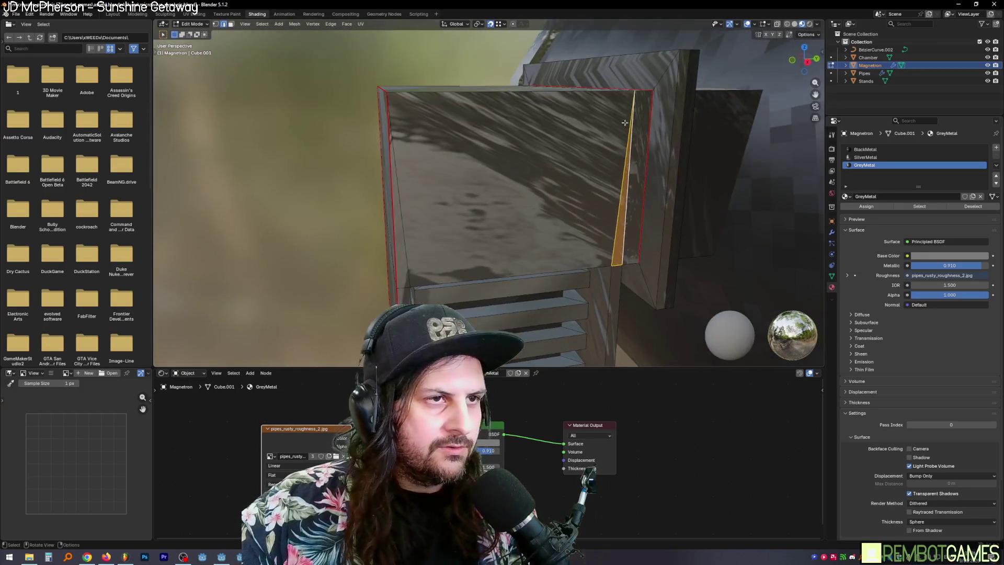
{"action": "left_click", "coordinate": [754, 24]}
{"action": "mouse_move", "coordinate": [601, 203]}
{"action": "middle_mouse_down"}
{"action": "mouse_move", "coordinate": [543, 196]}
{"action": "mouse_move", "coordinate": [518, 207]}
{"action": "mouse_move", "coordinate": [742, 151]}
{"action": "mouse_move", "coordinate": [417, 190]}
{"action": "mouse_move", "coordinate": [471, 174]}
{"action": "mouse_move", "coordinate": [572, 177]}
{"action": "mouse_move", "coordinate": [470, 178]}
{"action": "mouse_move", "coordinate": [496, 170]}
{"action": "mouse_move", "coordinate": [495, 157]}
{"action": "mouse_move", "coordinate": [500, 197]}
{"action": "mouse_move", "coordinate": [533, 170]}
{"action": "mouse_move", "coordinate": [587, 189]}
{"action": "mouse_move", "coordinate": [473, 205]}
{"action": "middle_mouse_up"}
{"action": "left_click", "coordinate": [518, 208], "text": "alt"}
{"action": "key", "text": "ctrl+e"}
{"action": "left_click", "coordinate": [417, 172]}
Select the whole box mesh and unwrap it to refresh the rust texture mapping.
{"action": "key", "text": "Tab"}
Select the vent frame's two edge loops in edge mode and unwrap the vent area.
{"action": "key", "text": "Tab"}
{"action": "left_click", "coordinate": [496, 170]}
{"action": "key", "text": "a"}
{"action": "key", "text": "u"}
{"action": "left_click", "coordinate": [486, 61]}
{"action": "key", "text": "Tab"}
{"action": "key", "text": "Tab"}
{"action": "key", "text": "alt+a"}
{"action": "key", "text": "2"}
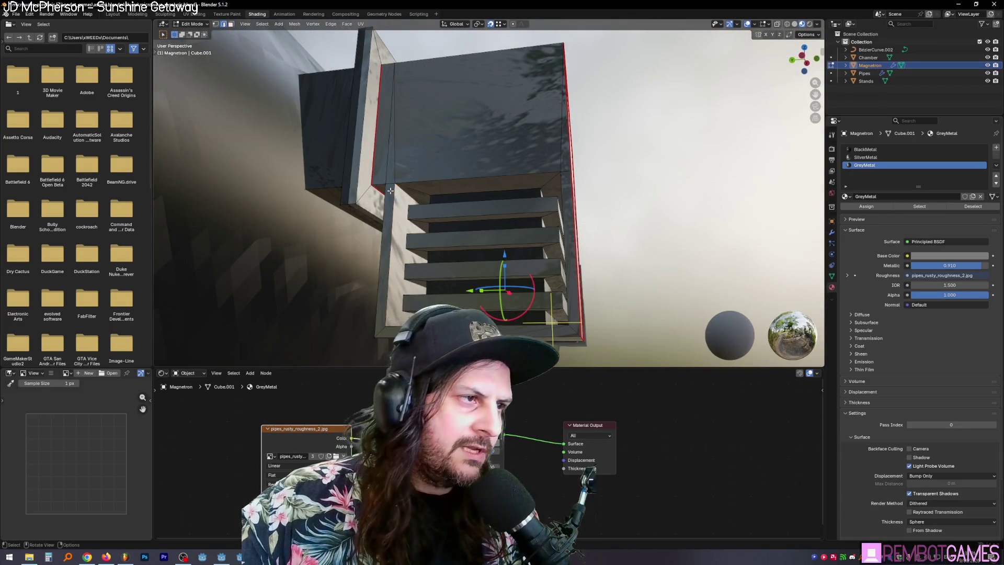
{"action": "left_click", "coordinate": [557, 209], "text": "alt+shift"}
{"action": "left_click", "coordinate": [567, 231], "text": "alt+shift"}
{"action": "mouse_move", "coordinate": [527, 324]}
{"action": "middle_mouse_down"}
{"action": "mouse_move", "coordinate": [488, 240]}
{"action": "mouse_move", "coordinate": [490, 255]}
{"action": "middle_mouse_up"}
{"action": "key", "text": "u"}
{"action": "left_click", "coordinate": [489, 253]}
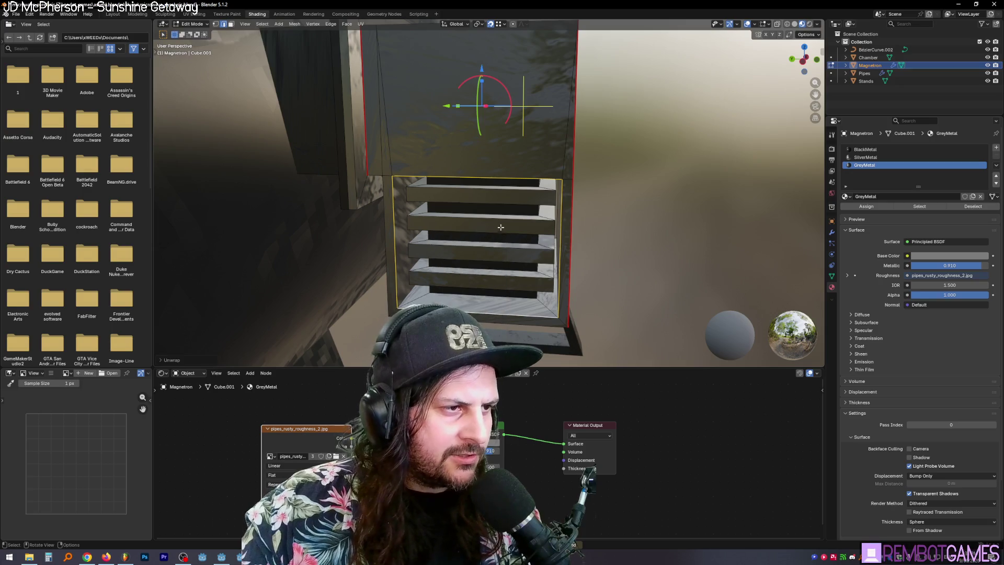
Select the vent opening's full edge loop from its top and right edges.
{"action": "key", "text": "u"}
{"action": "key", "text": "Escape"}
{"action": "middle_click_drag", "start_coordinate": [489, 235], "coordinate": [549, 158]}
{"action": "left_click", "coordinate": [550, 166]}
{"action": "left_click", "coordinate": [607, 240], "text": "shift"}
{"action": "mouse_move", "coordinate": [568, 296]}
{"action": "middle_mouse_down"}
{"action": "mouse_move", "coordinate": [363, 224]}
{"action": "mouse_move", "coordinate": [337, 228]}
{"action": "mouse_move", "coordinate": [423, 241]}
{"action": "mouse_move", "coordinate": [545, 201]}
{"action": "middle_mouse_up"}
{"action": "right_click", "coordinate": [366, 238]}
{"action": "left_click", "coordinate": [366, 247]}
{"action": "key", "text": "Tab"}
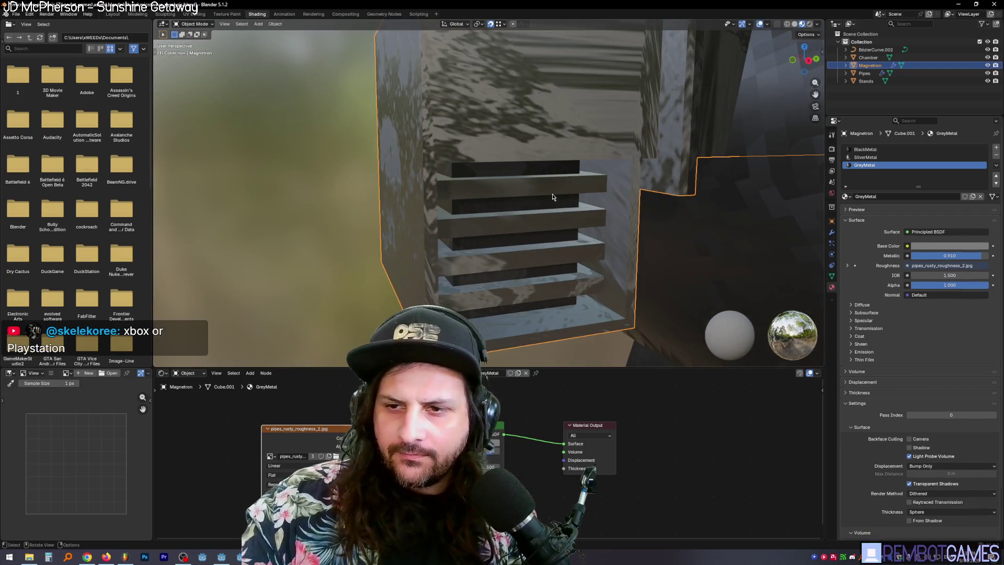
Select the front faces of the box's top and second shelves.
{"action": "key", "text": "Tab"}
{"action": "left_click", "coordinate": [538, 191]}
{"action": "left_click", "coordinate": [549, 217], "text": "ctrl"}
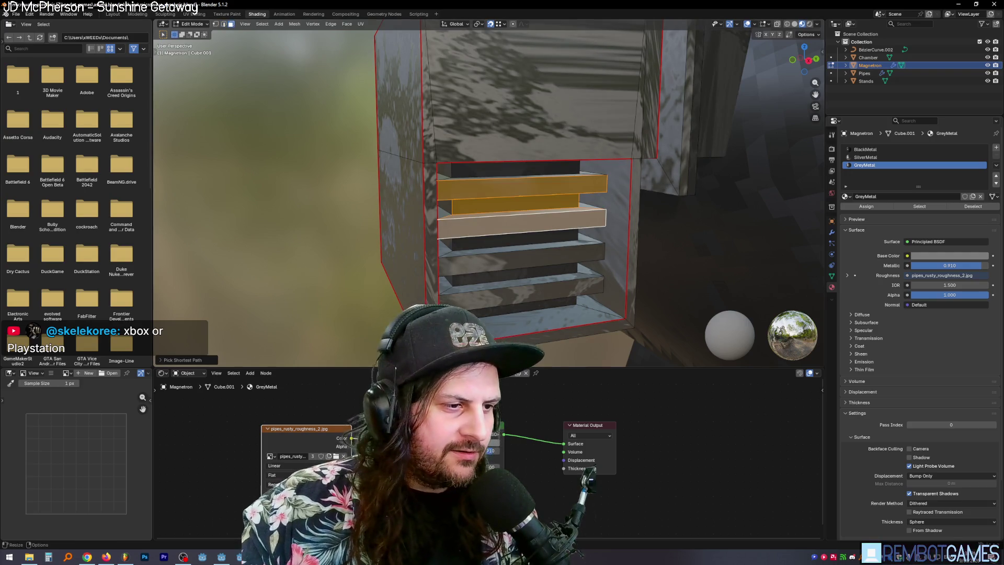
{"action": "left_click", "coordinate": [524, 257], "text": "ctrl"}
{"action": "left_click", "coordinate": [524, 282], "text": "ctrl"}
{"action": "mouse_move", "coordinate": [523, 282]}
{"action": "middle_mouse_down"}
{"action": "mouse_move", "coordinate": [631, 249]}
{"action": "mouse_move", "coordinate": [479, 185]}
{"action": "middle_mouse_up"}
{"action": "left_click", "coordinate": [478, 185]}
{"action": "left_click", "coordinate": [479, 209], "text": "ctrl"}
{"action": "scroll", "coordinate": [520, 245], "scroll_direction": "down", "scroll_amount": 3}
{"action": "scroll", "coordinate": [520, 245], "scroll_direction": "down", "scroll_amount": 3}
{"action": "scroll", "coordinate": [520, 245], "scroll_direction": "up", "scroll_amount": 3}
{"action": "key", "text": "Tab"}
{"action": "mouse_move", "coordinate": [520, 245]}
{"action": "middle_mouse_down"}
{"action": "mouse_move", "coordinate": [557, 195]}
{"action": "mouse_move", "coordinate": [489, 242]}
{"action": "mouse_move", "coordinate": [526, 248]}
{"action": "mouse_move", "coordinate": [523, 158]}
{"action": "mouse_move", "coordinate": [506, 233]}
{"action": "mouse_move", "coordinate": [549, 230]}
{"action": "mouse_move", "coordinate": [543, 239]}
{"action": "middle_mouse_up"}
{"action": "scroll", "coordinate": [489, 242], "scroll_direction": "up", "scroll_amount": 3}
Mark the top face's front-left and back-left edges as a seam.
{"action": "key", "text": "Tab"}
{"action": "left_click", "coordinate": [525, 249], "text": "shift"}
{"action": "left_click", "coordinate": [532, 210], "text": "shift"}
{"action": "right_click", "coordinate": [550, 219]}
{"action": "key", "text": "Escape"}
{"action": "key", "text": "Tab"}
{"action": "key", "text": "Tab"}
{"action": "key", "text": "ctrl+e"}
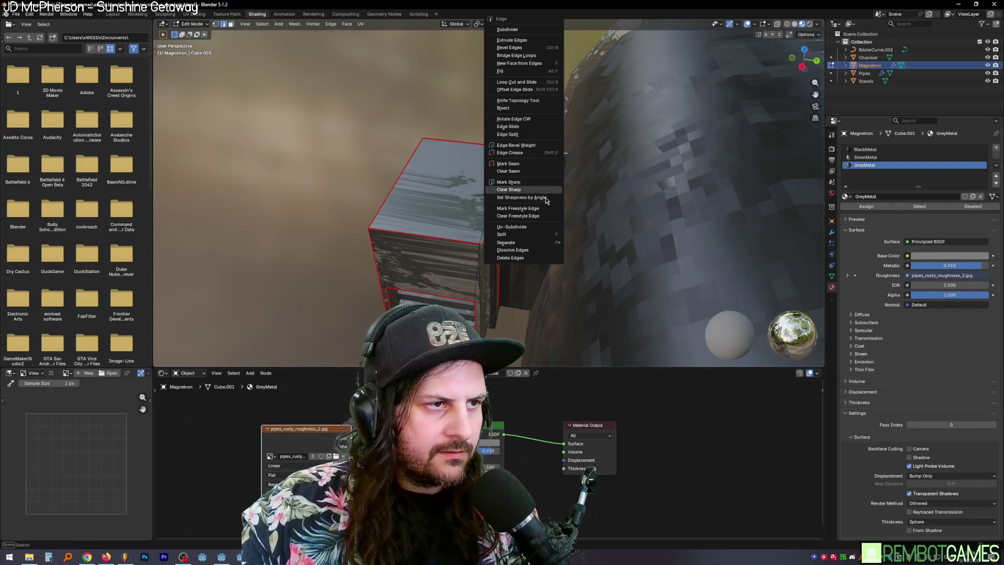
{"action": "left_click", "coordinate": [525, 166]}
Mark further edges on the box's underside as a seam and select the whole mesh.
{"action": "mouse_move", "coordinate": [526, 166]}
{"action": "middle_mouse_down"}
{"action": "mouse_move", "coordinate": [546, 242]}
{"action": "mouse_move", "coordinate": [533, 204]}
{"action": "middle_mouse_up"}
{"action": "scroll", "coordinate": [532, 222], "scroll_direction": "up", "scroll_amount": 5}
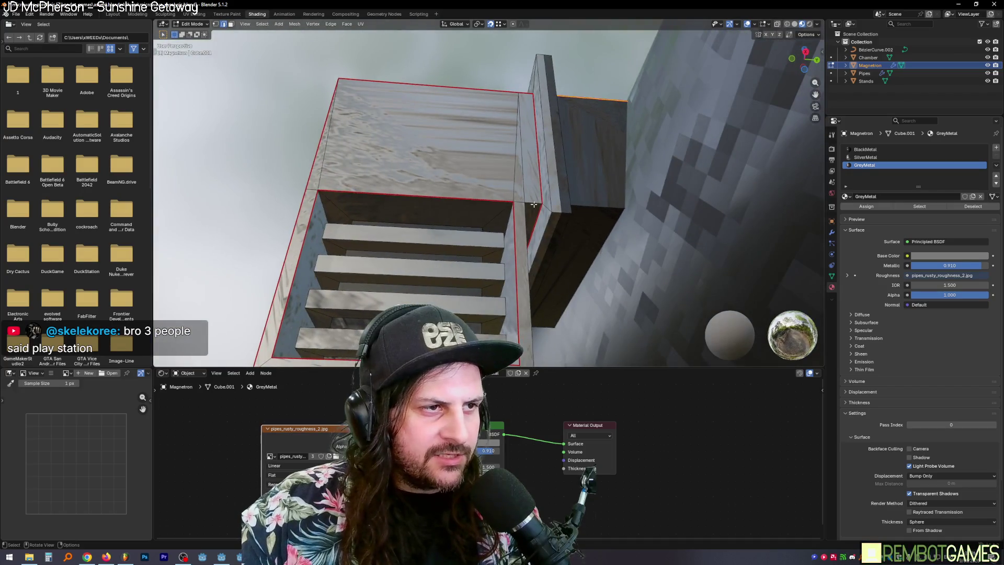
{"action": "right_click", "coordinate": [423, 240]}
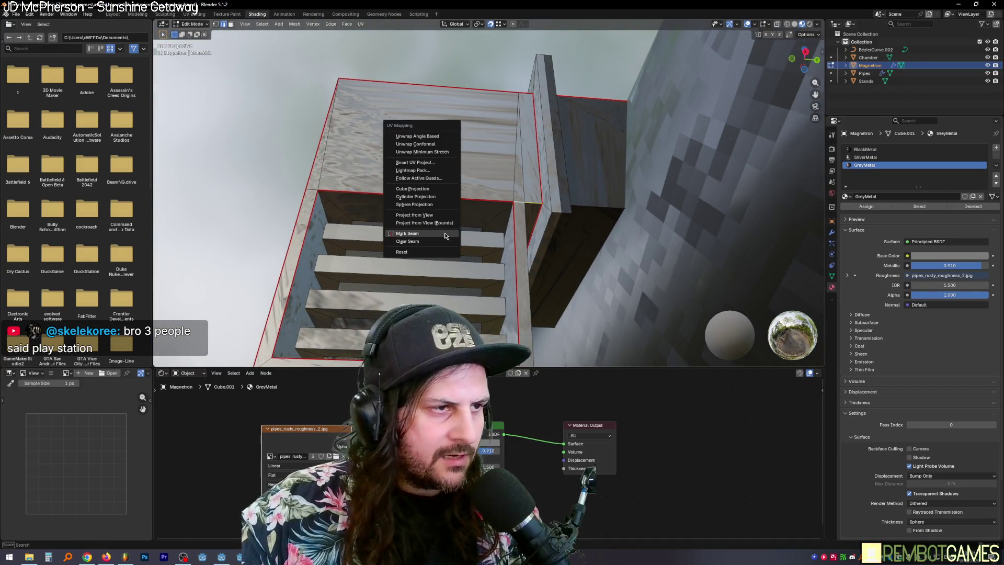
{"action": "left_click", "coordinate": [446, 235]}
{"action": "middle_click_drag", "start_coordinate": [446, 235], "coordinate": [445, 268]}
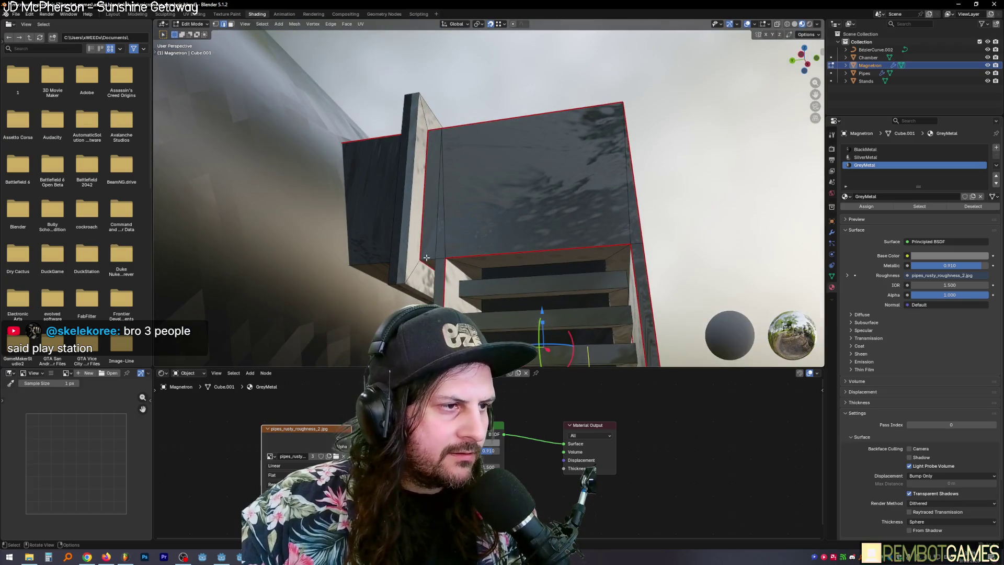
{"action": "right_click", "coordinate": [441, 258]}
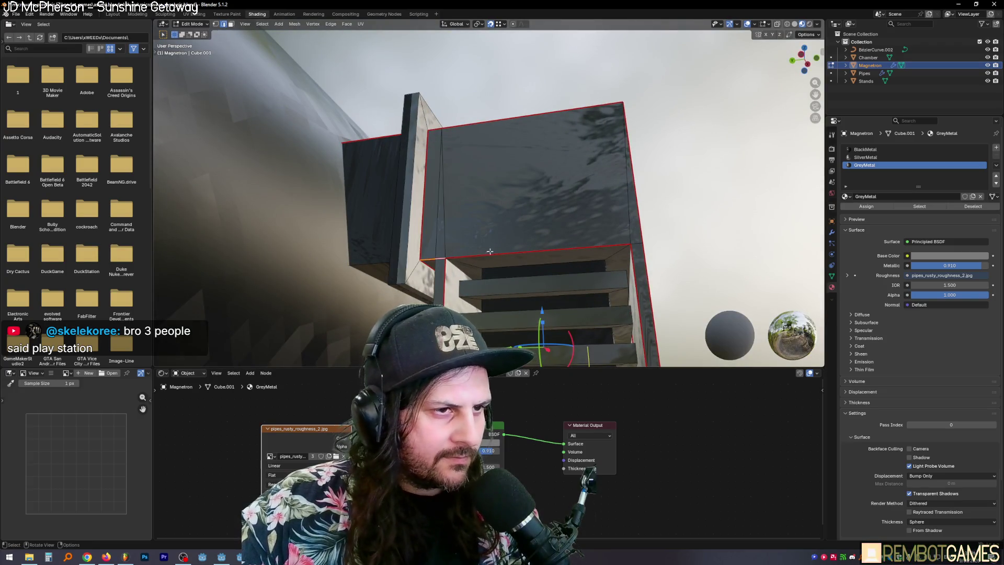
{"action": "right_click", "coordinate": [638, 244]}
{"action": "middle_click_drag", "start_coordinate": [601, 242], "coordinate": [460, 237]}
{"action": "key", "text": "u"}
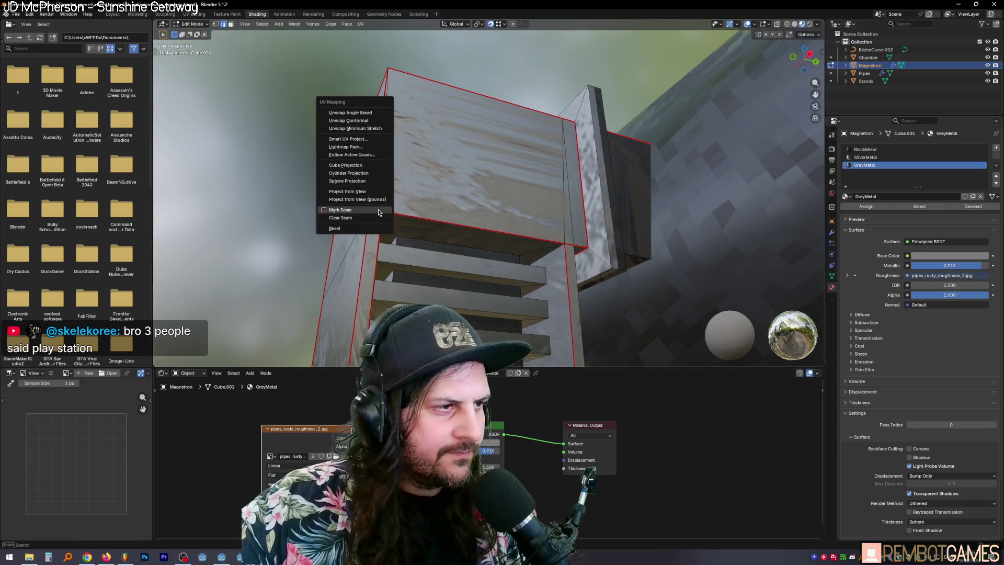
{"action": "scroll", "coordinate": [421, 225], "scroll_direction": "down", "scroll_amount": 3}
{"action": "mouse_move", "coordinate": [421, 225]}
{"action": "middle_mouse_down"}
{"action": "mouse_move", "coordinate": [512, 220]}
{"action": "mouse_move", "coordinate": [447, 208]}
{"action": "mouse_move", "coordinate": [468, 213]}
{"action": "middle_mouse_up"}
{"action": "mouse_move", "coordinate": [461, 247]}
{"action": "middle_mouse_down"}
{"action": "mouse_move", "coordinate": [530, 195]}
{"action": "mouse_move", "coordinate": [532, 222]}
{"action": "mouse_move", "coordinate": [535, 171]}
{"action": "mouse_move", "coordinate": [427, 198]}
{"action": "mouse_move", "coordinate": [507, 166]}
{"action": "mouse_move", "coordinate": [516, 174]}
{"action": "mouse_move", "coordinate": [510, 230]}
{"action": "middle_mouse_up"}
{"action": "left_click", "coordinate": [528, 235]}
{"action": "key", "text": "a"}
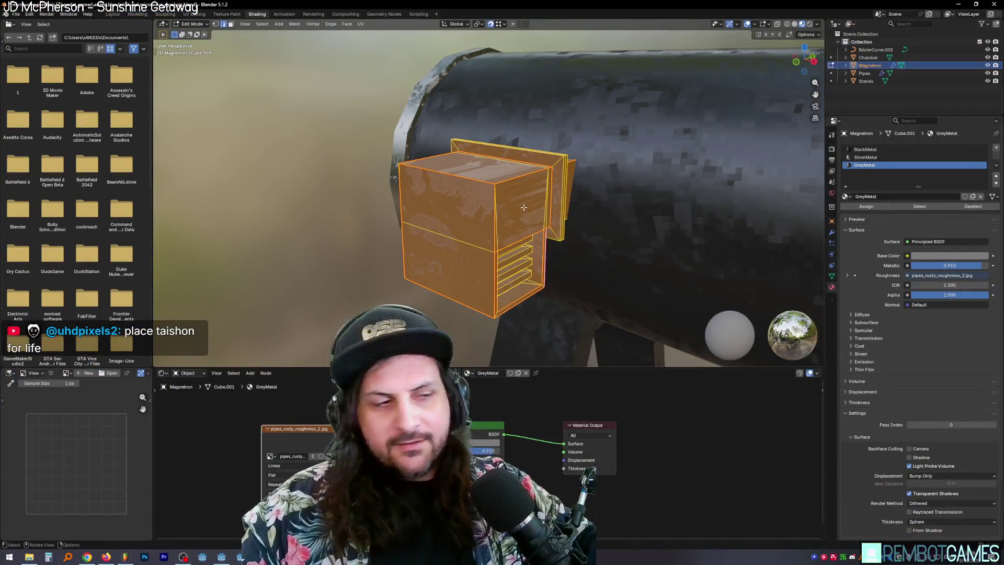
{"action": "middle_click_drag", "start_coordinate": [524, 208], "coordinate": [502, 237]}
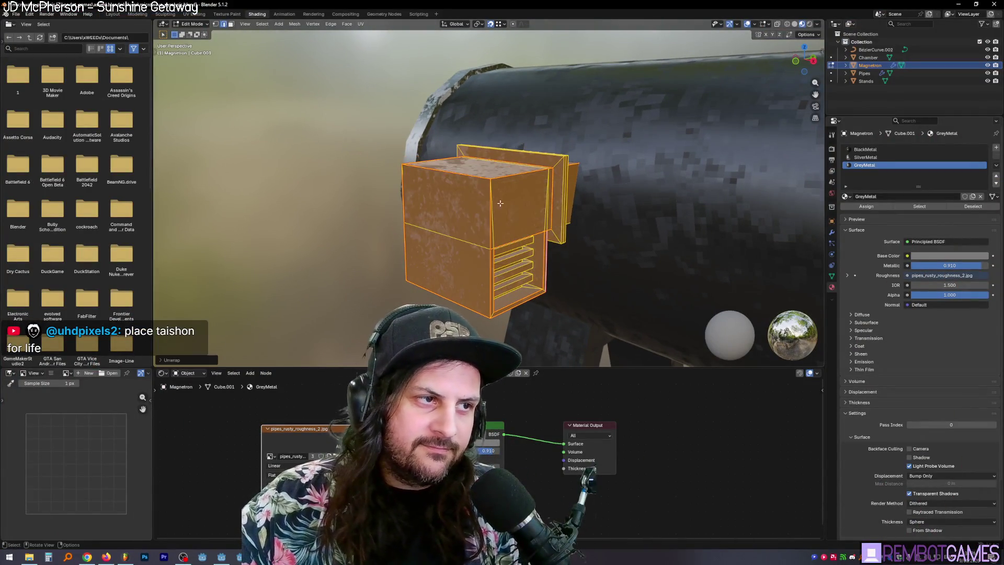
Clear the old seam from the box's selected edges.
{"action": "key", "text": "Tab"}
{"action": "mouse_move", "coordinate": [500, 203]}
{"action": "middle_mouse_down"}
{"action": "mouse_move", "coordinate": [583, 221]}
{"action": "mouse_move", "coordinate": [592, 243]}
{"action": "mouse_move", "coordinate": [595, 218]}
{"action": "mouse_move", "coordinate": [623, 241]}
{"action": "mouse_move", "coordinate": [552, 197]}
{"action": "mouse_move", "coordinate": [461, 223]}
{"action": "mouse_move", "coordinate": [489, 230]}
{"action": "mouse_move", "coordinate": [480, 177]}
{"action": "mouse_move", "coordinate": [531, 152]}
{"action": "mouse_move", "coordinate": [625, 206]}
{"action": "mouse_move", "coordinate": [604, 229]}
{"action": "middle_mouse_up"}
{"action": "key", "text": "Tab"}
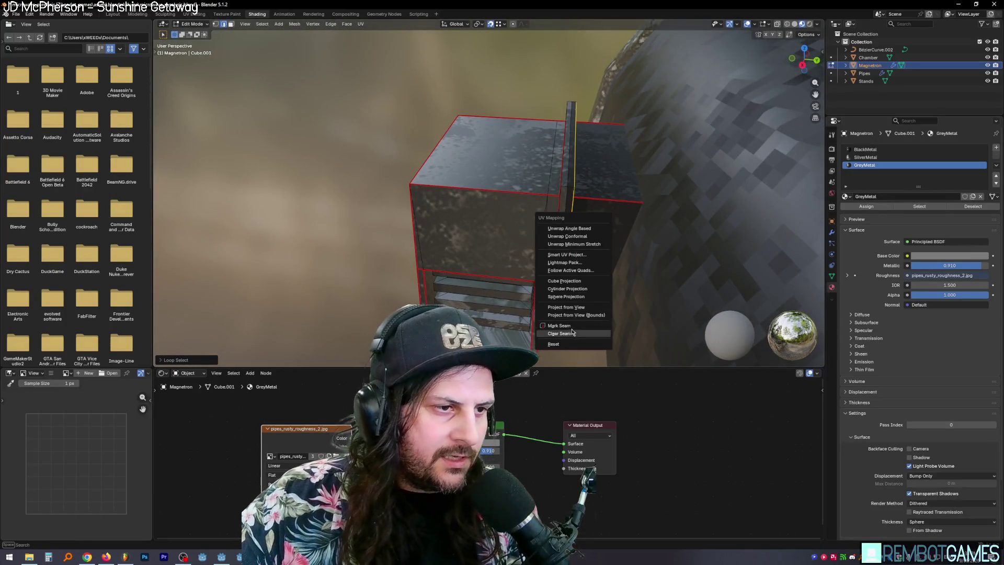
{"action": "left_click", "coordinate": [573, 332]}
Mark a new edge loop on the box as a seam, then view the whole magnetron assembly.
{"action": "middle_click_drag", "start_coordinate": [573, 332], "coordinate": [609, 206]}
{"action": "mouse_move", "coordinate": [577, 140]}
{"action": "middle_mouse_down"}
{"action": "mouse_move", "coordinate": [576, 183]}
{"action": "mouse_move", "coordinate": [528, 175]}
{"action": "mouse_move", "coordinate": [513, 177]}
{"action": "mouse_move", "coordinate": [508, 194]}
{"action": "middle_mouse_up"}
{"action": "left_click", "coordinate": [600, 187], "text": "alt"}
{"action": "left_click", "coordinate": [517, 173]}
{"action": "key", "text": "a"}
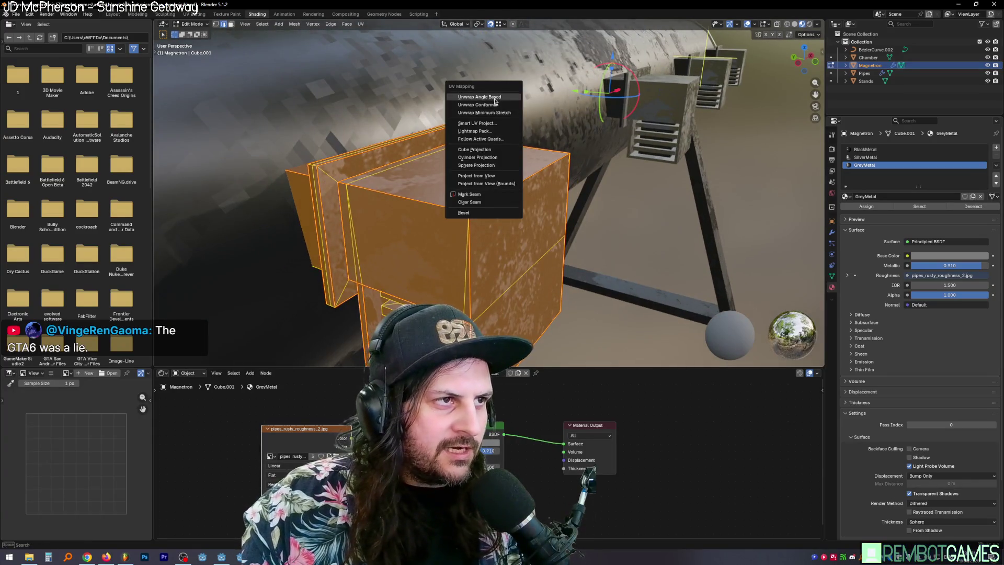
{"action": "key", "text": "Tab"}
{"action": "middle_click_drag", "start_coordinate": [584, 192], "coordinate": [502, 197]}
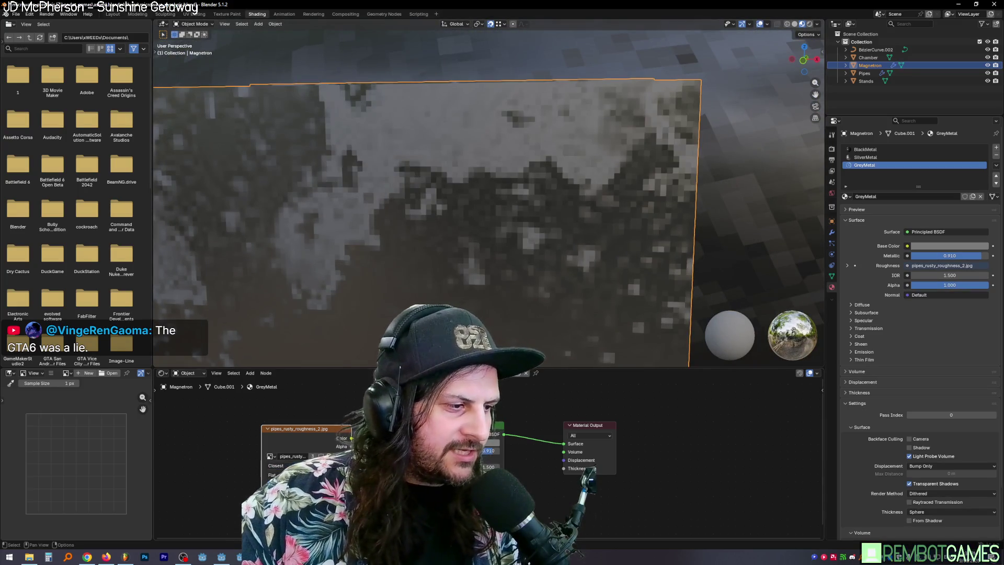
{"action": "scroll", "coordinate": [470, 267], "scroll_direction": "down", "scroll_amount": 5}
{"action": "middle_click_drag", "start_coordinate": [470, 267], "coordinate": [542, 279]}
{"action": "key", "text": "Tab"}
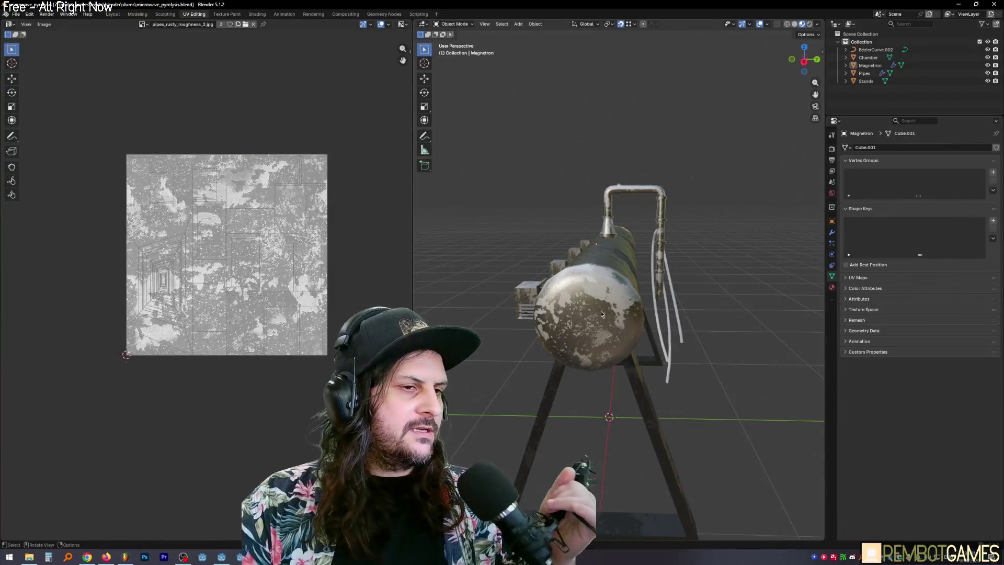
Widen the 3D viewport and add a new cube above the tank.
{"action": "mouse_move", "coordinate": [629, 317]}
{"action": "middle_mouse_down"}
{"action": "mouse_move", "coordinate": [737, 318]}
{"action": "mouse_move", "coordinate": [607, 288]}
{"action": "mouse_move", "coordinate": [591, 212]}
{"action": "mouse_move", "coordinate": [558, 156]}
{"action": "middle_mouse_up"}
{"action": "left_click_drag", "start_coordinate": [380, 157], "coordinate": [280, 157]}
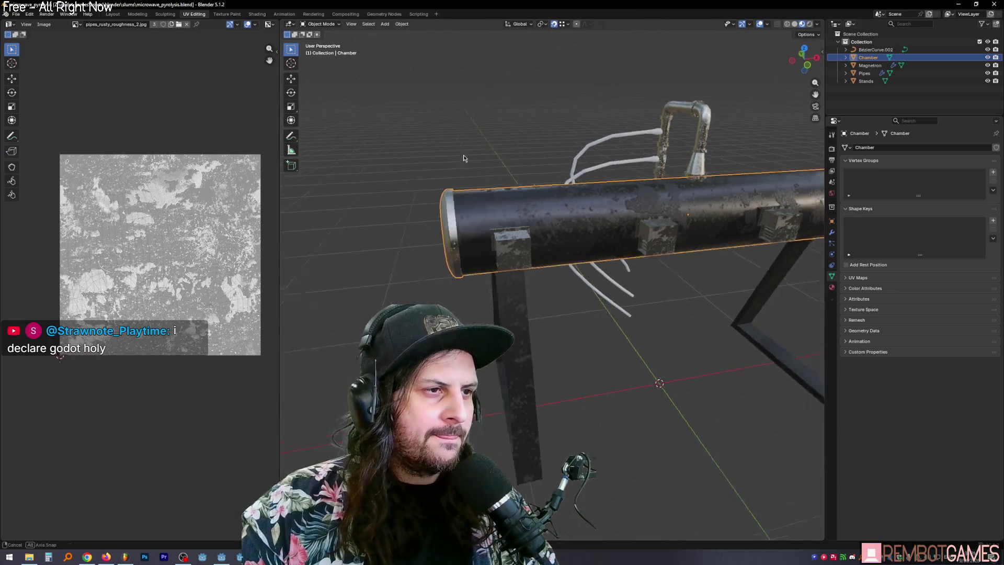
{"action": "middle_click_drag", "start_coordinate": [530, 145], "coordinate": [385, 27], "text": "shift"}
{"action": "left_click", "coordinate": [385, 25]}
{"action": "mouse_move", "coordinate": [402, 36]}
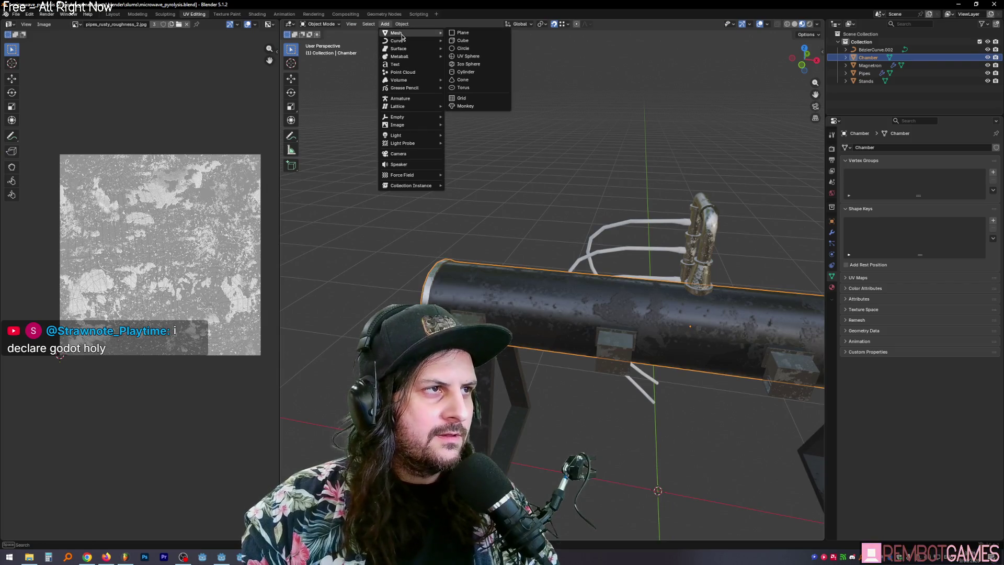
{"action": "left_click", "coordinate": [474, 42]}
{"action": "scroll", "coordinate": [653, 293], "scroll_direction": "down", "scroll_amount": 5}
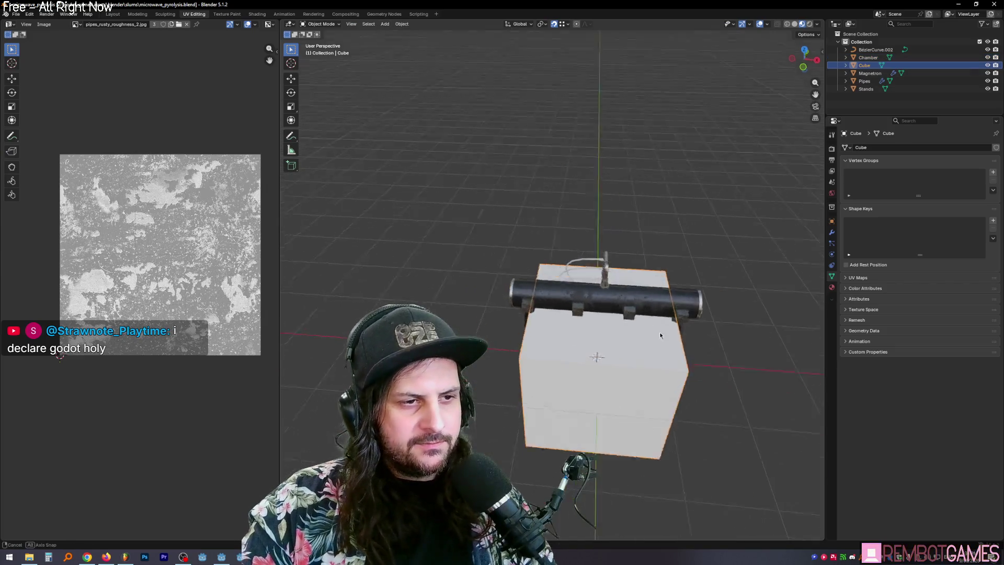
{"action": "middle_click_drag", "start_coordinate": [654, 293], "coordinate": [692, 277]}
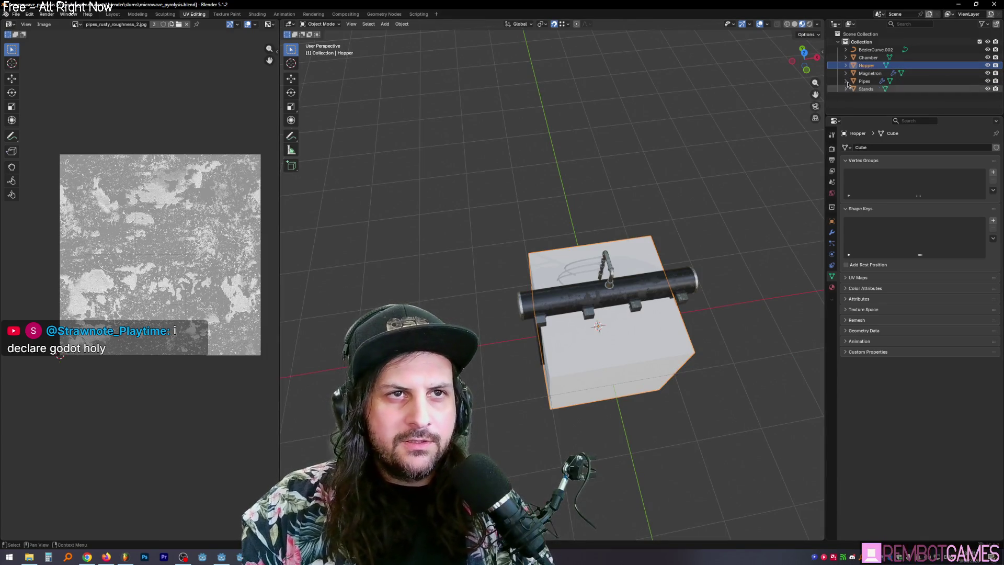
Rename the Pipes.001 curve object to Tubes in the Outliner, then select the Hopper box.
{"action": "left_click", "coordinate": [867, 50]}
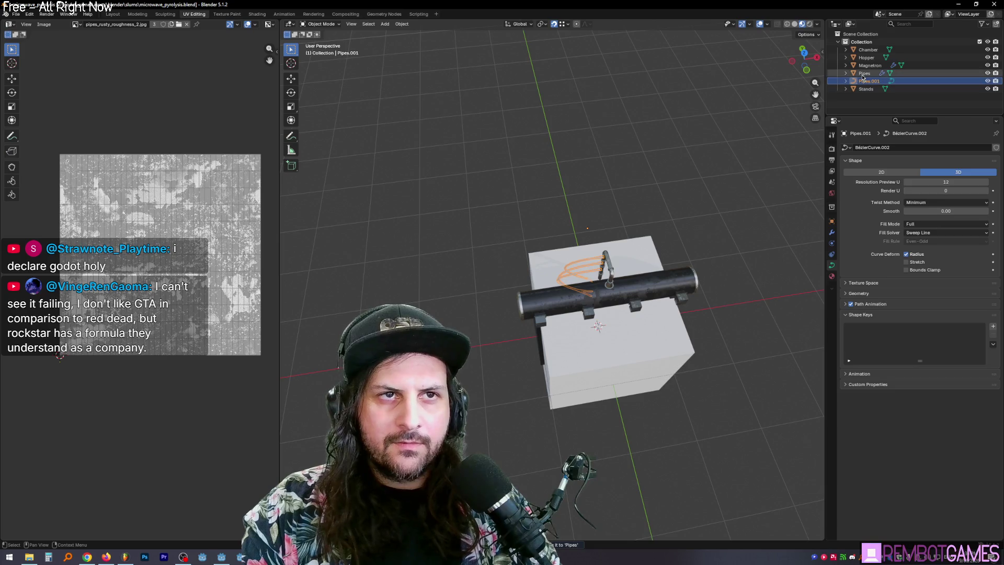
{"action": "left_click", "coordinate": [863, 76]}
{"action": "mouse_move", "coordinate": [680, 157]}
{"action": "middle_mouse_down"}
{"action": "mouse_move", "coordinate": [654, 183]}
{"action": "mouse_move", "coordinate": [676, 214]}
{"action": "mouse_move", "coordinate": [701, 202]}
{"action": "mouse_move", "coordinate": [590, 206]}
{"action": "middle_mouse_up"}
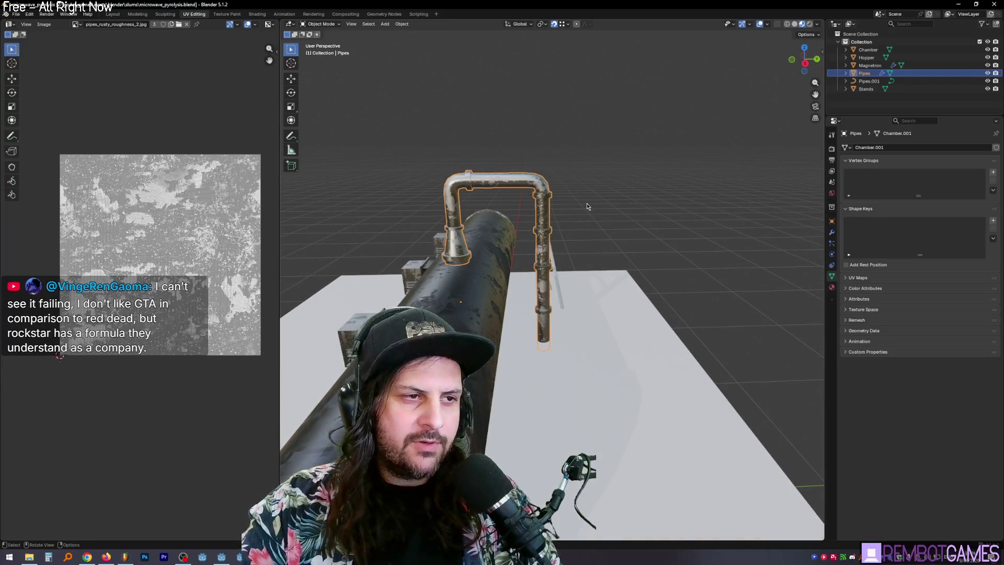
{"action": "double_click", "coordinate": [868, 81]}
{"action": "type", "text": "Tubes"}
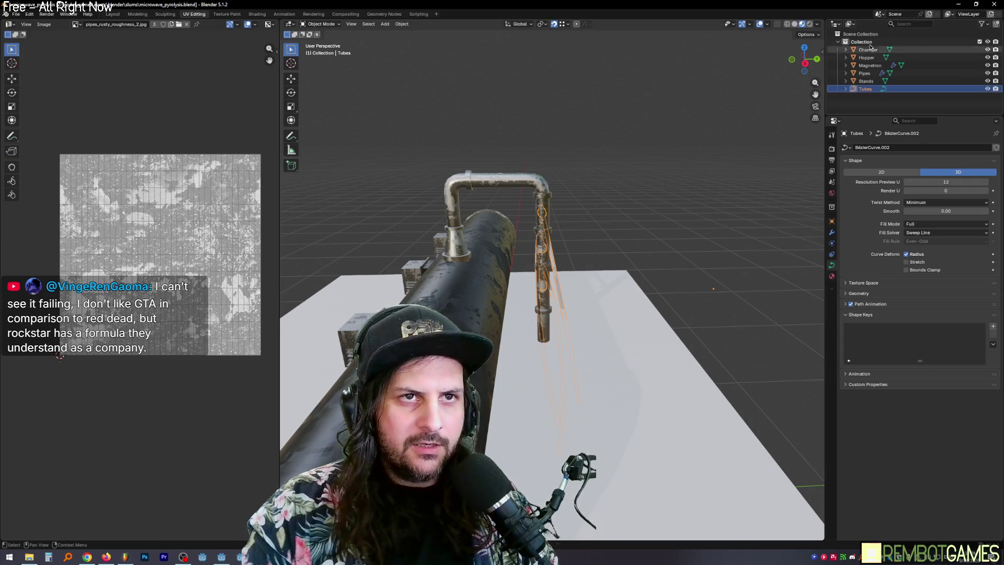
{"action": "mouse_move", "coordinate": [649, 293]}
{"action": "middle_mouse_down"}
{"action": "mouse_move", "coordinate": [671, 306]}
{"action": "mouse_move", "coordinate": [632, 346]}
{"action": "middle_mouse_up"}
{"action": "left_click", "coordinate": [667, 296]}
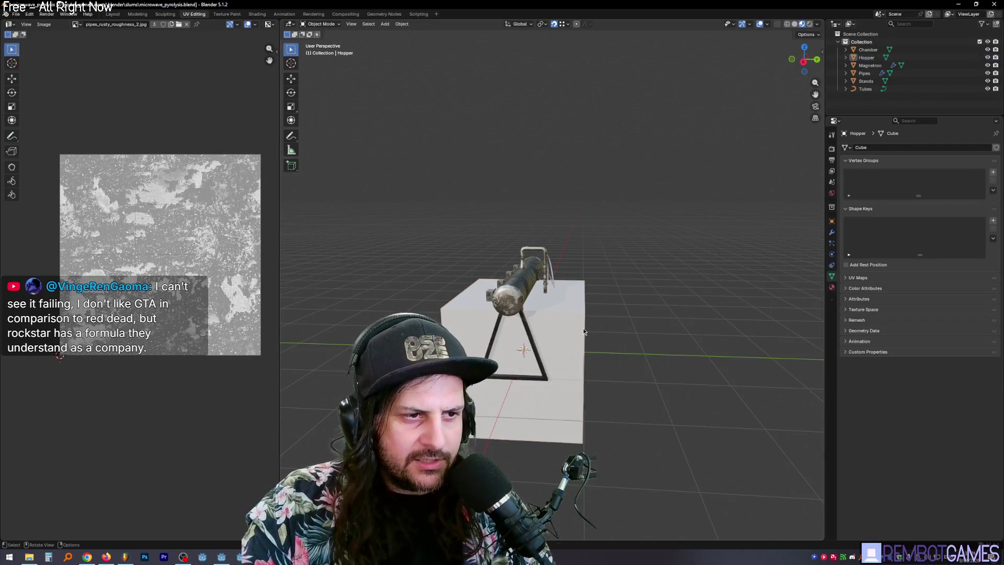
Scale the Hopper cube down and move it along X and Z onto the tube.
{"action": "key", "text": "s"}
{"action": "left_click", "coordinate": [558, 339]}
{"action": "mouse_move", "coordinate": [559, 339]}
{"action": "middle_mouse_down"}
{"action": "mouse_move", "coordinate": [506, 324]}
{"action": "mouse_move", "coordinate": [528, 335]}
{"action": "middle_mouse_up"}
{"action": "key", "text": "g"}
{"action": "key", "text": "x"}
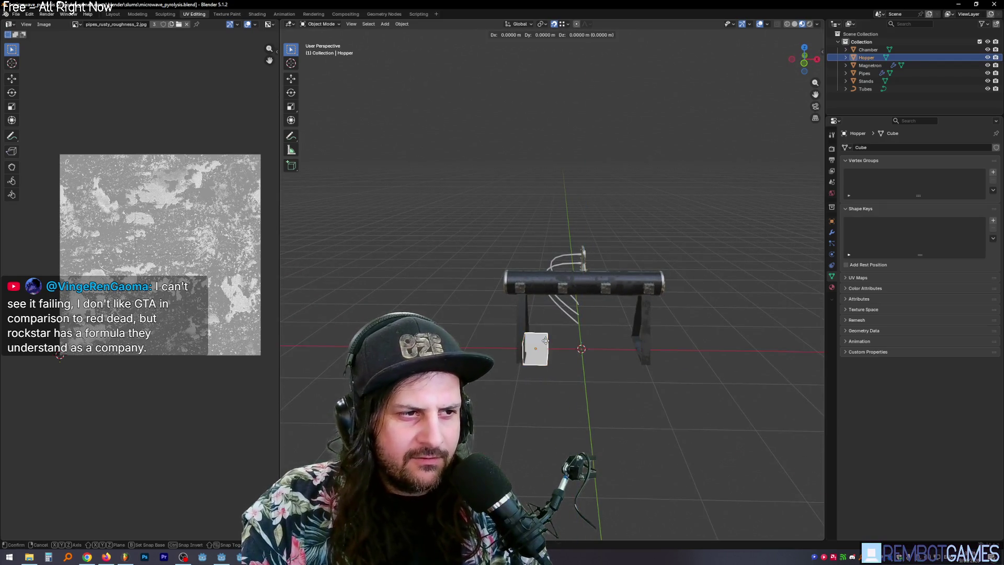
{"action": "key", "text": "Return"}
{"action": "scroll", "coordinate": [536, 209], "scroll_direction": "up", "scroll_amount": 2}
{"action": "middle_click_drag", "start_coordinate": [541, 253], "coordinate": [547, 344]}
{"action": "key", "text": "g"}
{"action": "key", "text": "y"}
{"action": "key", "text": "z"}
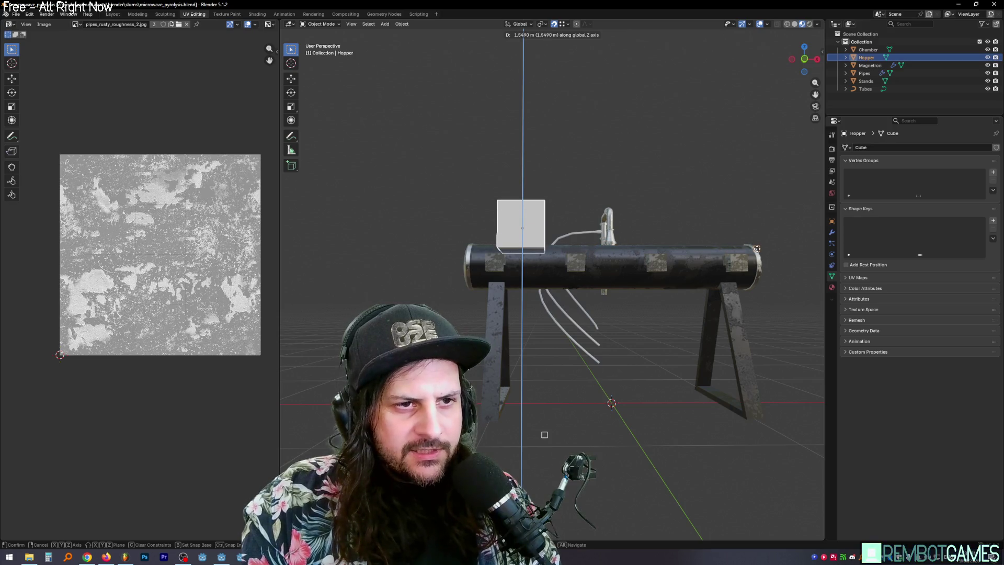
{"action": "left_click", "coordinate": [718, 246]}
{"action": "mouse_move", "coordinate": [719, 245]}
{"action": "middle_mouse_down"}
{"action": "mouse_move", "coordinate": [641, 283]}
{"action": "mouse_move", "coordinate": [721, 236]}
{"action": "middle_mouse_up"}
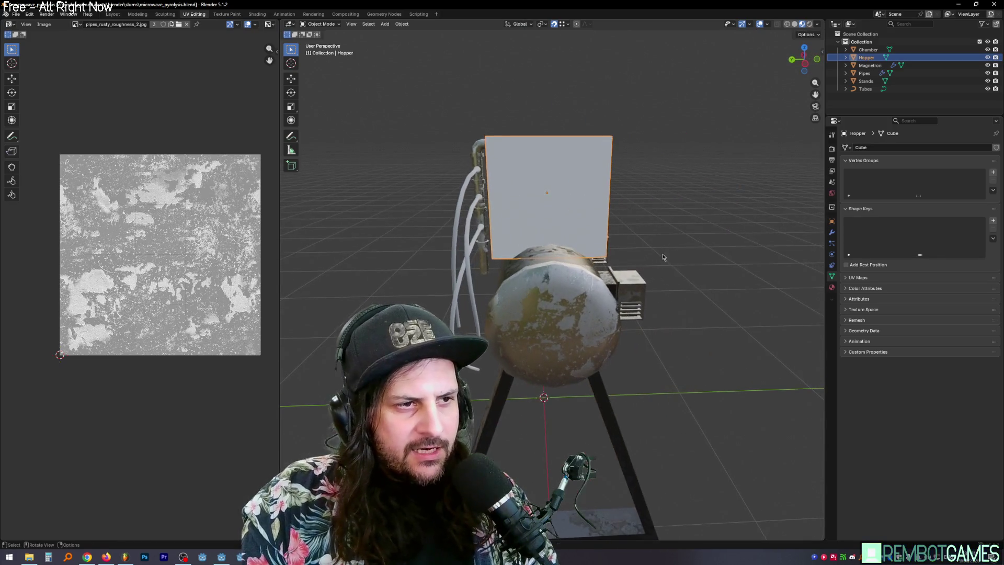
Shrink the Hopper uniformly to about 0.54 and lower it to rest on the tube.
{"action": "key", "text": "s"}
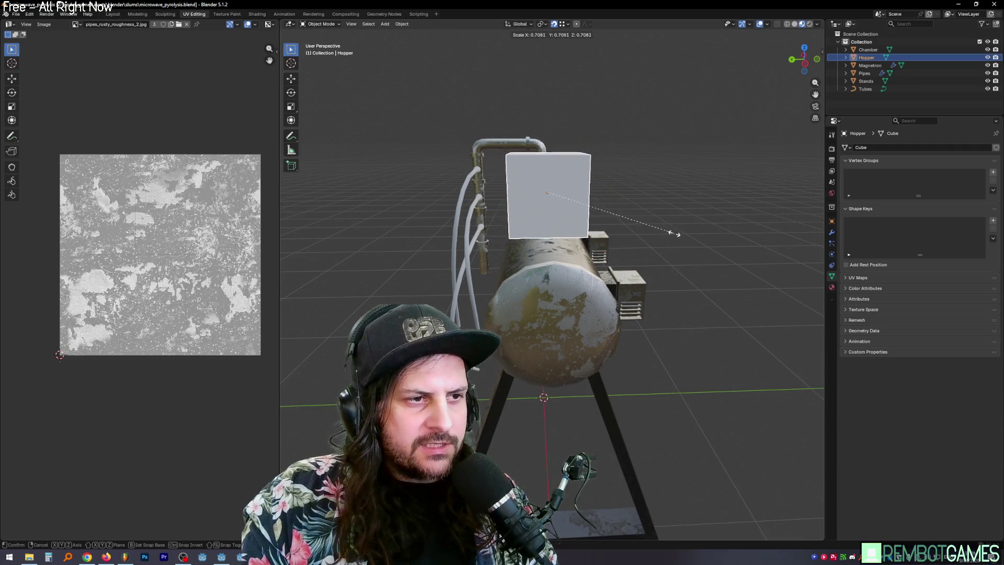
{"action": "key", "text": "y"}
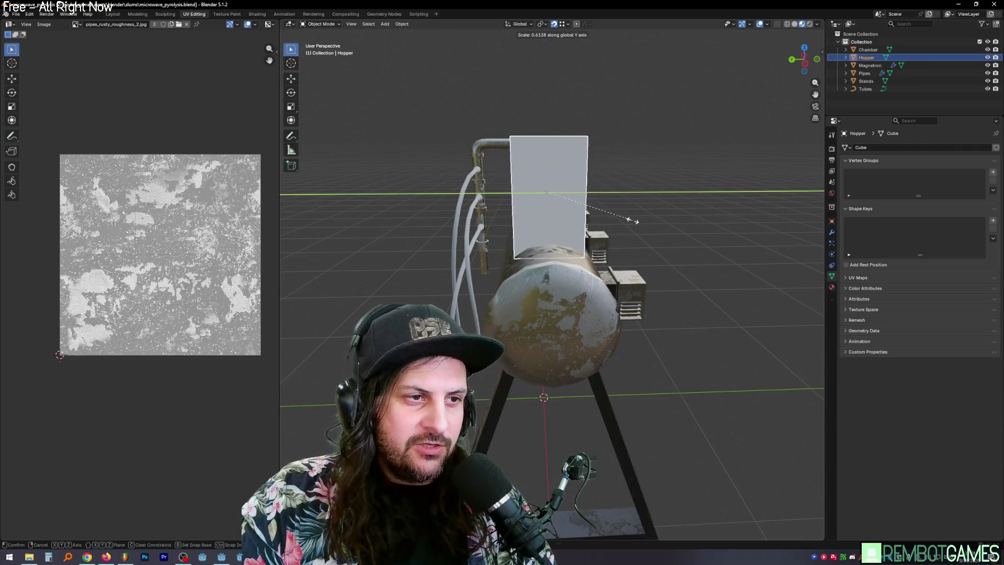
{"action": "key", "text": "y"}
{"action": "key", "text": "y"}
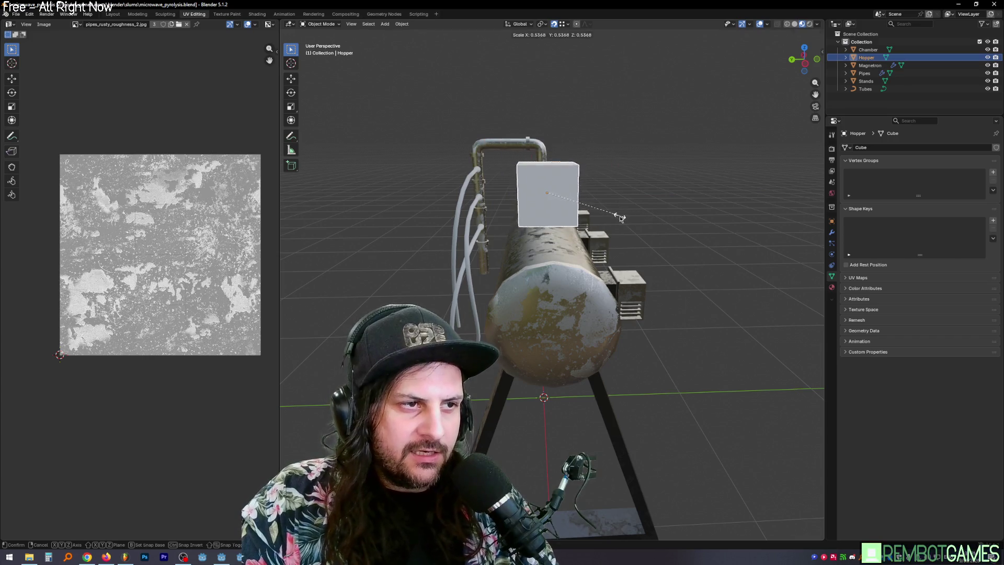
{"action": "left_click", "coordinate": [626, 225]}
{"action": "key", "text": "g"}
{"action": "key", "text": "z"}
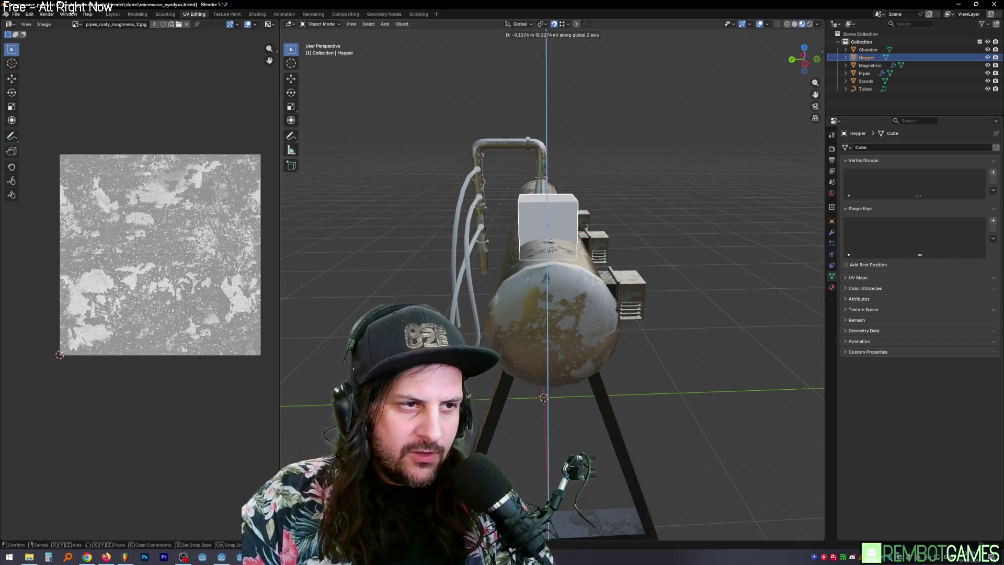
{"action": "left_click", "coordinate": [606, 288]}
{"action": "mouse_move", "coordinate": [606, 288]}
{"action": "middle_mouse_down"}
{"action": "mouse_move", "coordinate": [704, 264]}
{"action": "mouse_move", "coordinate": [588, 243]}
{"action": "mouse_move", "coordinate": [598, 300]}
{"action": "mouse_move", "coordinate": [650, 189]}
{"action": "mouse_move", "coordinate": [538, 184]}
{"action": "middle_mouse_up"}
{"action": "key", "text": "Tab"}
{"action": "scroll", "coordinate": [649, 189], "scroll_direction": "up", "scroll_amount": 3}
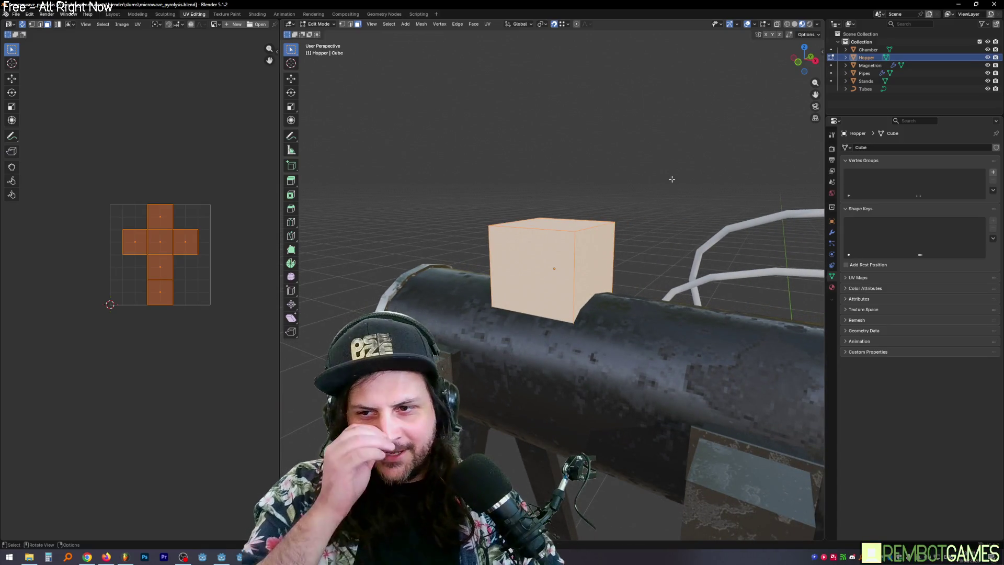
Lower the Hopper's top face along Z to make a shorter box.
{"action": "mouse_move", "coordinate": [666, 179]}
{"action": "middle_mouse_down"}
{"action": "mouse_move", "coordinate": [624, 143]}
{"action": "mouse_move", "coordinate": [668, 124]}
{"action": "middle_mouse_up"}
{"action": "left_click", "coordinate": [646, 133]}
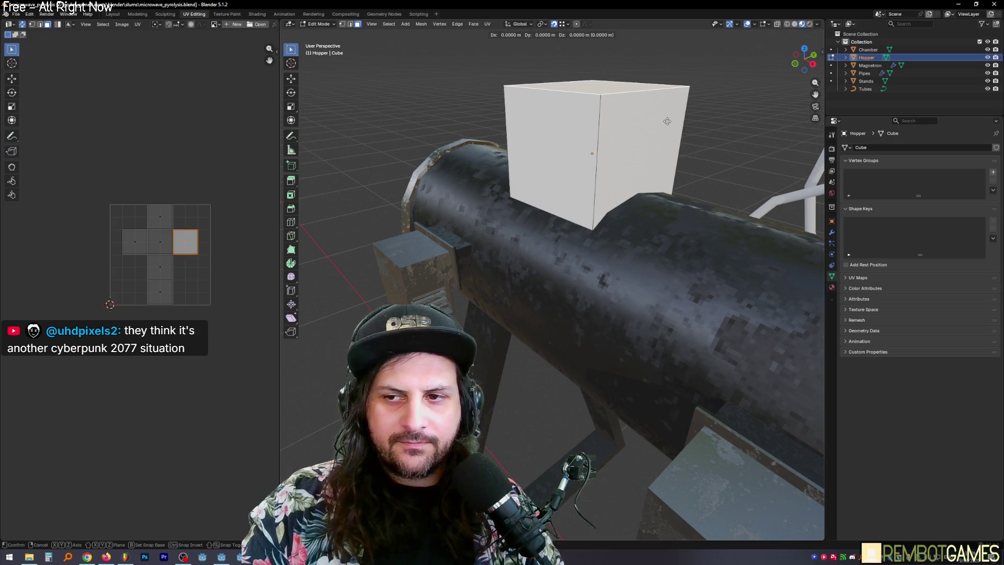
{"action": "key", "text": "g"}
{"action": "key", "text": "z"}
{"action": "left_click", "coordinate": [667, 177]}
{"action": "middle_click_drag", "start_coordinate": [667, 177], "coordinate": [579, 119]}
{"action": "key", "text": "Tab"}
{"action": "key", "text": "Tab"}
{"action": "key", "text": "Tab"}
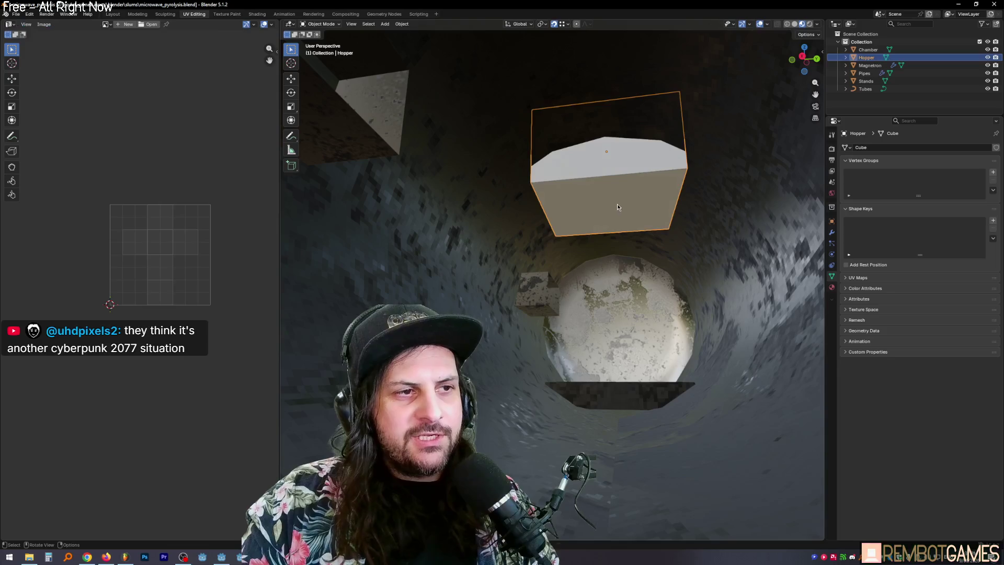
Delete the Hopper's front face, select its top face, and switch to the browser.
{"action": "left_click", "coordinate": [629, 201]}
{"action": "key", "text": "x"}
{"action": "left_click", "coordinate": [624, 212]}
{"action": "mouse_move", "coordinate": [624, 212]}
{"action": "middle_mouse_down"}
{"action": "mouse_move", "coordinate": [618, 190]}
{"action": "mouse_move", "coordinate": [597, 177]}
{"action": "mouse_move", "coordinate": [595, 188]}
{"action": "middle_mouse_up"}
{"action": "left_click", "coordinate": [596, 176]}
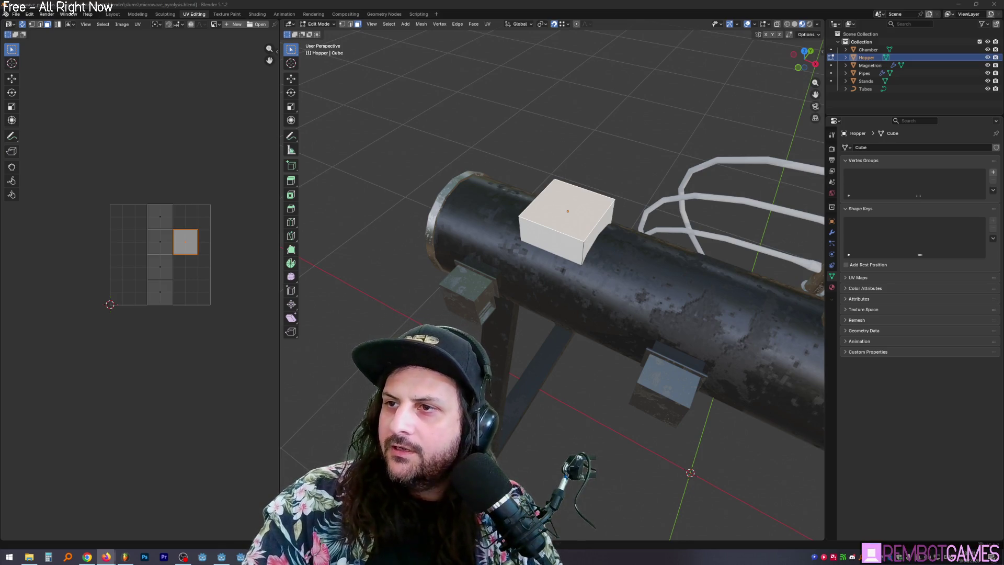
{"action": "key", "text": "alt+Tab"}
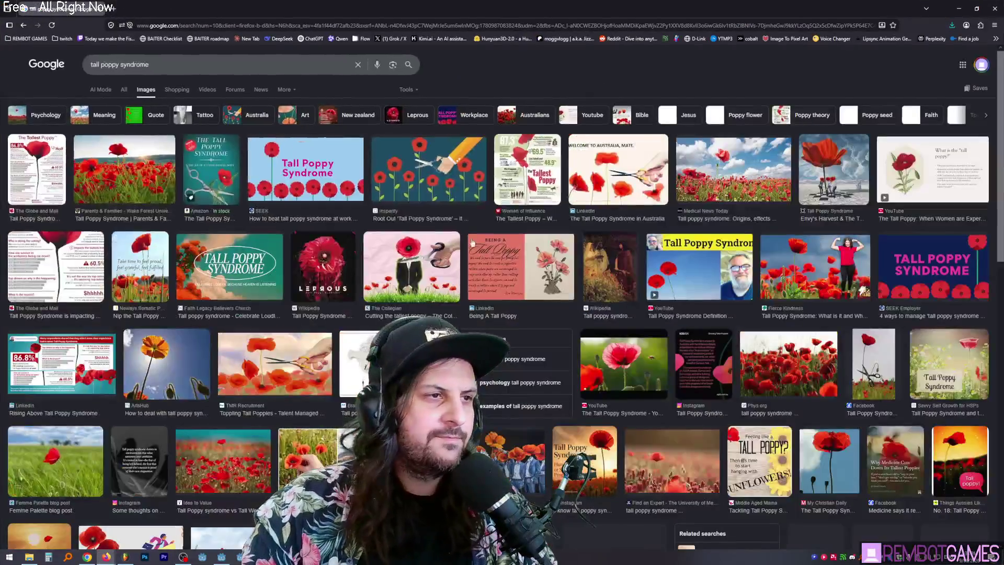
Preview the cartoon poppy and poppy field images, then return to Blender.
{"action": "left_click", "coordinate": [446, 163]}
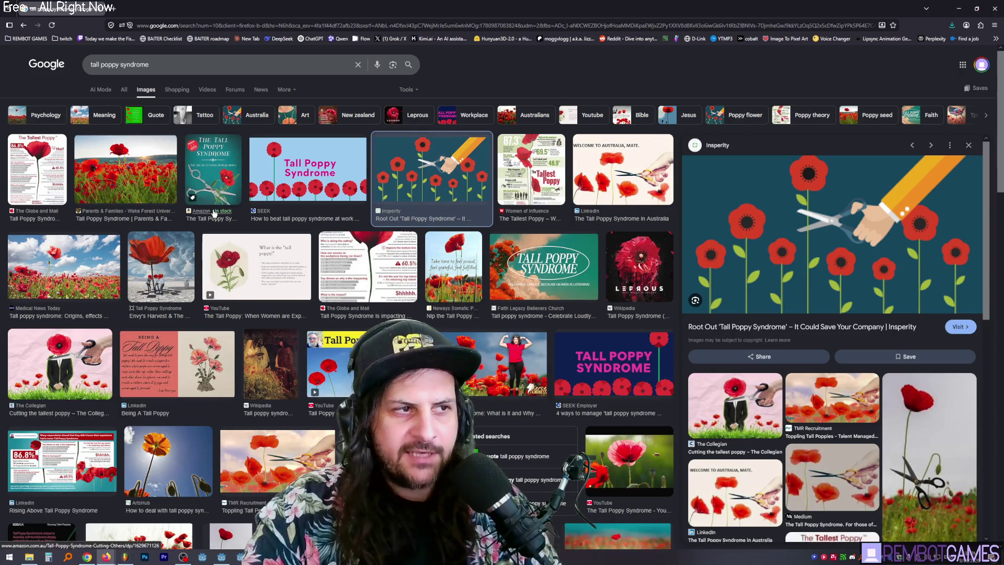
{"action": "left_click", "coordinate": [140, 169]}
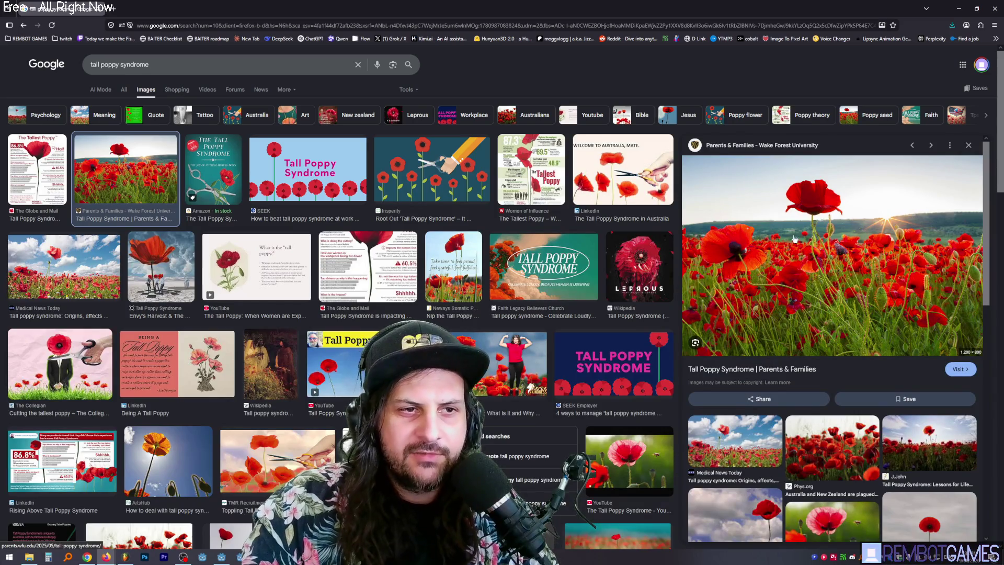
{"action": "key", "text": "alt+Tab"}
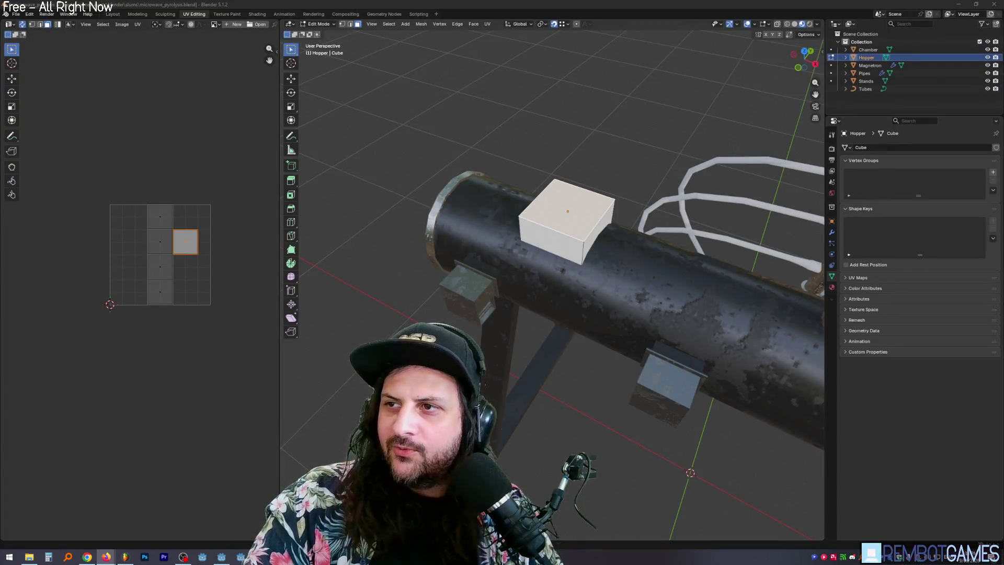
Add two loop cuts around the Hopper box.
{"action": "mouse_move", "coordinate": [441, 64]}
{"action": "middle_mouse_down"}
{"action": "mouse_move", "coordinate": [622, 127]}
{"action": "mouse_move", "coordinate": [562, 220]}
{"action": "middle_mouse_up"}
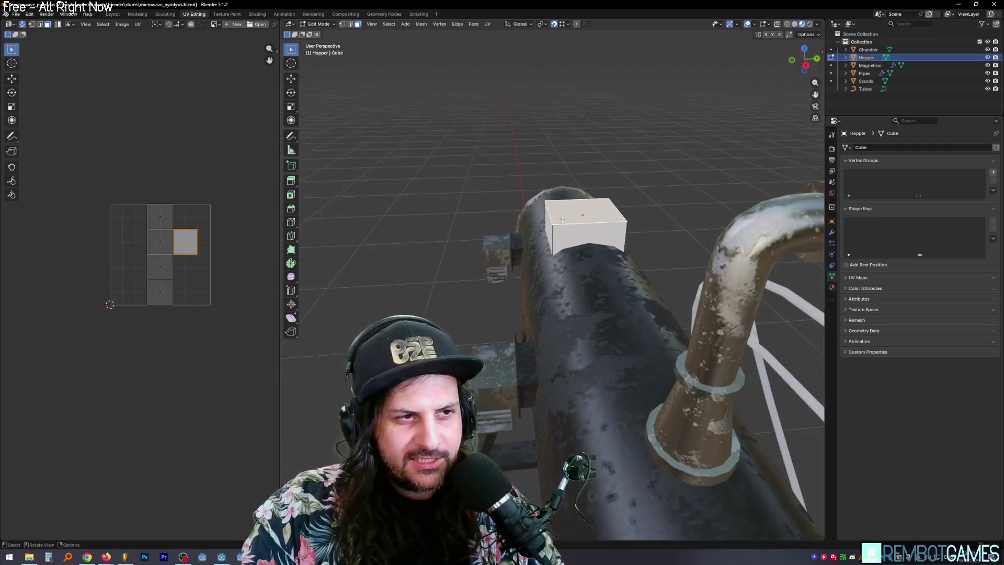
{"action": "left_click", "coordinate": [291, 222]}
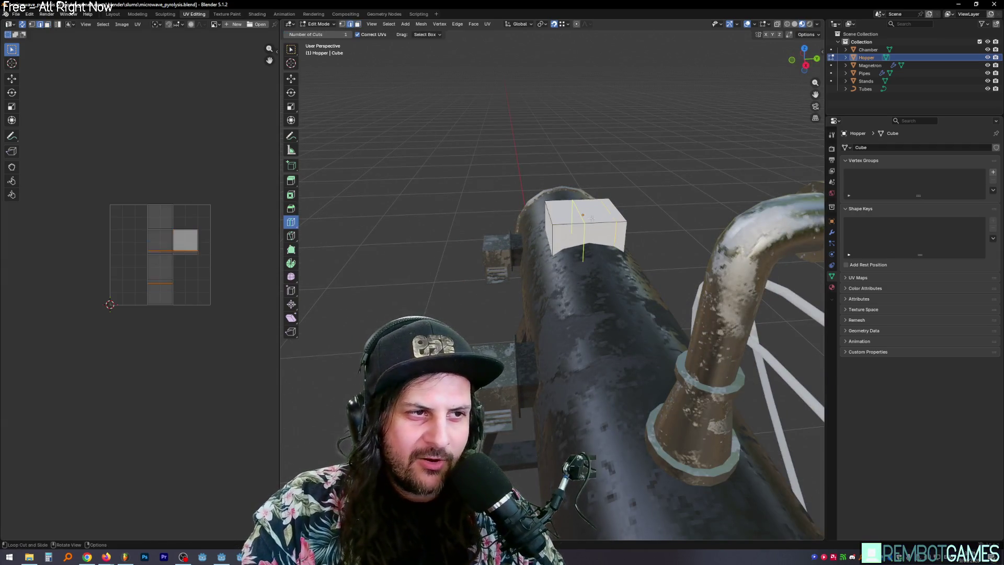
{"action": "mouse_move", "coordinate": [550, 216]}
{"action": "middle_mouse_down"}
{"action": "mouse_move", "coordinate": [539, 225]}
{"action": "mouse_move", "coordinate": [550, 212]}
{"action": "mouse_move", "coordinate": [614, 227]}
{"action": "mouse_move", "coordinate": [552, 222]}
{"action": "mouse_move", "coordinate": [592, 223]}
{"action": "mouse_move", "coordinate": [563, 229]}
{"action": "mouse_move", "coordinate": [559, 249]}
{"action": "mouse_move", "coordinate": [618, 197]}
{"action": "middle_mouse_up"}
{"action": "left_click", "coordinate": [570, 214]}
{"action": "left_click", "coordinate": [553, 250]}
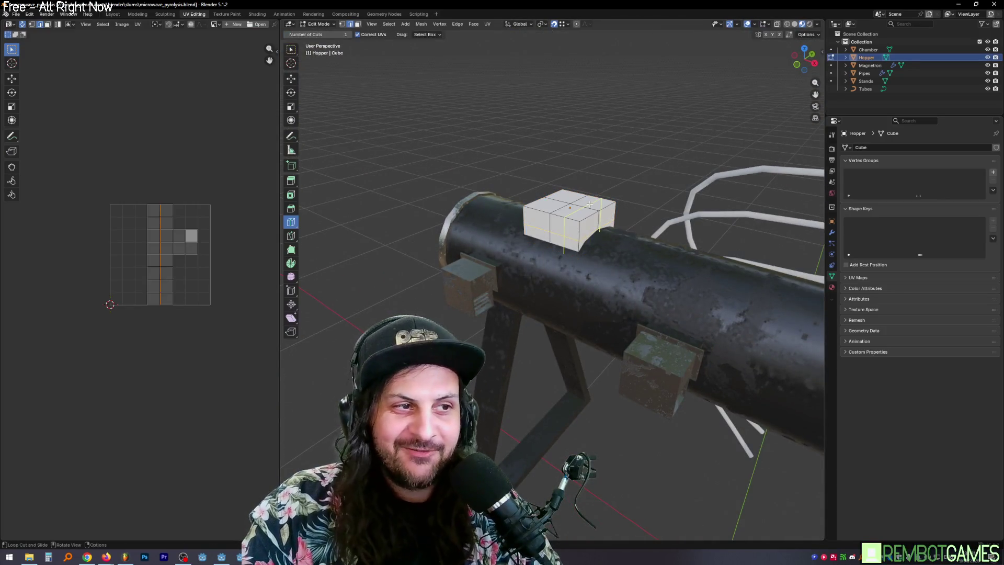
Select the four top faces and extrude them upward into a taller block.
{"action": "key", "text": "w"}
{"action": "left_click", "coordinate": [566, 197]}
{"action": "left_click", "coordinate": [593, 201], "text": "shift"}
{"action": "left_click", "coordinate": [573, 210], "text": "shift"}
{"action": "left_click", "coordinate": [546, 205], "text": "shift"}
{"action": "mouse_move", "coordinate": [546, 204]}
{"action": "middle_mouse_down"}
{"action": "mouse_move", "coordinate": [639, 222]}
{"action": "mouse_move", "coordinate": [629, 212]}
{"action": "middle_mouse_up"}
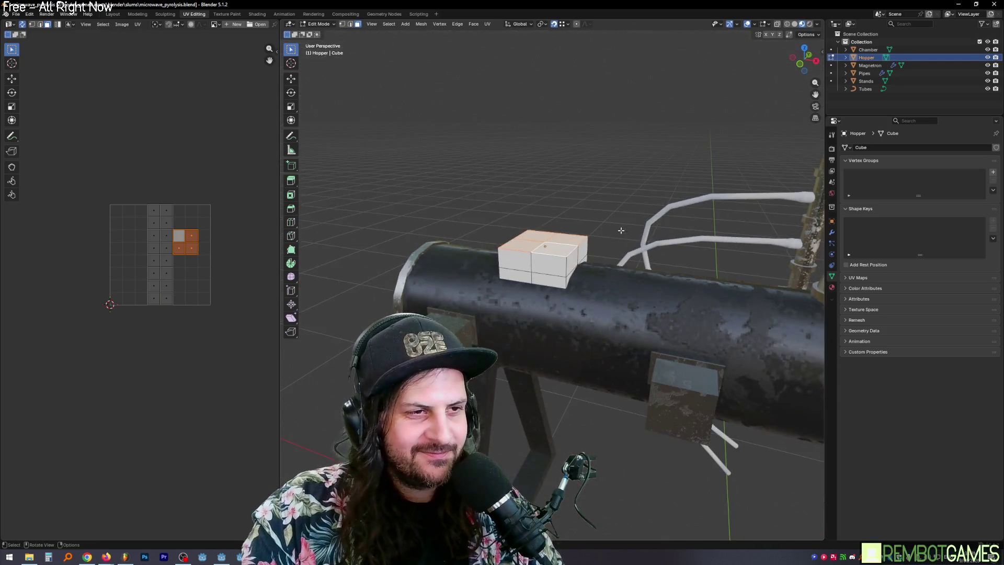
{"action": "key", "text": "e"}
{"action": "left_click", "coordinate": [627, 158]}
Inspect the face operations menu from a side view, then look for the program preferences.
{"action": "middle_click_drag", "start_coordinate": [627, 159], "coordinate": [575, 199]}
{"action": "right_click", "coordinate": [575, 200]}
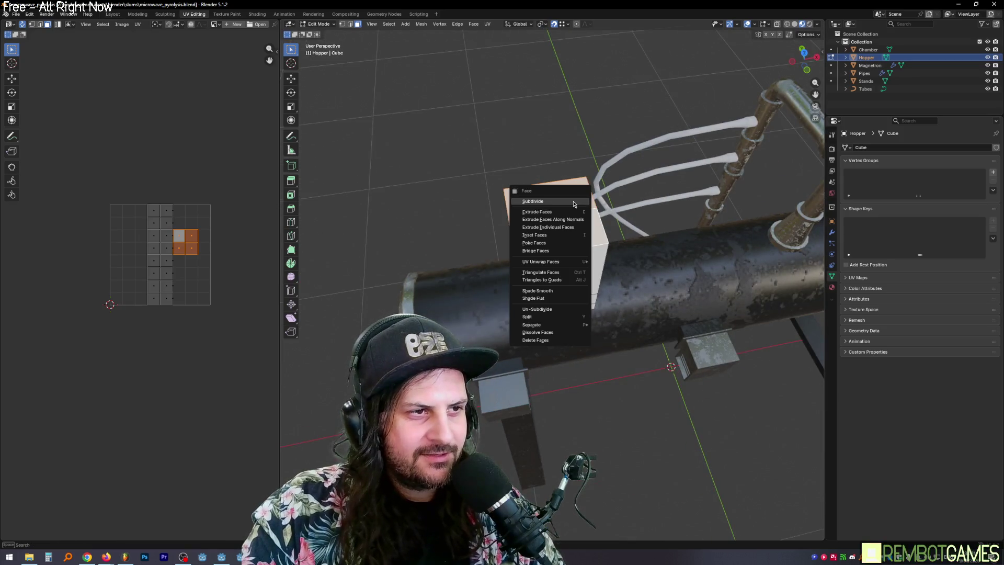
{"action": "middle_click_drag", "start_coordinate": [545, 169], "coordinate": [559, 153]}
{"action": "left_click", "coordinate": [16, 14]}
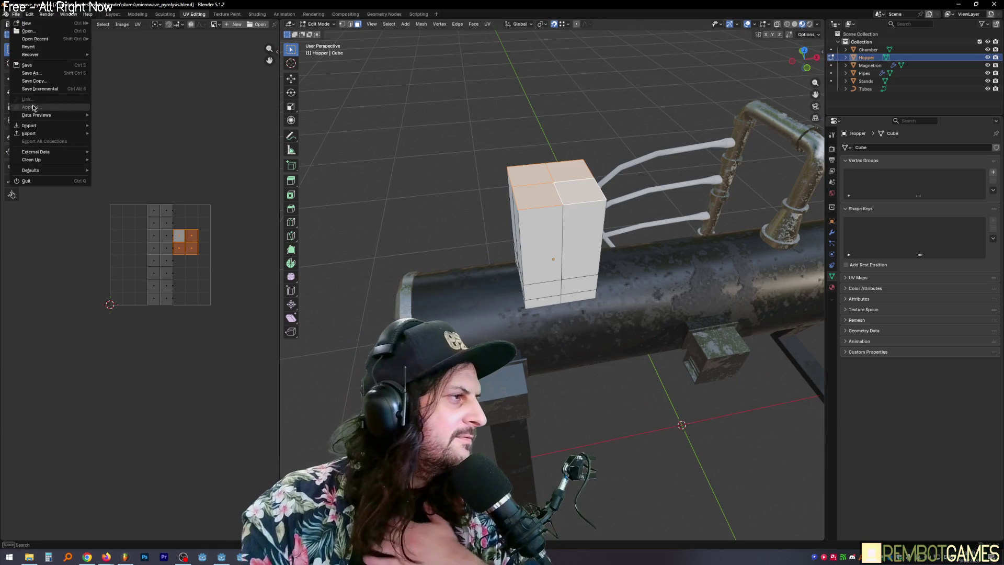
{"action": "left_click", "coordinate": [29, 14]}
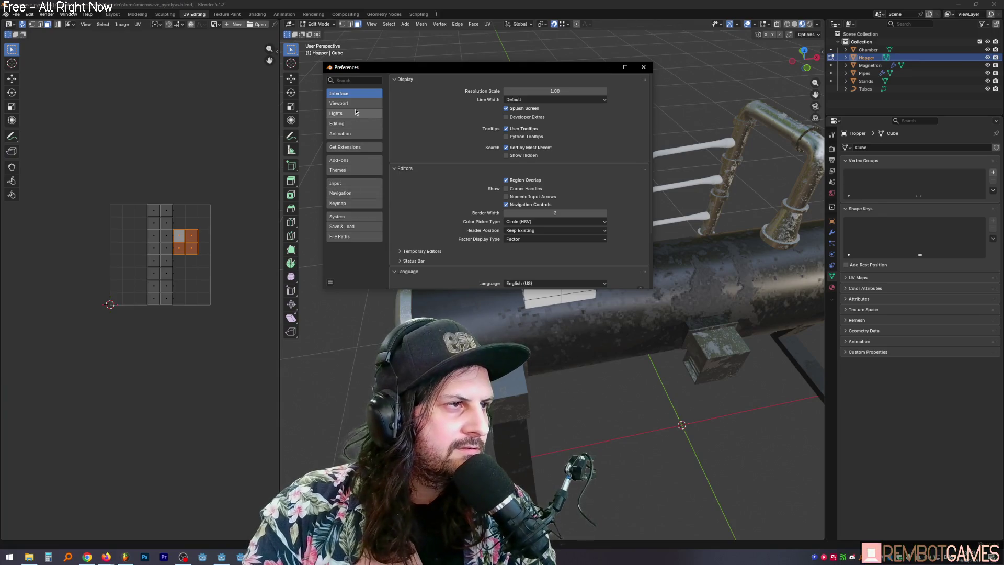
{"action": "left_click", "coordinate": [358, 159]}
{"action": "left_click", "coordinate": [445, 79]}
{"action": "type", "text": "loop"}
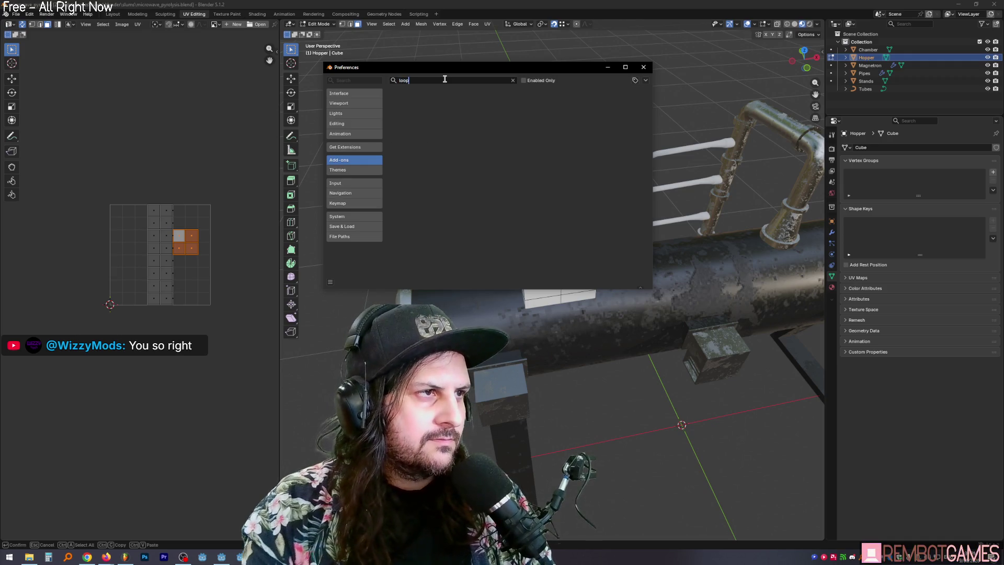
{"action": "key", "text": "BackSpace"}
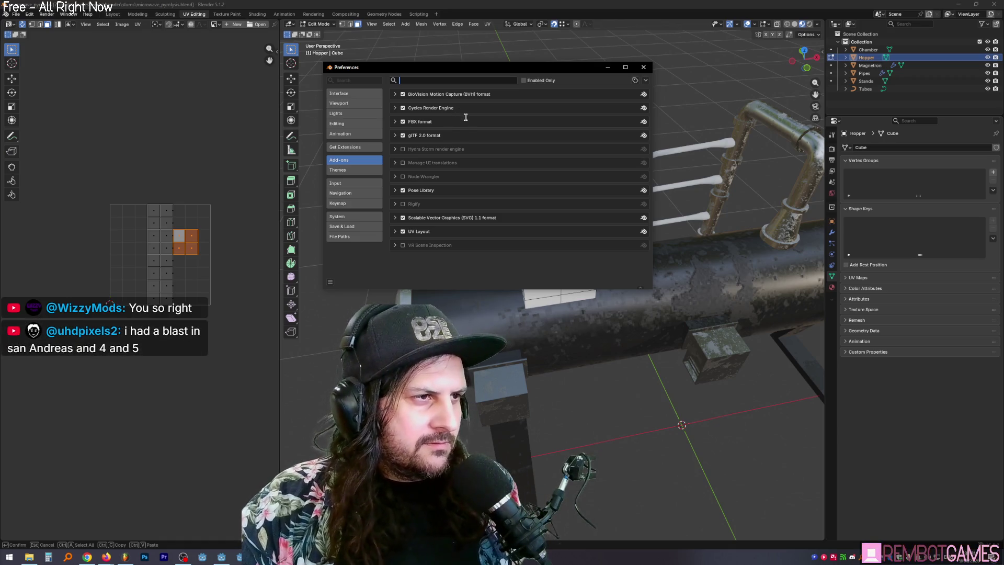
{"action": "left_click", "coordinate": [643, 67]}
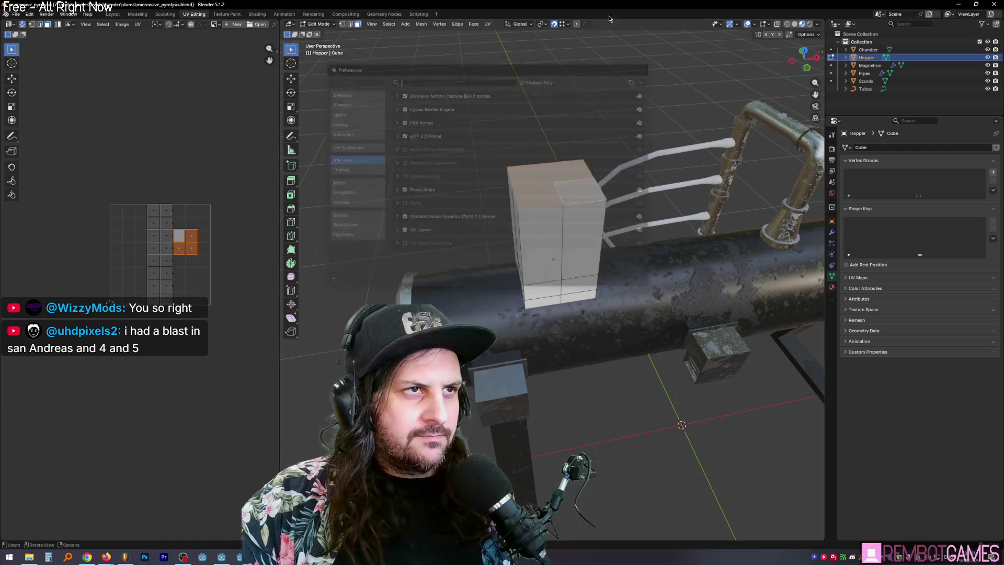
{"action": "mouse_move", "coordinate": [599, 134]}
{"action": "middle_mouse_down"}
{"action": "mouse_move", "coordinate": [565, 190]}
{"action": "mouse_move", "coordinate": [587, 196]}
{"action": "middle_mouse_up"}
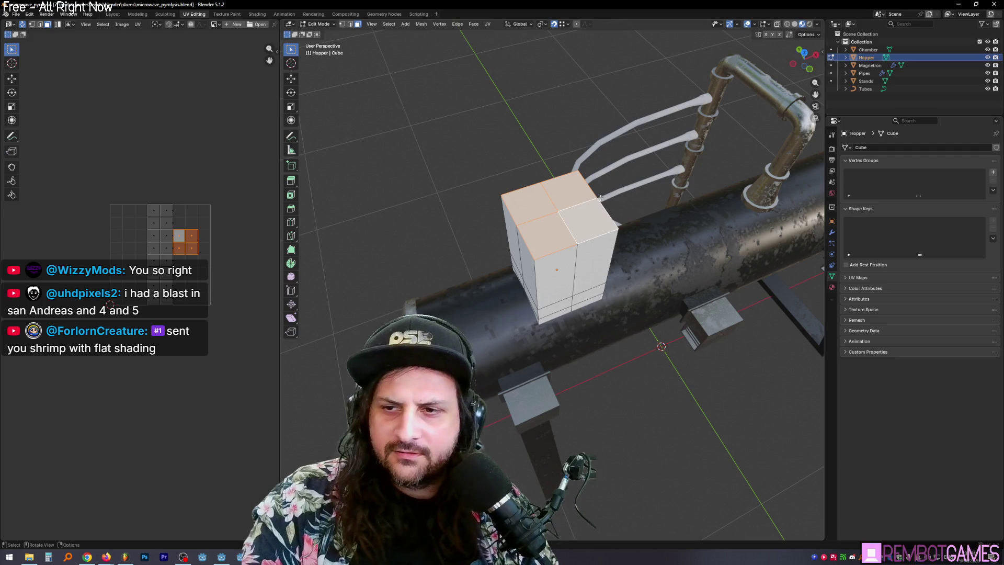
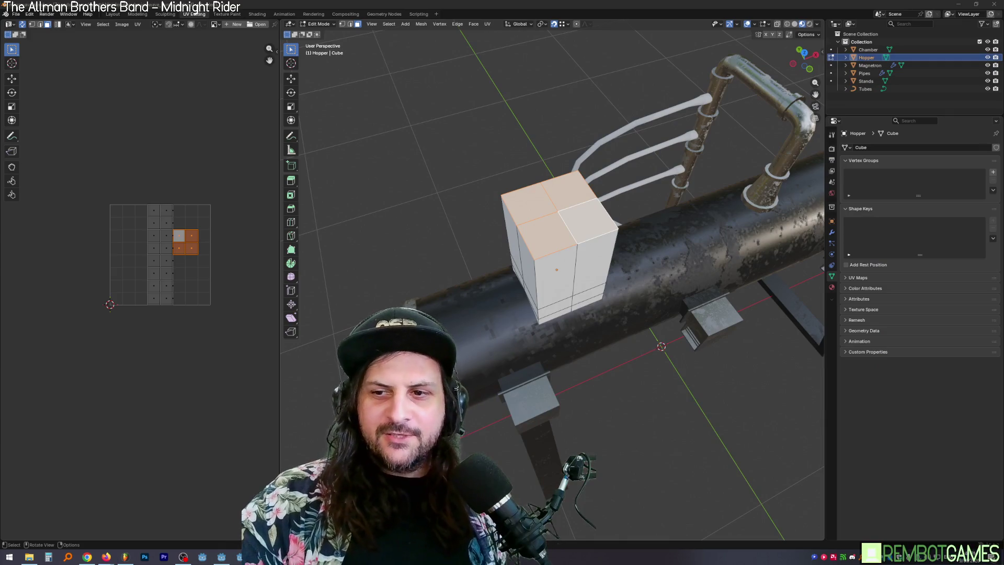
Shift one horizontal edge loop of the Hopper box vertically along Z.
{"action": "middle_click_drag", "start_coordinate": [697, 207], "coordinate": [632, 197]}
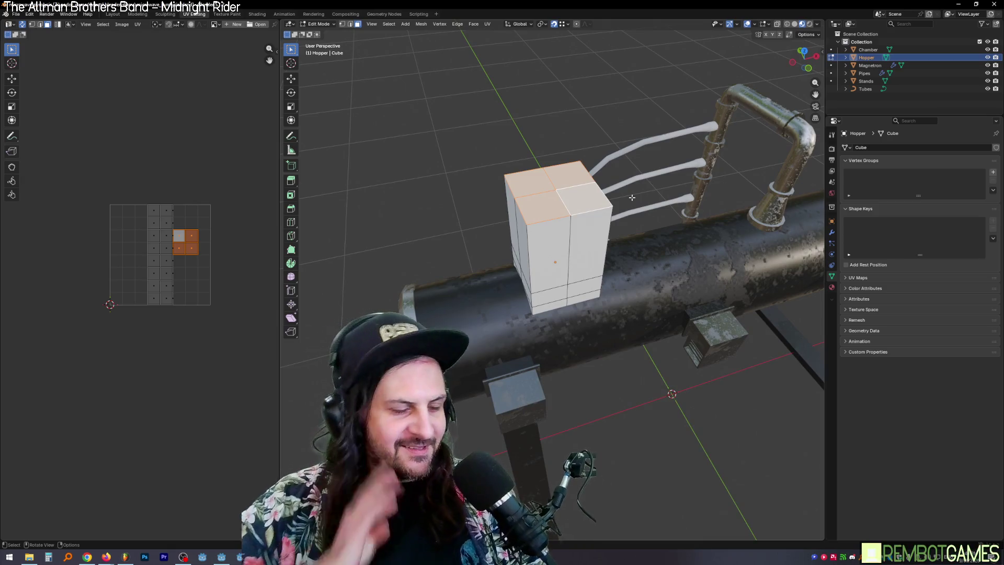
{"action": "middle_click_drag", "start_coordinate": [632, 197], "coordinate": [615, 148]}
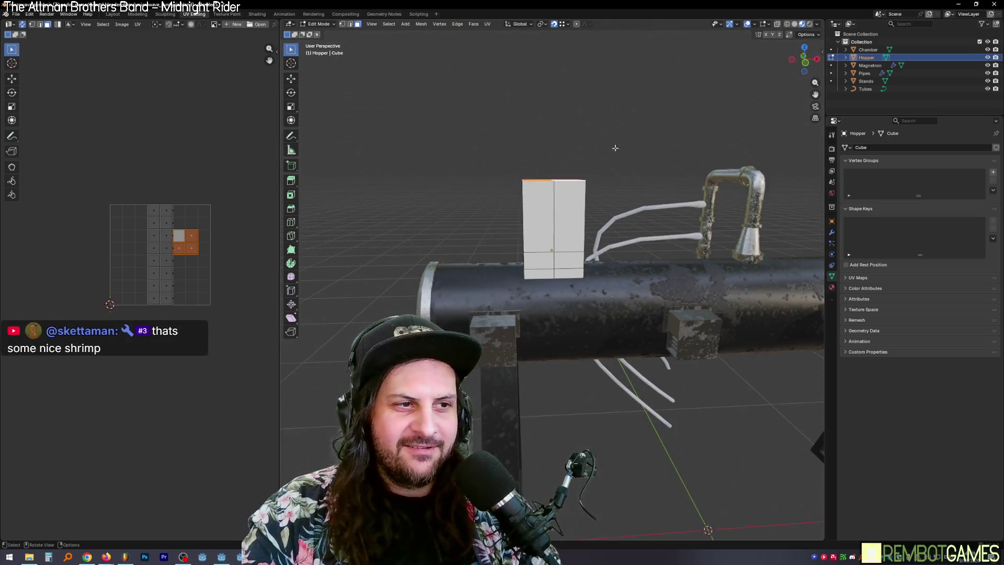
{"action": "middle_click_drag", "start_coordinate": [621, 214], "coordinate": [584, 248]}
{"action": "left_click", "coordinate": [582, 252], "text": "alt"}
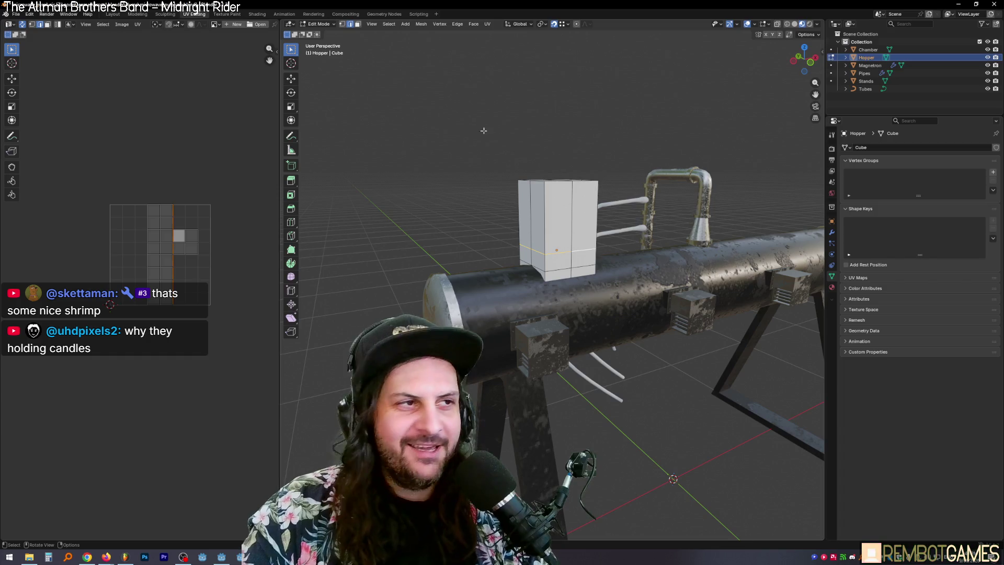
{"action": "mouse_move", "coordinate": [520, 149]}
{"action": "middle_mouse_down"}
{"action": "mouse_move", "coordinate": [447, 91]}
{"action": "mouse_move", "coordinate": [523, 120]}
{"action": "mouse_move", "coordinate": [568, 186]}
{"action": "middle_mouse_up"}
{"action": "key", "text": "g"}
{"action": "key", "text": "z"}
{"action": "left_click", "coordinate": [550, 138]}
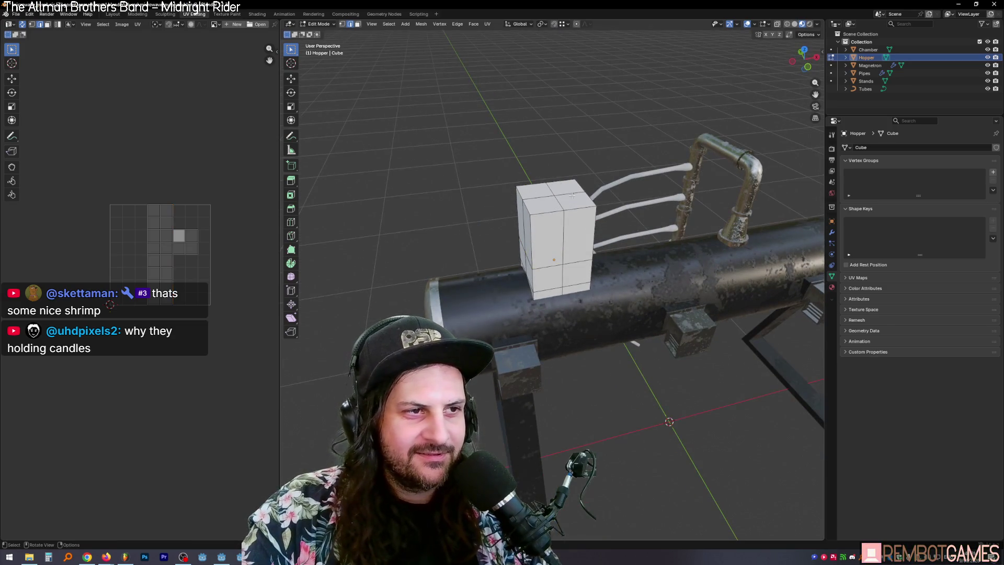
Scale the four top faces outward so the Hopper flares into a funnel.
{"action": "key", "text": "3"}
{"action": "left_click", "coordinate": [536, 189]}
{"action": "left_click", "coordinate": [562, 185], "text": "shift"}
{"action": "left_click", "coordinate": [578, 198], "text": "shift"}
{"action": "left_click", "coordinate": [549, 198], "text": "shift"}
{"action": "mouse_move", "coordinate": [567, 188]}
{"action": "middle_mouse_down"}
{"action": "mouse_move", "coordinate": [576, 166]}
{"action": "mouse_move", "coordinate": [615, 178]}
{"action": "mouse_move", "coordinate": [641, 203]}
{"action": "middle_mouse_up"}
{"action": "key", "text": "s"}
{"action": "left_click", "coordinate": [644, 178]}
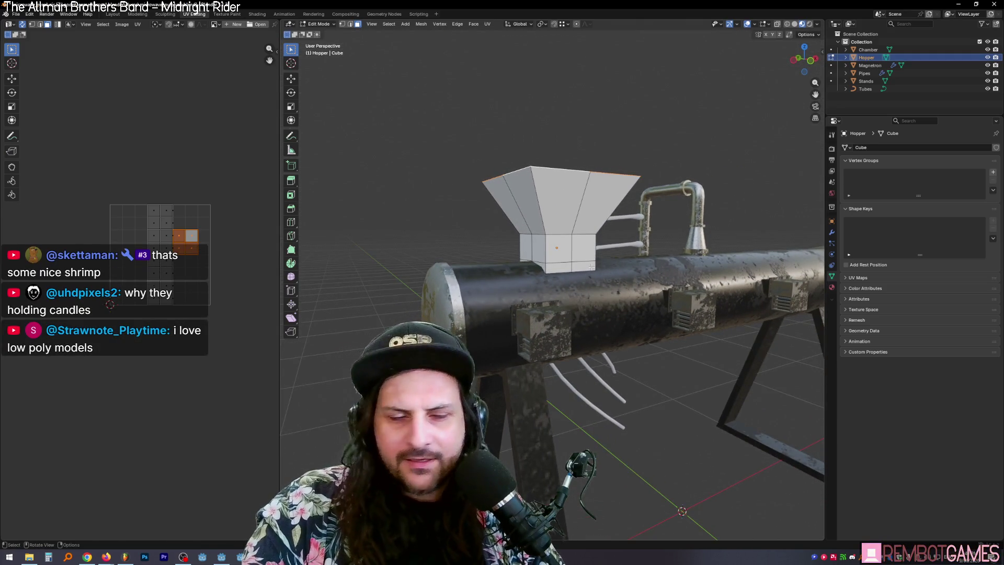
Raise the funnel section faces along Z above the narrow box base.
{"action": "left_click", "coordinate": [565, 236], "text": "alt"}
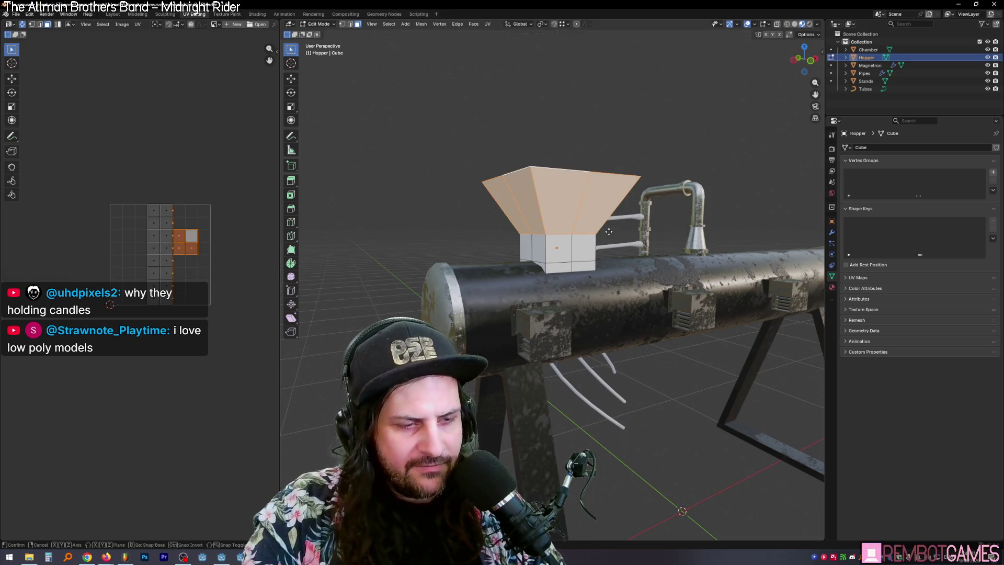
{"action": "key", "text": "g"}
{"action": "key", "text": "z"}
{"action": "left_click", "coordinate": [608, 197]}
{"action": "mouse_move", "coordinate": [609, 197]}
{"action": "middle_mouse_down"}
{"action": "mouse_move", "coordinate": [560, 219]}
{"action": "mouse_move", "coordinate": [565, 230]}
{"action": "middle_mouse_up"}
Attempt vertical stretches of the hopper edges twice, cancelling each with Esc.
{"action": "key", "text": "2"}
{"action": "left_click", "coordinate": [560, 218]}
{"action": "left_click", "coordinate": [560, 218]}
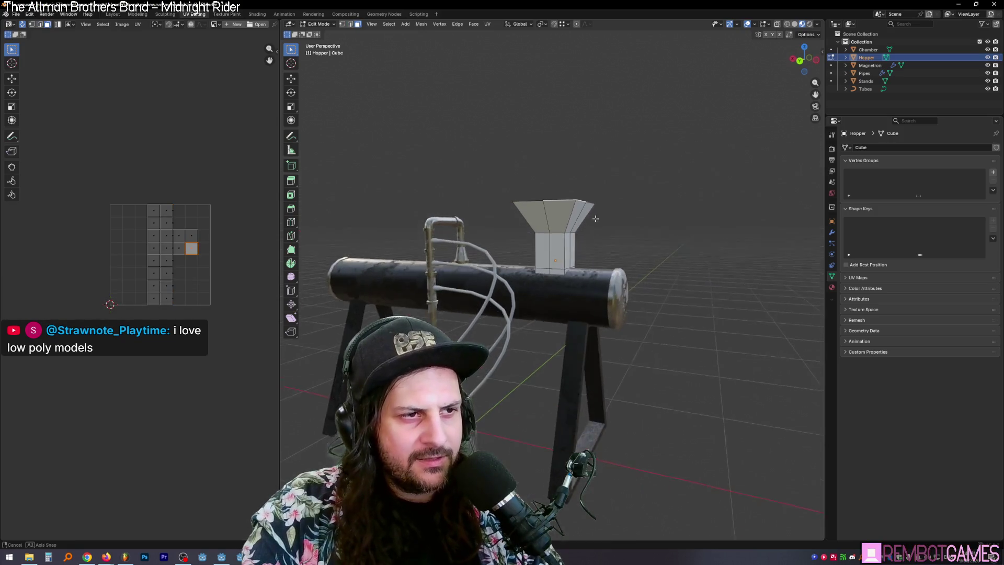
{"action": "key", "text": "g"}
{"action": "key", "text": "z"}
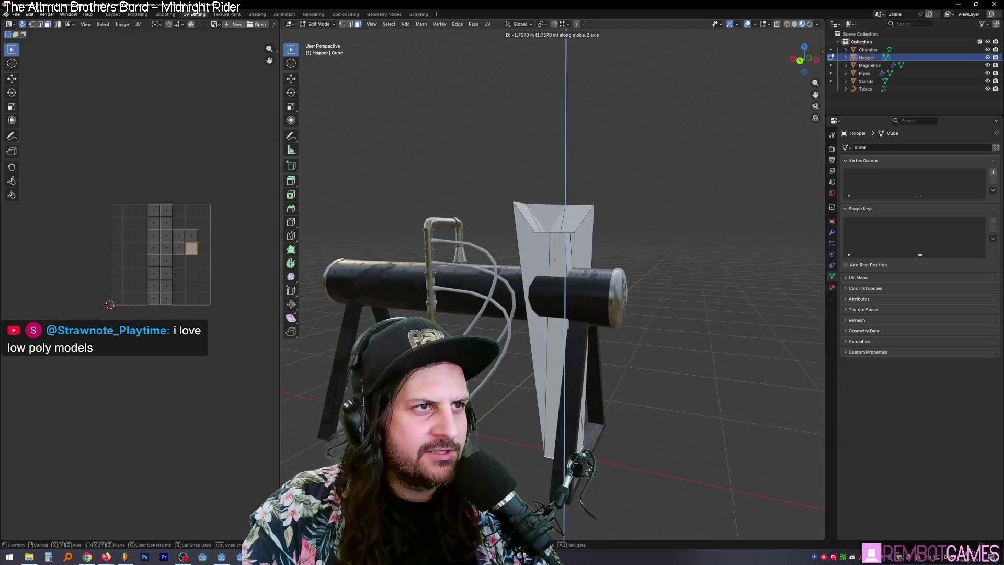
{"action": "key", "text": "Escape"}
{"action": "middle_click_drag", "start_coordinate": [575, 408], "coordinate": [609, 419]}
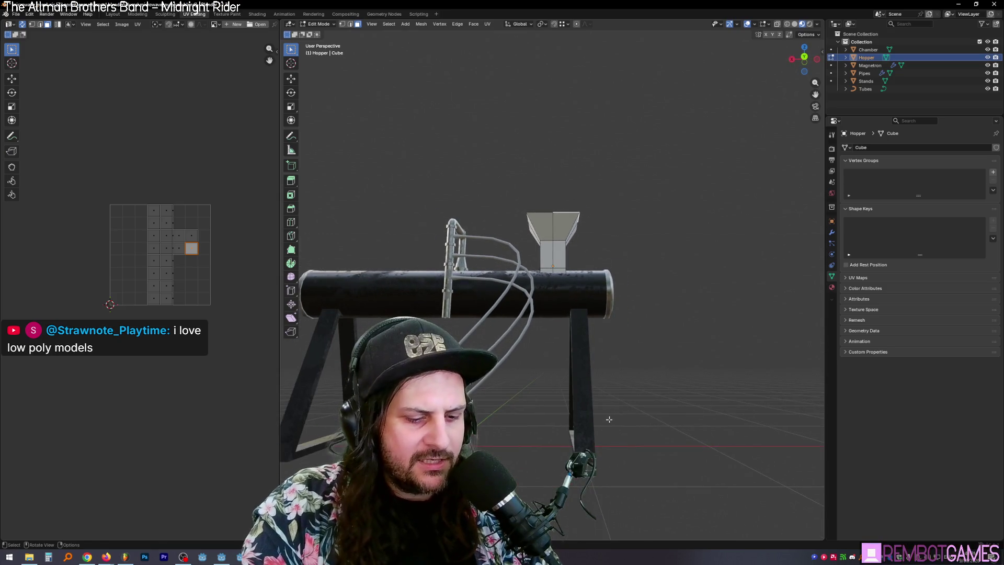
{"action": "key", "text": "g"}
{"action": "key", "text": "z"}
{"action": "key", "text": "Escape"}
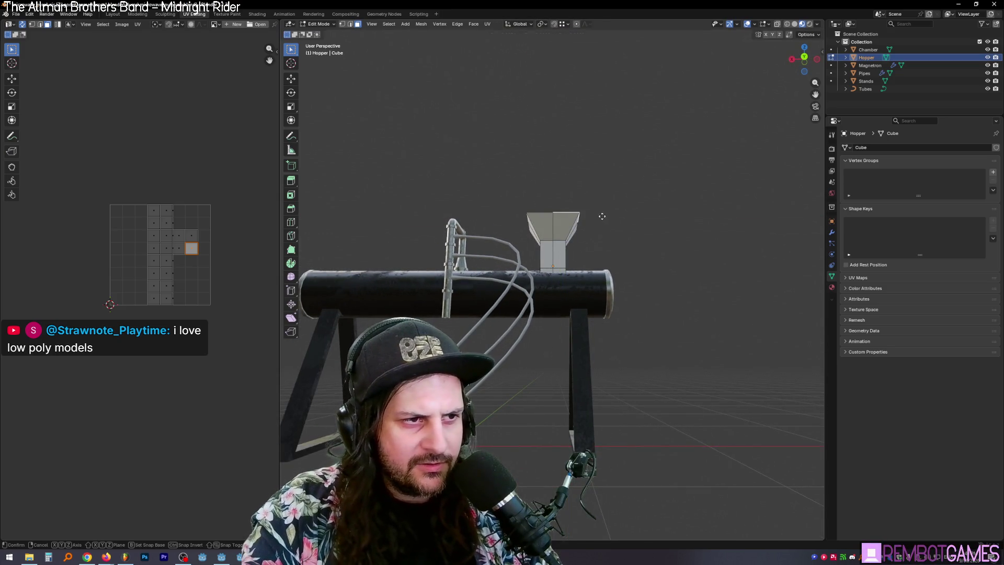
Cancel one more Z move, then view the hopper front-on and from above.
{"action": "key", "text": "g"}
{"action": "key", "text": "z"}
{"action": "middle_click_drag", "start_coordinate": [635, 348], "coordinate": [654, 399]}
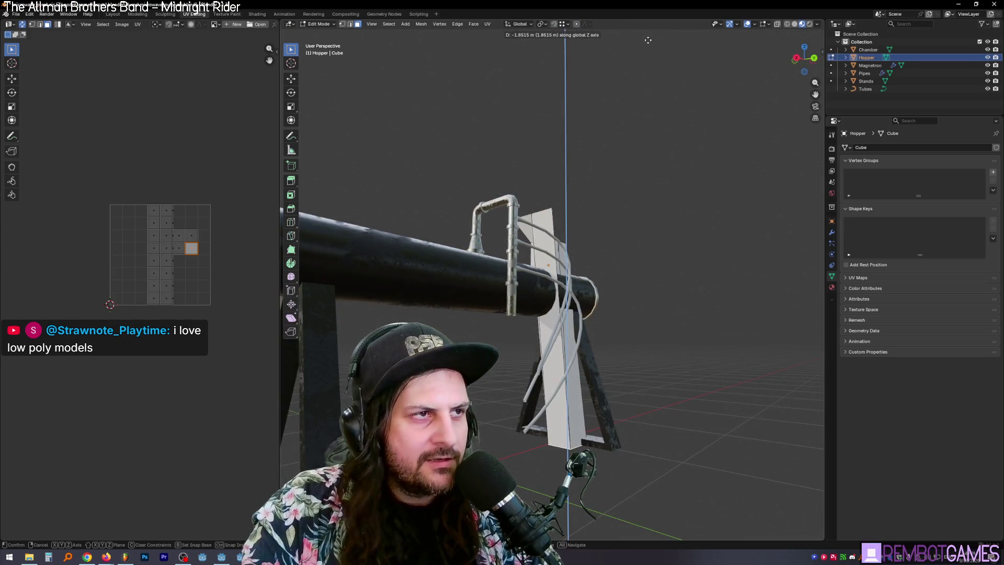
{"action": "key", "text": "Escape"}
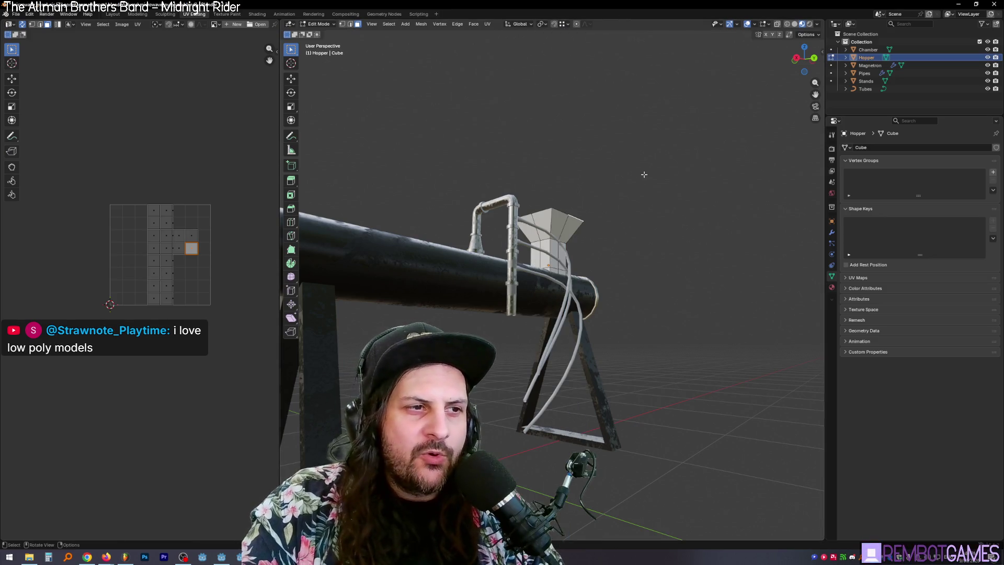
{"action": "key", "text": "ctrl+KP_1"}
{"action": "scroll", "coordinate": [609, 211], "scroll_direction": "up", "scroll_amount": 5}
{"action": "middle_click_drag", "start_coordinate": [609, 212], "coordinate": [500, 146]}
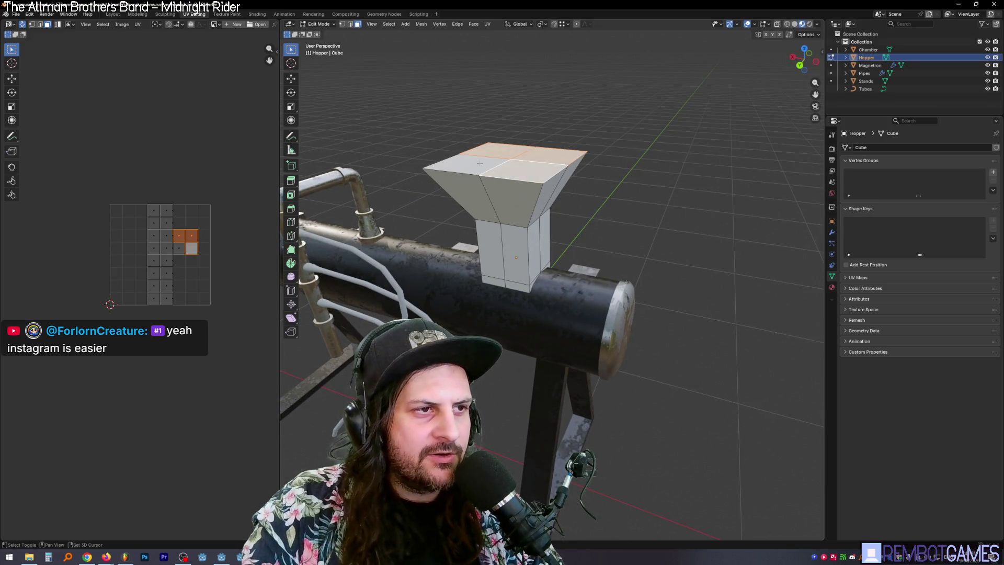
Grow the selection onto the funnel faces and lower them along Z.
{"action": "key", "text": "ctrl+KP_Add"}
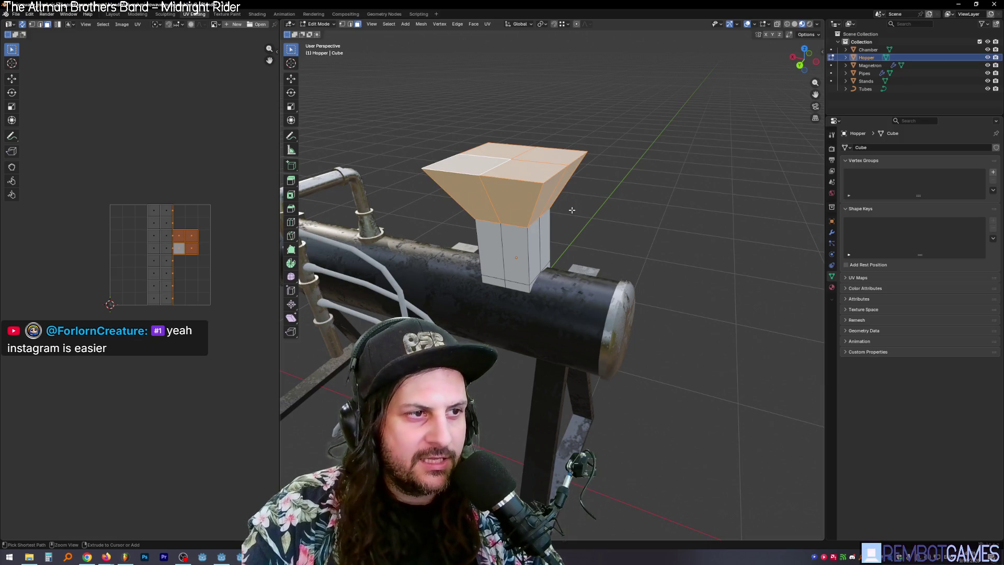
{"action": "key", "text": "ctrl+KP_Add"}
{"action": "key", "text": "ctrl+z"}
{"action": "key", "text": "ctrl+z"}
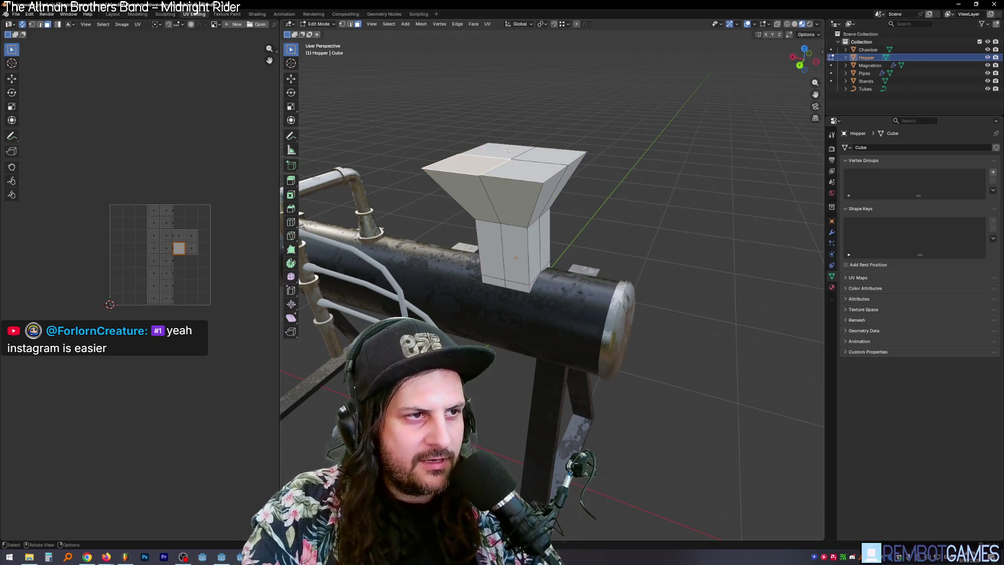
{"action": "middle_click_drag", "start_coordinate": [587, 151], "coordinate": [587, 132]}
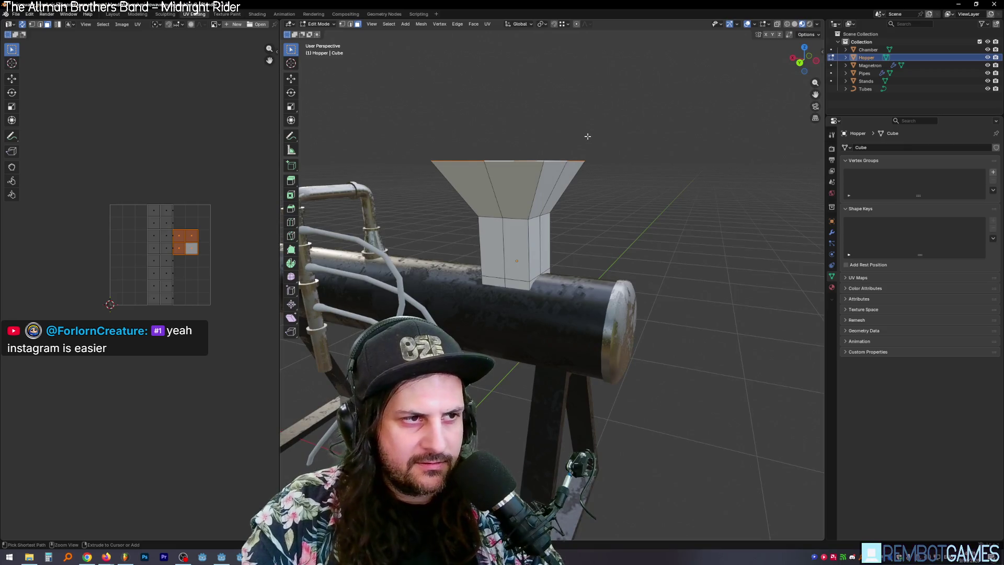
{"action": "key", "text": "ctrl+KP_Add"}
{"action": "key", "text": "g"}
{"action": "key", "text": "z"}
{"action": "left_click", "coordinate": [575, 188]}
{"action": "mouse_move", "coordinate": [575, 188]}
{"action": "middle_mouse_down"}
{"action": "mouse_move", "coordinate": [550, 195]}
{"action": "mouse_move", "coordinate": [527, 219]}
{"action": "mouse_move", "coordinate": [507, 218]}
{"action": "mouse_move", "coordinate": [592, 241]}
{"action": "middle_mouse_up"}
Reposition the hopper's top faces vertically, then return to Object Mode.
{"action": "key", "text": "alt+a"}
{"action": "left_click", "coordinate": [523, 214], "text": "shift"}
{"action": "left_click", "coordinate": [520, 210], "text": "shift"}
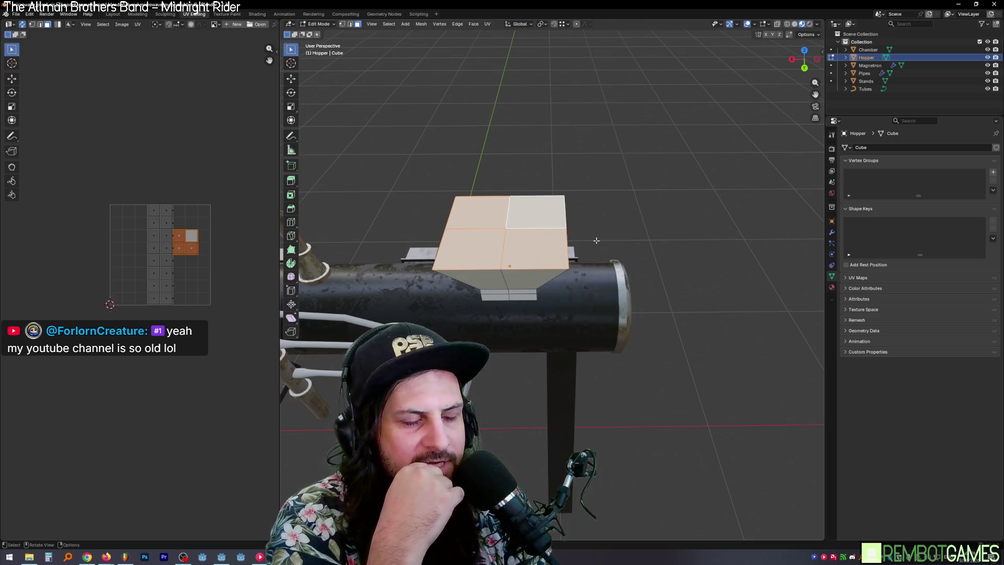
{"action": "mouse_move", "coordinate": [596, 240]}
{"action": "middle_mouse_down"}
{"action": "mouse_move", "coordinate": [644, 230]}
{"action": "mouse_move", "coordinate": [564, 223]}
{"action": "middle_mouse_up"}
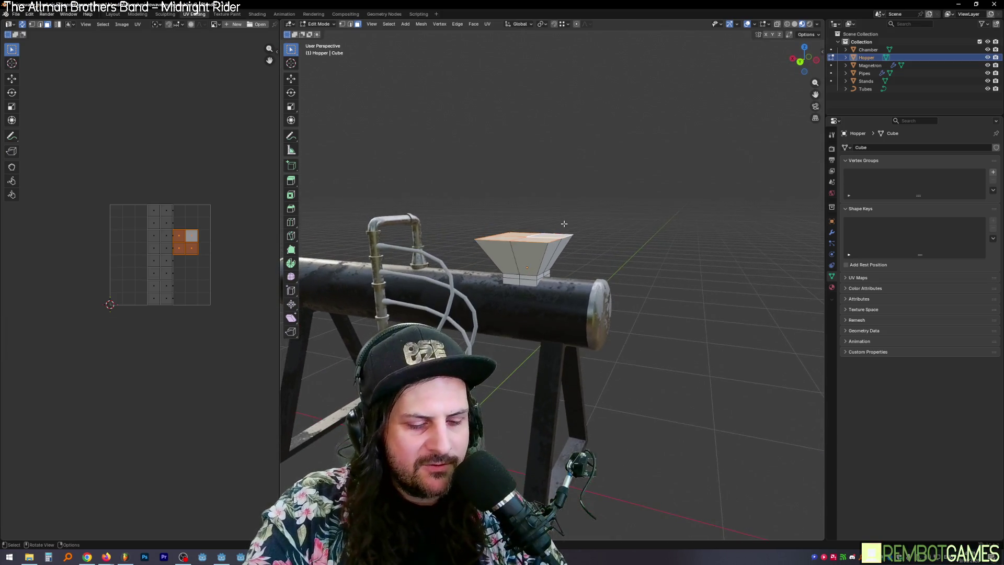
{"action": "key", "text": "z"}
{"action": "left_click", "coordinate": [617, 241]}
{"action": "mouse_move", "coordinate": [617, 240]}
{"action": "middle_mouse_down"}
{"action": "mouse_move", "coordinate": [573, 250]}
{"action": "mouse_move", "coordinate": [593, 271]}
{"action": "mouse_move", "coordinate": [583, 357]}
{"action": "mouse_move", "coordinate": [597, 331]}
{"action": "mouse_move", "coordinate": [576, 323]}
{"action": "mouse_move", "coordinate": [554, 337]}
{"action": "middle_mouse_up"}
{"action": "key", "text": "3"}
{"action": "key", "text": "Tab"}
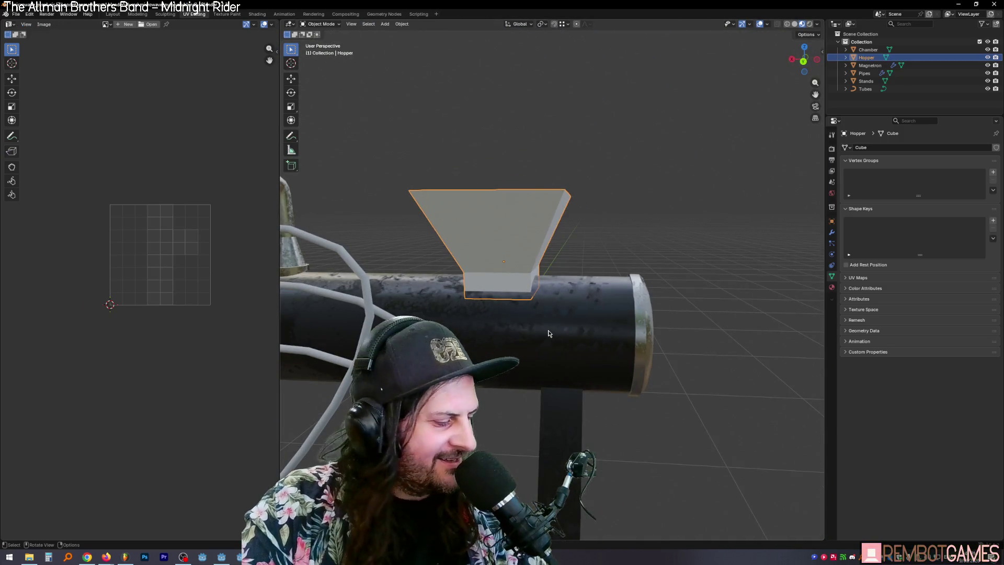
Re-enter Edit Mode on the Hopper and select a neck edge, dismissing the edge menu.
{"action": "scroll", "coordinate": [513, 301], "scroll_direction": "up", "scroll_amount": 5}
{"action": "key", "text": "Tab"}
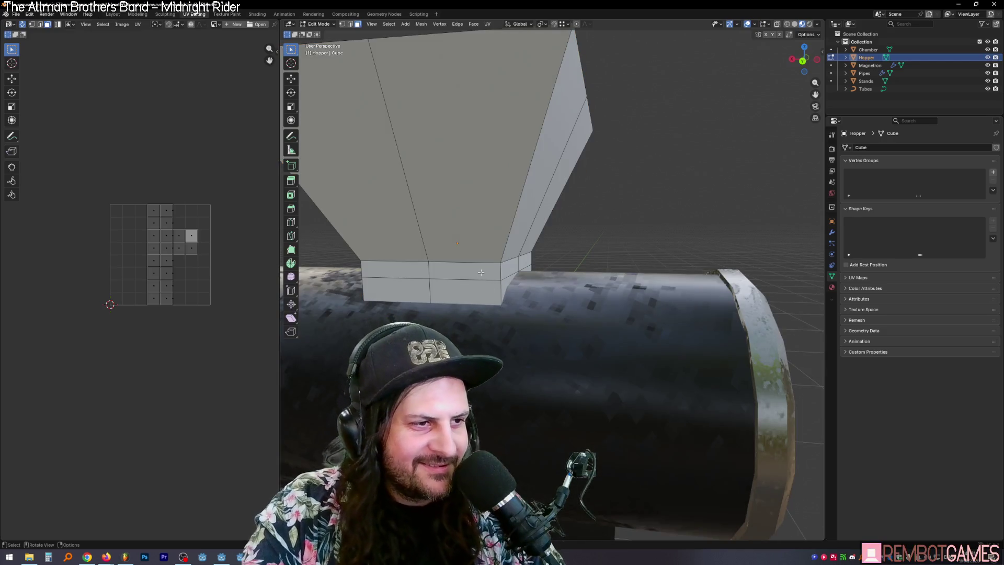
{"action": "key", "text": "2"}
{"action": "left_click", "coordinate": [480, 278]}
{"action": "key", "text": "ctrl+e"}
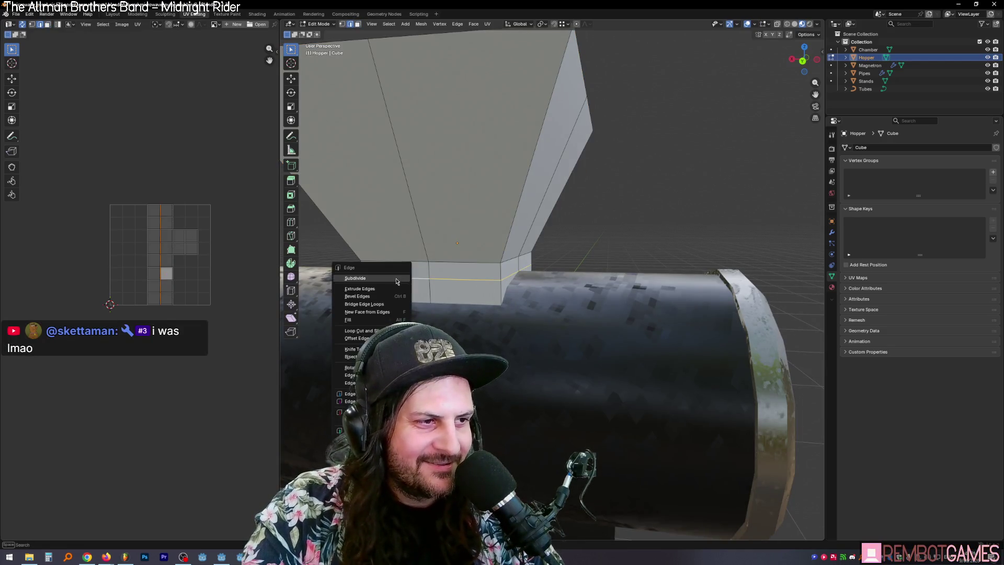
{"action": "key", "text": "Escape"}
{"action": "mouse_move", "coordinate": [496, 277]}
{"action": "middle_mouse_down"}
{"action": "mouse_move", "coordinate": [589, 215]}
{"action": "mouse_move", "coordinate": [620, 246]}
{"action": "middle_mouse_up"}
Select the four top faces of the hopper and inset them to form a rim.
{"action": "key", "text": "3"}
{"action": "left_click", "coordinate": [559, 214]}
{"action": "left_click", "coordinate": [624, 257], "text": "shift"}
{"action": "left_click", "coordinate": [552, 262], "text": "shift"}
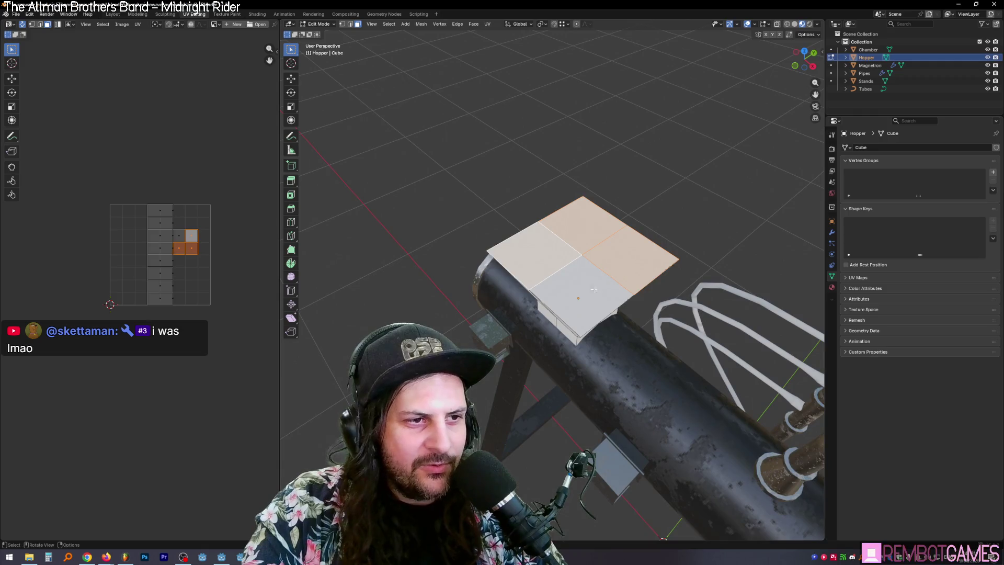
{"action": "left_click", "coordinate": [595, 289]}
{"action": "left_click", "coordinate": [557, 258], "text": "shift"}
{"action": "mouse_move", "coordinate": [556, 257]}
{"action": "middle_mouse_down"}
{"action": "mouse_move", "coordinate": [725, 247]}
{"action": "mouse_move", "coordinate": [699, 224]}
{"action": "middle_mouse_up"}
{"action": "key", "text": "i"}
{"action": "left_click", "coordinate": [732, 246]}
Extrude the inset faces downward, taper them inward, and begin sinking them along Z.
{"action": "key", "text": "e"}
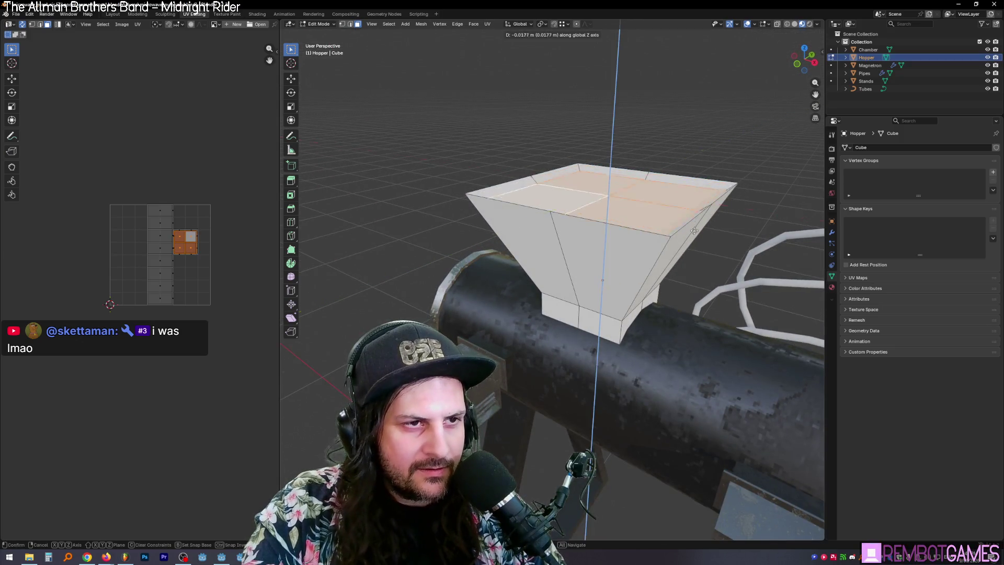
{"action": "right_click", "coordinate": [697, 304]}
{"action": "middle_click_drag", "start_coordinate": [697, 304], "coordinate": [680, 311]}
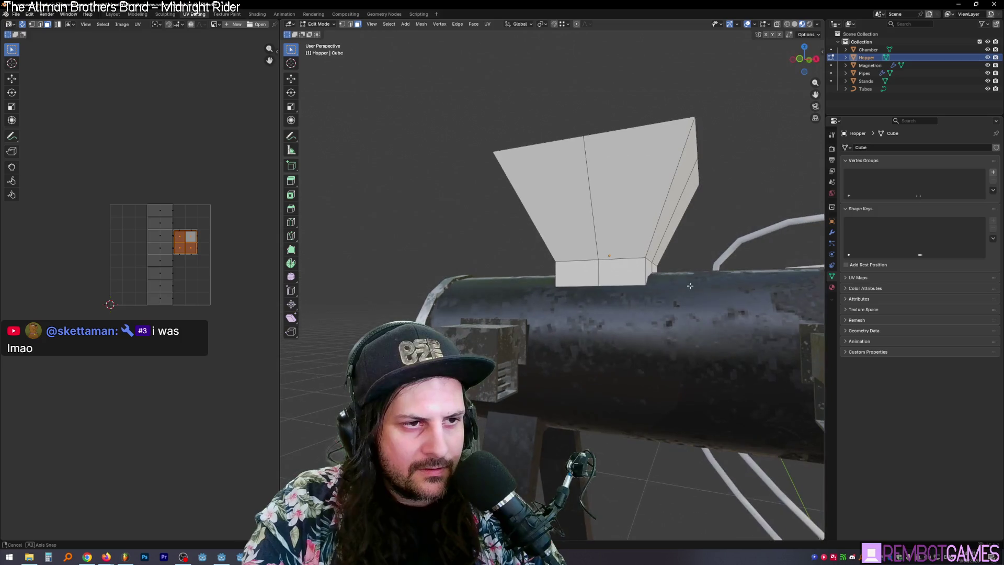
{"action": "key", "text": "e"}
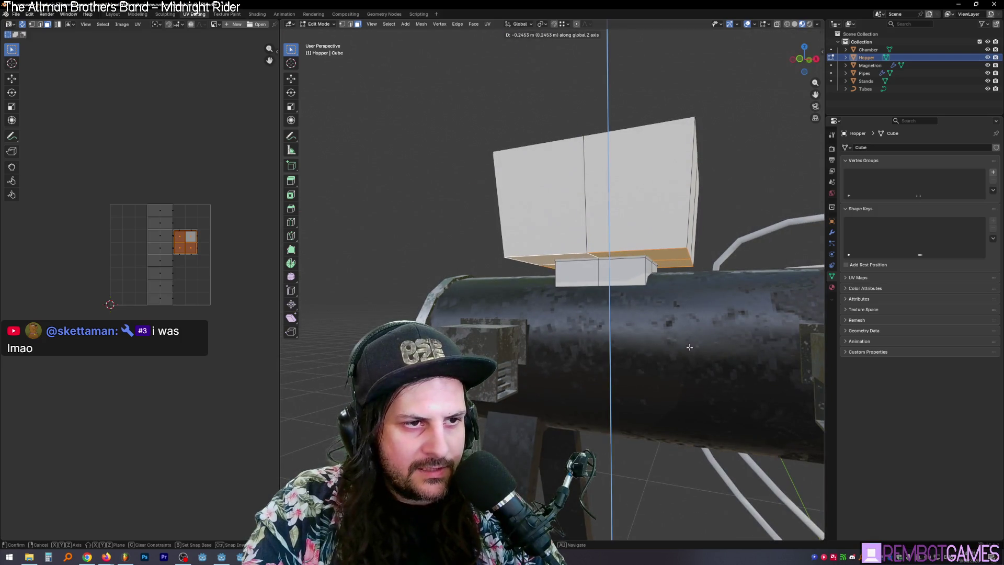
{"action": "left_click", "coordinate": [689, 347]}
{"action": "key", "text": "s"}
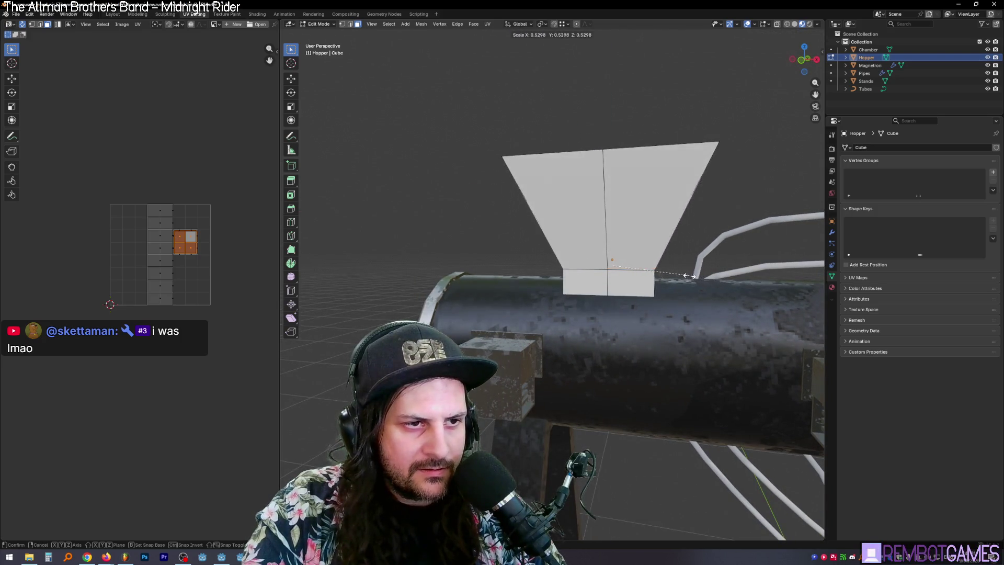
{"action": "left_click", "coordinate": [682, 276]}
{"action": "mouse_move", "coordinate": [682, 275]}
{"action": "middle_mouse_down"}
{"action": "mouse_move", "coordinate": [669, 289]}
{"action": "mouse_move", "coordinate": [678, 254]}
{"action": "middle_mouse_up"}
{"action": "key", "text": "g"}
{"action": "key", "text": "z"}
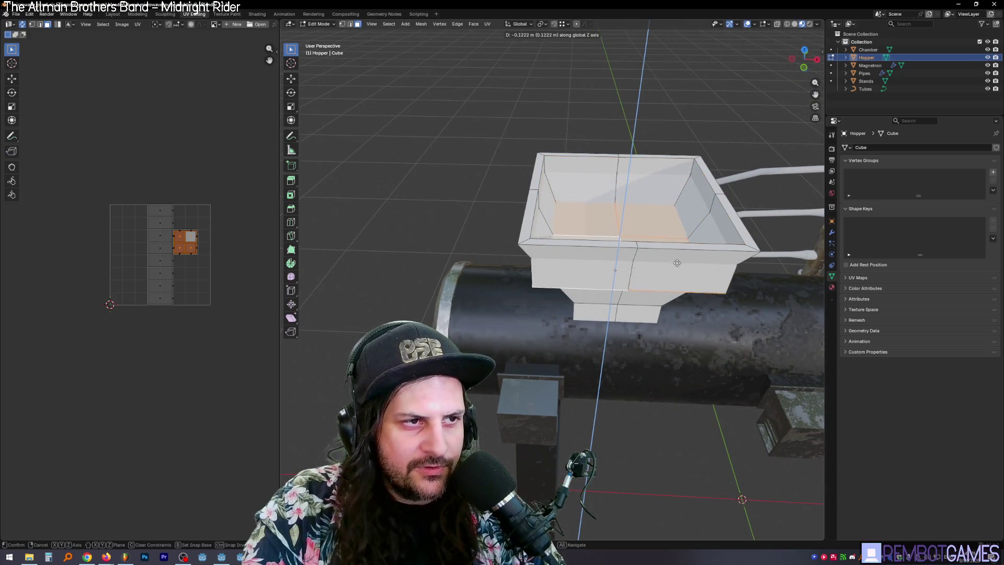
Lower the hopper's inner floor and scale it smaller for a deeper, narrower basin.
{"action": "left_click", "coordinate": [681, 288]}
{"action": "mouse_move", "coordinate": [681, 288]}
{"action": "middle_mouse_down"}
{"action": "mouse_move", "coordinate": [674, 255]}
{"action": "mouse_move", "coordinate": [724, 293]}
{"action": "middle_mouse_up"}
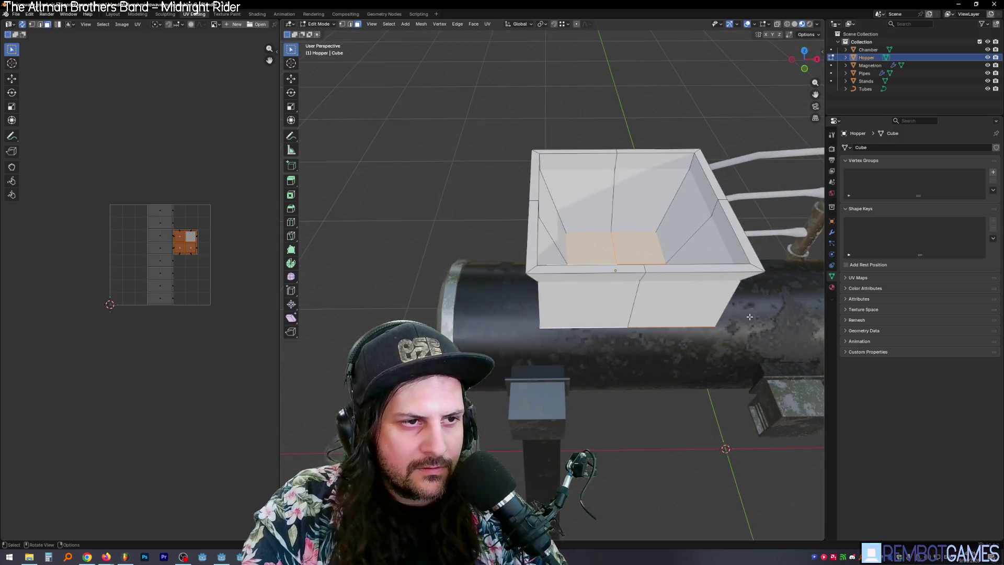
{"action": "key", "text": "s"}
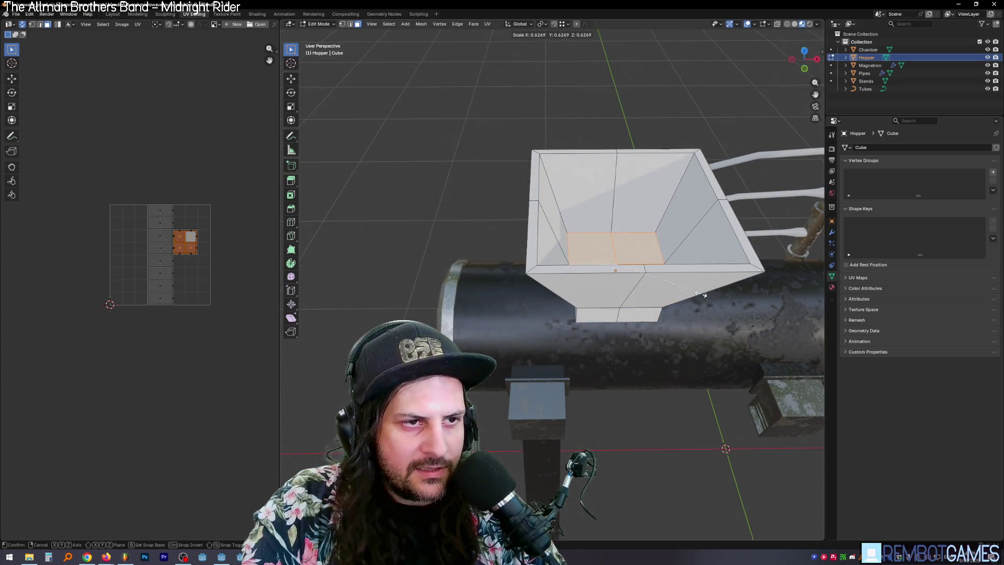
{"action": "left_click", "coordinate": [699, 292]}
{"action": "mouse_move", "coordinate": [699, 292]}
{"action": "middle_mouse_down"}
{"action": "mouse_move", "coordinate": [655, 263]}
{"action": "mouse_move", "coordinate": [641, 215]}
{"action": "mouse_move", "coordinate": [568, 287]}
{"action": "mouse_move", "coordinate": [660, 282]}
{"action": "middle_mouse_up"}
Return to Object Mode and deselect the Hopper to view the whole machine.
{"action": "key", "text": "Tab"}
{"action": "scroll", "coordinate": [568, 288], "scroll_direction": "down", "scroll_amount": 3}
{"action": "key", "text": "Tab"}
{"action": "key", "text": "Tab"}
{"action": "left_click", "coordinate": [680, 215]}
{"action": "mouse_move", "coordinate": [680, 215]}
{"action": "middle_mouse_down"}
{"action": "mouse_move", "coordinate": [724, 237]}
{"action": "mouse_move", "coordinate": [639, 250]}
{"action": "mouse_move", "coordinate": [485, 186]}
{"action": "mouse_move", "coordinate": [549, 221]}
{"action": "mouse_move", "coordinate": [536, 217]}
{"action": "middle_mouse_up"}
{"action": "scroll", "coordinate": [724, 237], "scroll_direction": "up", "scroll_amount": 5}
{"action": "scroll", "coordinate": [536, 215], "scroll_direction": "down", "scroll_amount": 4}
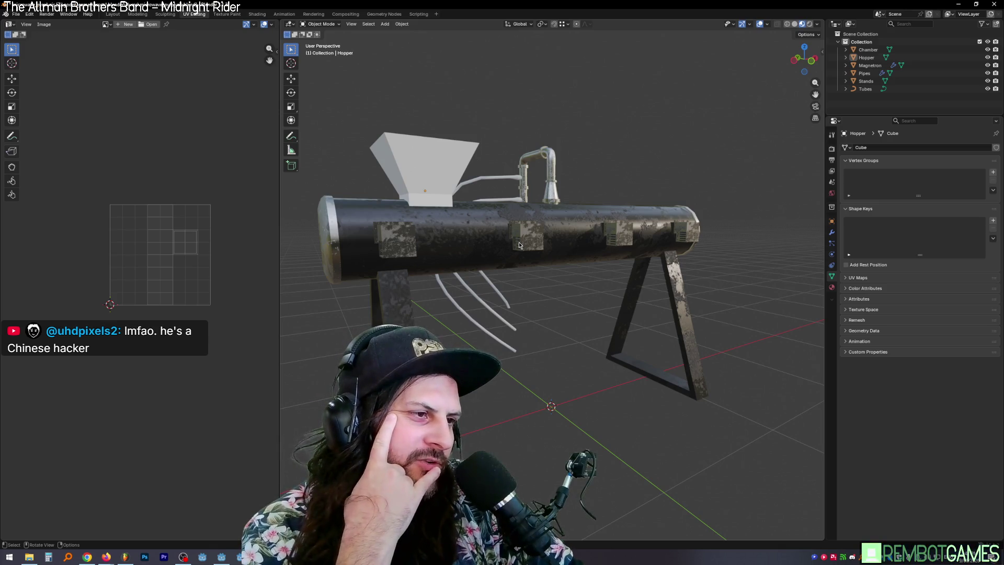
Select the Magnetron, shrink its UV islands on the rusty roughness texture, and exit Edit Mode.
{"action": "middle_click_drag", "start_coordinate": [517, 218], "coordinate": [542, 244]}
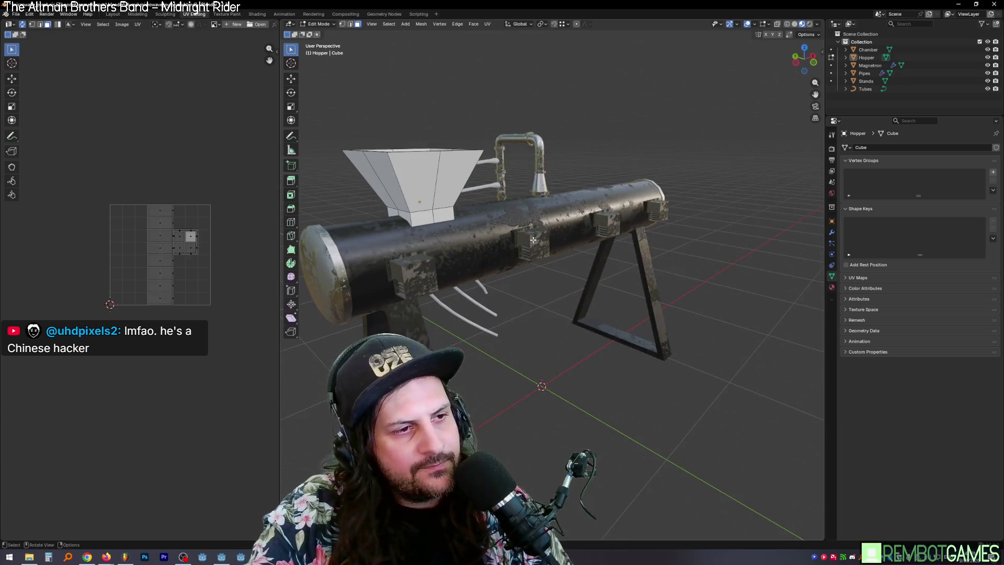
{"action": "left_click", "coordinate": [544, 246]}
{"action": "key", "text": "Tab"}
{"action": "scroll", "coordinate": [444, 265], "scroll_direction": "up", "scroll_amount": 5}
{"action": "middle_click_drag", "start_coordinate": [444, 265], "coordinate": [470, 277]}
{"action": "scroll", "coordinate": [235, 215], "scroll_direction": "right", "scroll_amount": 1, "text": "ctrl"}
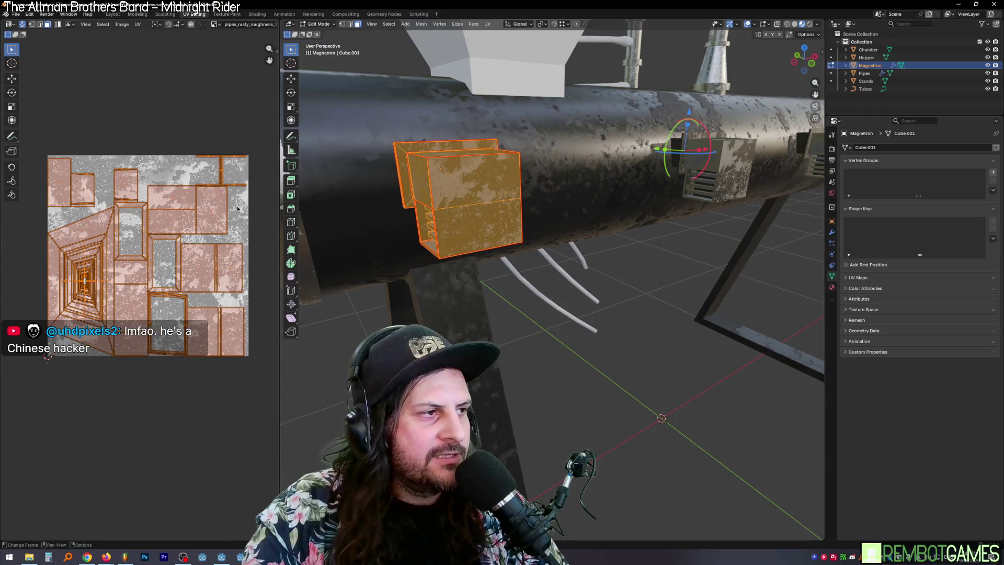
{"action": "left_click", "coordinate": [162, 247]}
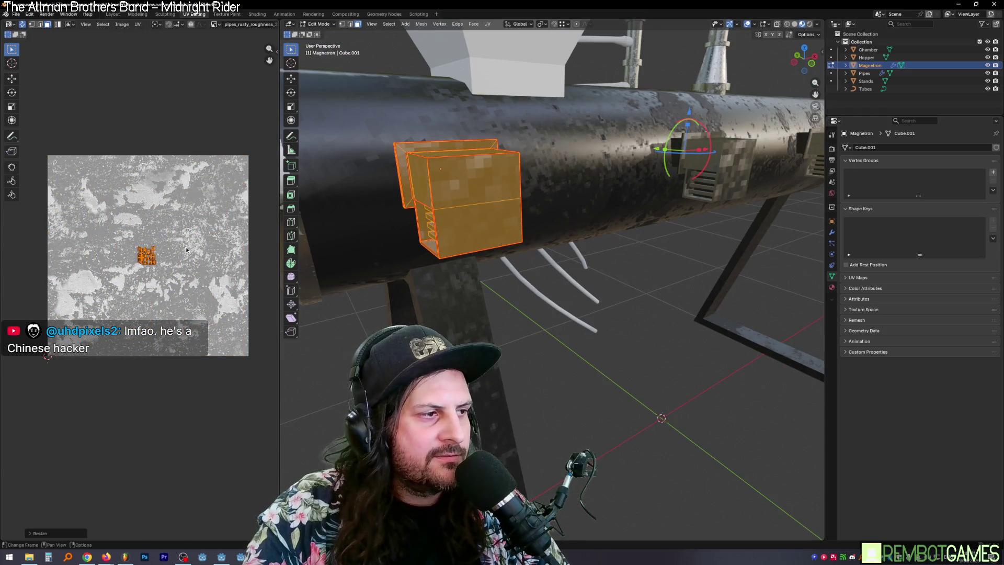
{"action": "middle_click_drag", "start_coordinate": [523, 230], "coordinate": [540, 244]}
{"action": "key", "text": "Tab"}
{"action": "scroll", "coordinate": [637, 255], "scroll_direction": "down", "scroll_amount": 5}
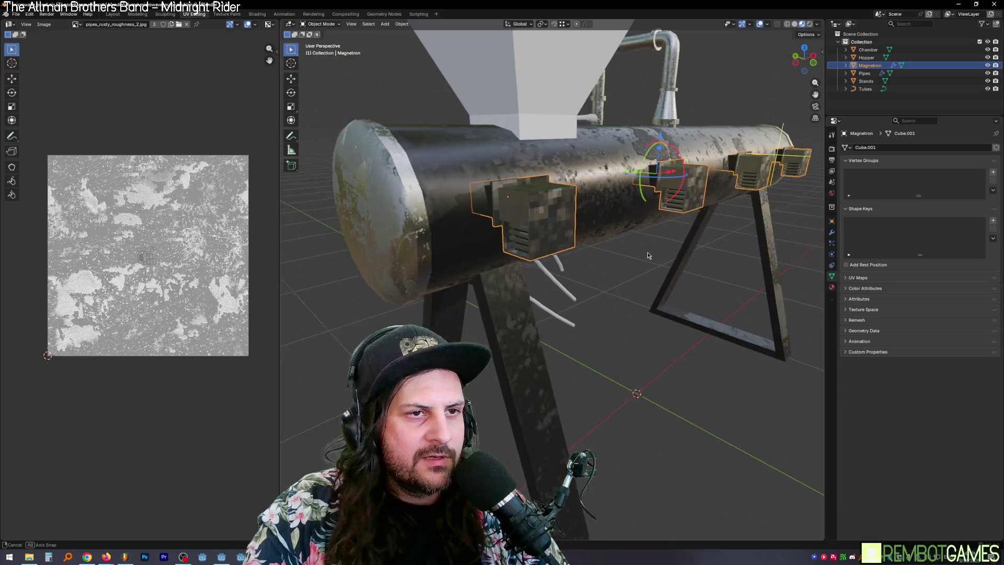
{"action": "scroll", "coordinate": [643, 251], "scroll_direction": "up", "scroll_amount": 3}
Select all of the Magnetron box's faces in Edit Mode, then return to Object Mode.
{"action": "key", "text": "Tab"}
{"action": "key", "text": "a"}
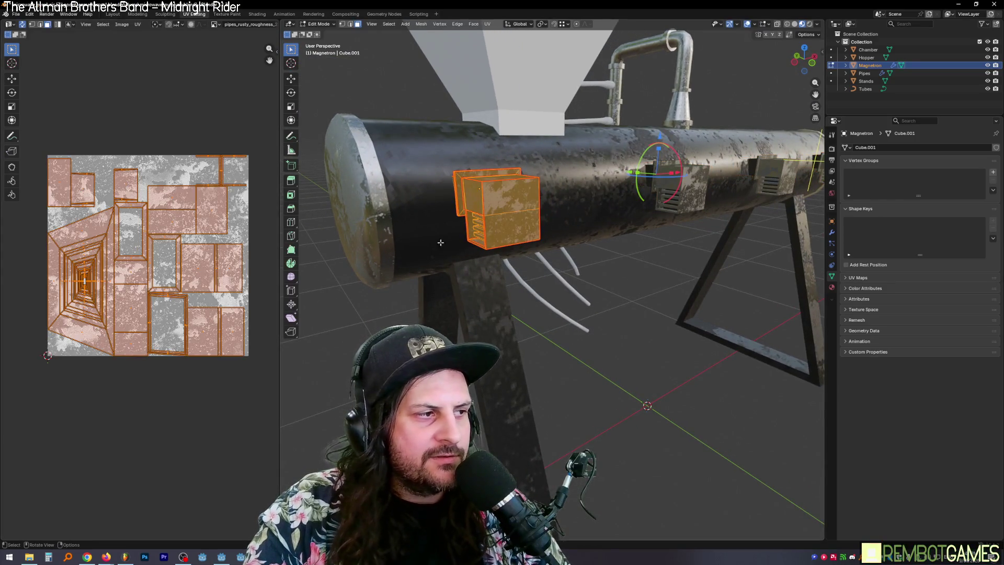
{"action": "key", "text": "Tab"}
{"action": "scroll", "coordinate": [645, 270], "scroll_direction": "down", "scroll_amount": 5}
{"action": "mouse_move", "coordinate": [646, 270]}
{"action": "middle_mouse_down"}
{"action": "mouse_move", "coordinate": [606, 269]}
{"action": "mouse_move", "coordinate": [601, 292]}
{"action": "mouse_move", "coordinate": [696, 284]}
{"action": "mouse_move", "coordinate": [669, 215]}
{"action": "mouse_move", "coordinate": [507, 162]}
{"action": "mouse_move", "coordinate": [464, 188]}
{"action": "mouse_move", "coordinate": [495, 187]}
{"action": "mouse_move", "coordinate": [553, 237]}
{"action": "mouse_move", "coordinate": [520, 227]}
{"action": "mouse_move", "coordinate": [488, 296]}
{"action": "mouse_move", "coordinate": [618, 338]}
{"action": "middle_mouse_up"}
{"action": "key", "text": "Tab"}
{"action": "key", "text": "Tab"}
{"action": "key", "text": "Tab"}
{"action": "key", "text": "Tab"}
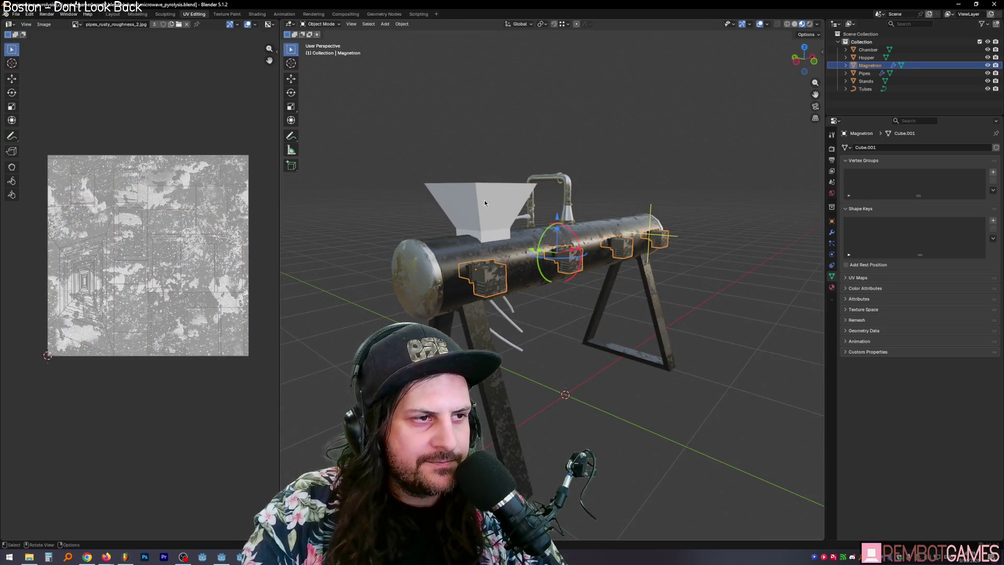
Select the hopper and enter Edit Mode with all of its faces selected.
{"action": "left_click", "coordinate": [486, 199]}
{"action": "key", "text": "Tab"}
{"action": "key", "text": "Tab"}
{"action": "mouse_move", "coordinate": [489, 198]}
{"action": "middle_mouse_down"}
{"action": "mouse_move", "coordinate": [536, 273]}
{"action": "mouse_move", "coordinate": [456, 162]}
{"action": "middle_mouse_up"}
{"action": "scroll", "coordinate": [498, 210], "scroll_direction": "up", "scroll_amount": 4}
{"action": "key", "text": "Tab"}
{"action": "scroll", "coordinate": [520, 245], "scroll_direction": "down", "scroll_amount": 3}
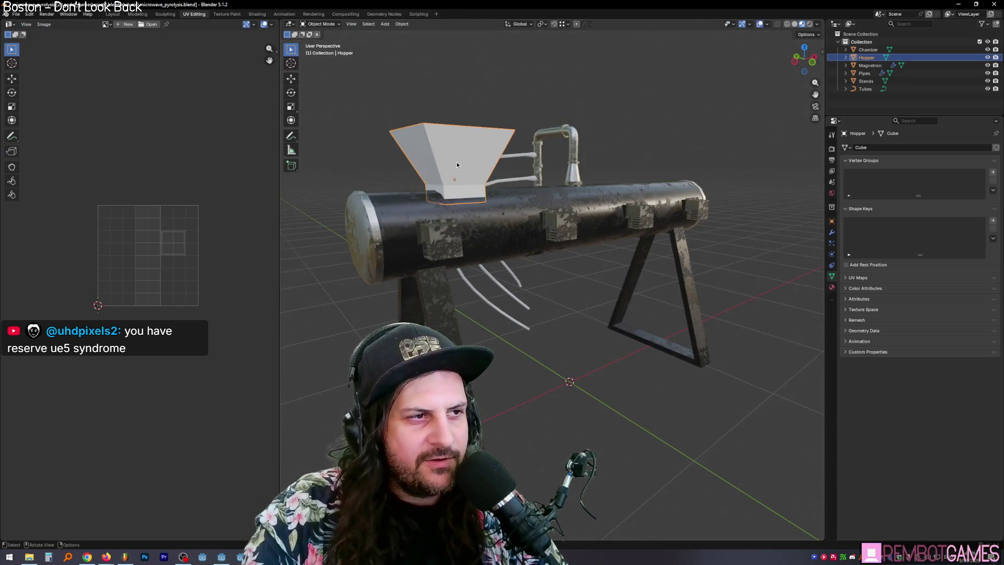
{"action": "left_click", "coordinate": [448, 146]}
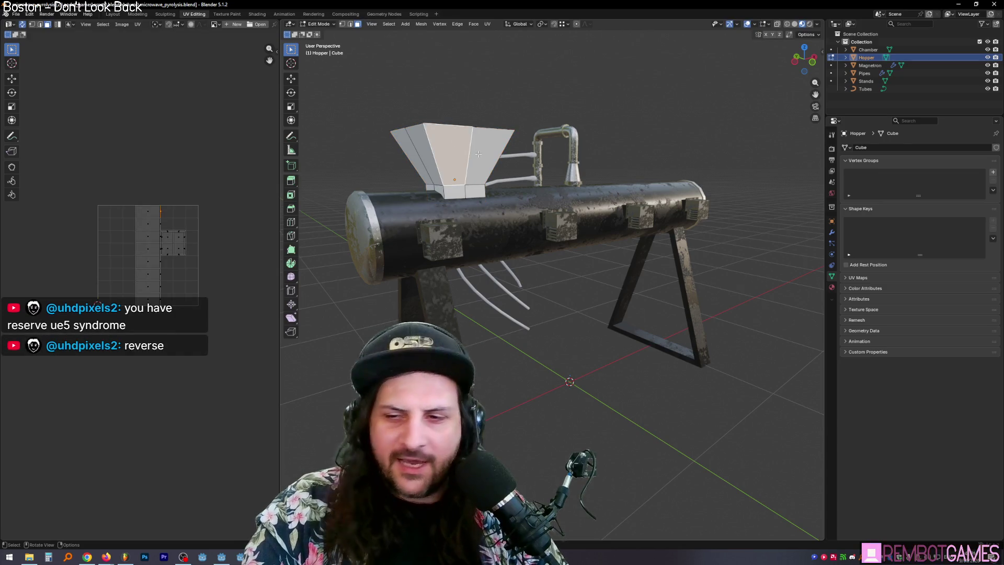
{"action": "middle_click_drag", "start_coordinate": [448, 145], "coordinate": [562, 171]}
{"action": "scroll", "coordinate": [562, 171], "scroll_direction": "up", "scroll_amount": 6}
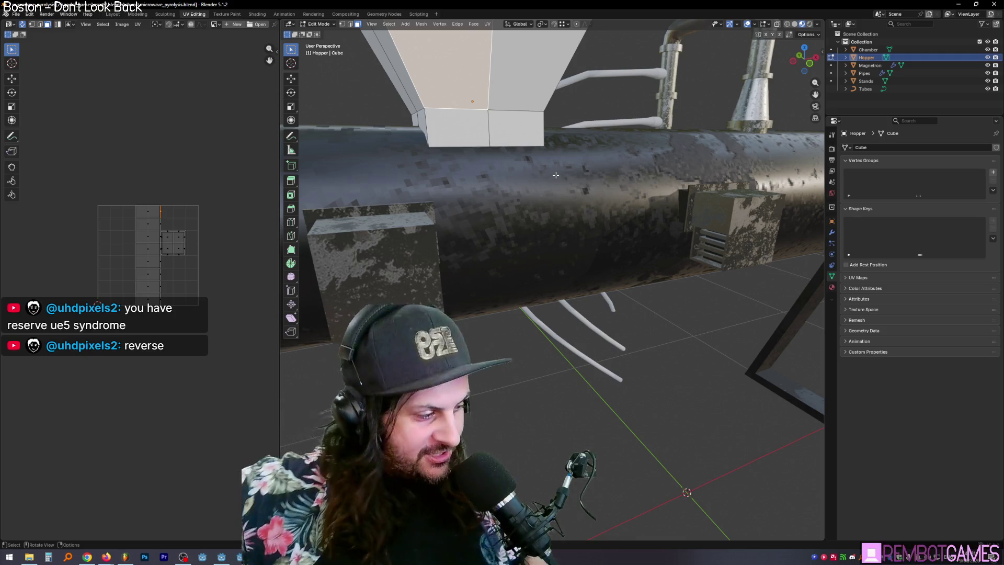
{"action": "mouse_move", "coordinate": [532, 169]}
{"action": "middle_mouse_down"}
{"action": "mouse_move", "coordinate": [472, 210]}
{"action": "mouse_move", "coordinate": [528, 218]}
{"action": "middle_mouse_up"}
{"action": "key", "text": "a"}
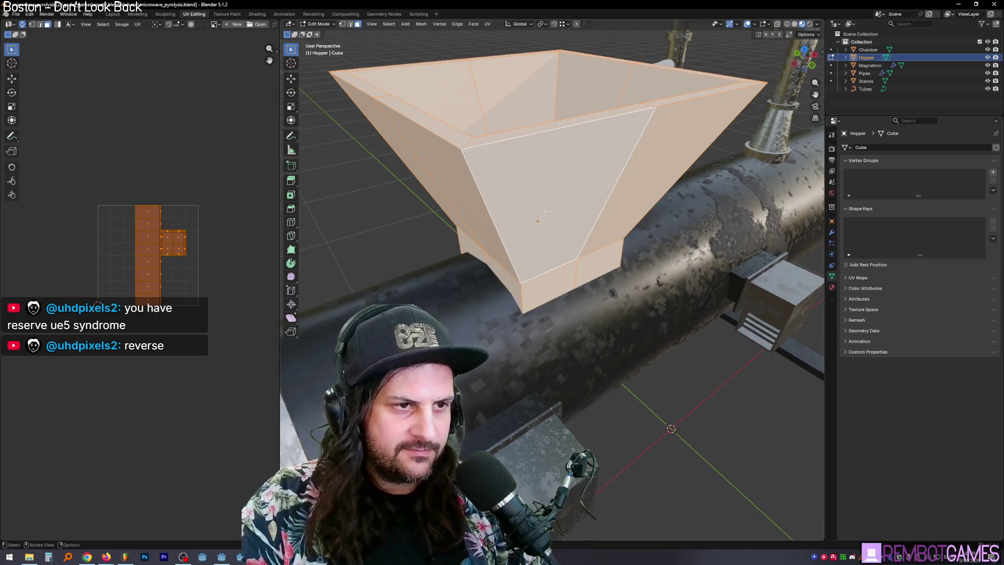
Assign the existing GreyMetal material to the hopper.
{"action": "left_click", "coordinate": [833, 288]}
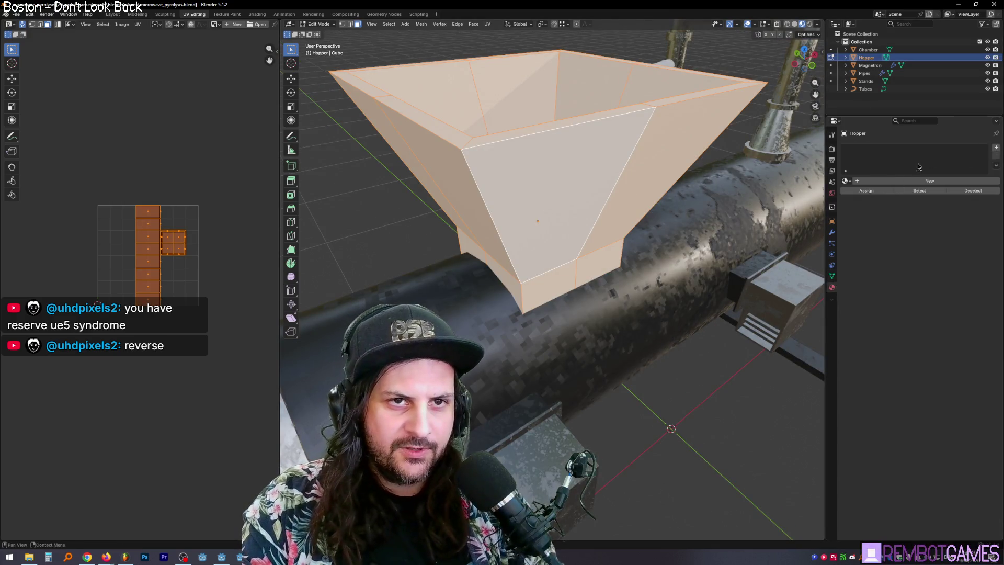
{"action": "left_click", "coordinate": [849, 181]}
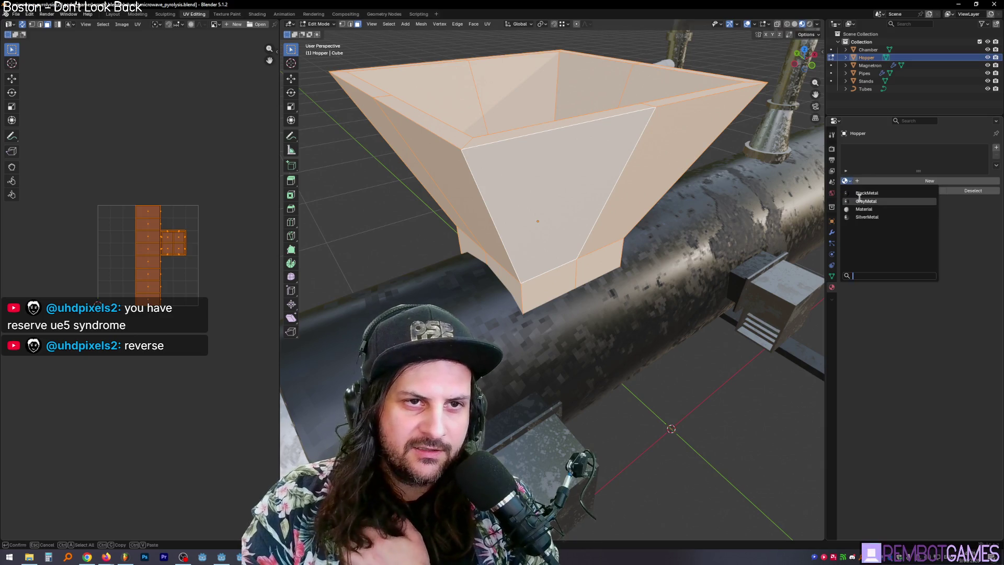
{"action": "left_click", "coordinate": [864, 201]}
{"action": "scroll", "coordinate": [613, 141], "scroll_direction": "up", "scroll_amount": 5}
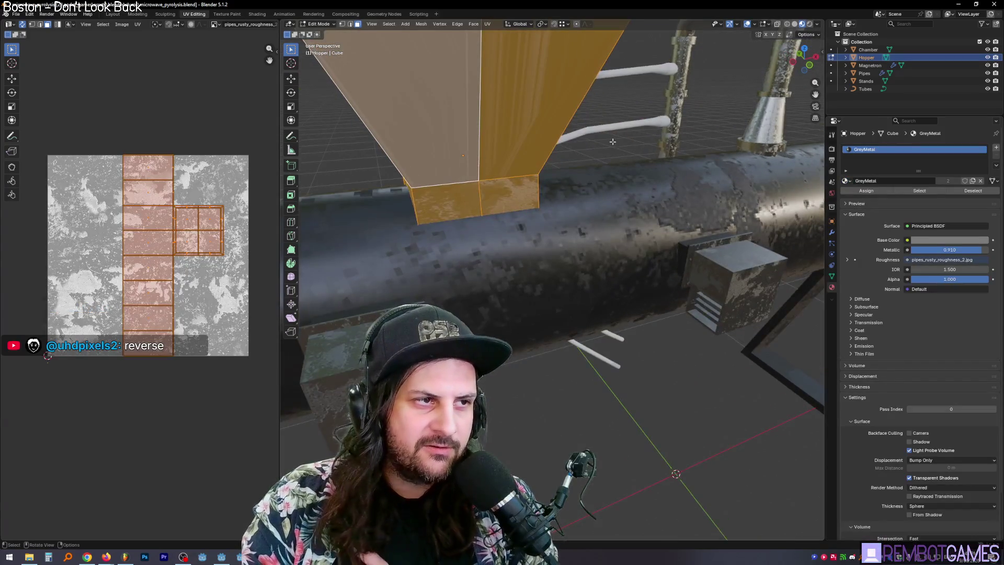
Re-project the hopper's UVs with a quick unwrap.
{"action": "key", "text": "u"}
{"action": "left_click", "coordinate": [611, 138]}
{"action": "scroll", "coordinate": [610, 139], "scroll_direction": "down", "scroll_amount": 5}
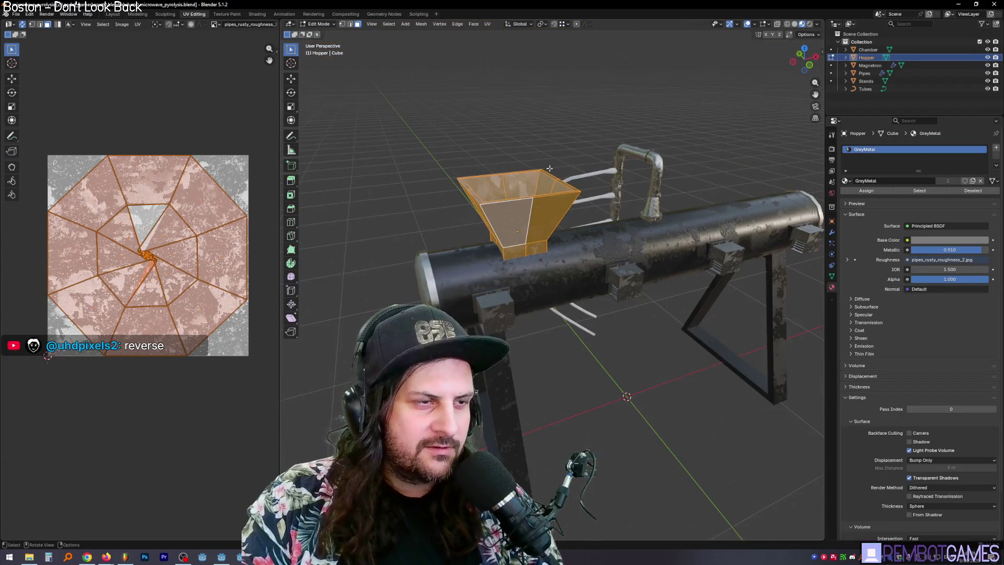
{"action": "scroll", "coordinate": [550, 168], "scroll_direction": "up", "scroll_amount": 5}
Mark the hopper's outer rim edge loop as a UV seam.
{"action": "mouse_move", "coordinate": [550, 169]}
{"action": "middle_mouse_down"}
{"action": "mouse_move", "coordinate": [582, 219]}
{"action": "mouse_move", "coordinate": [583, 161]}
{"action": "middle_mouse_up"}
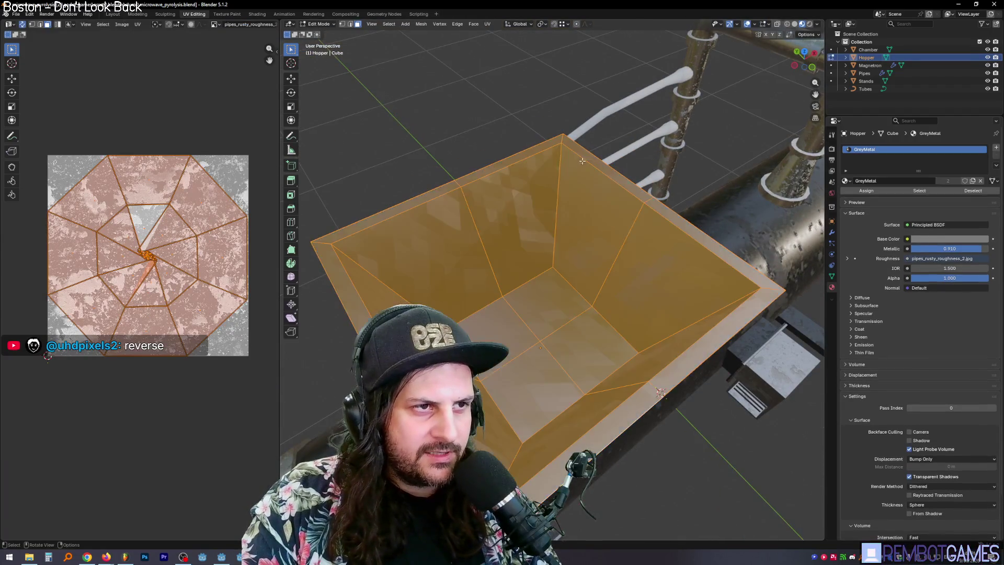
{"action": "key", "text": "alt+a"}
{"action": "left_click", "coordinate": [582, 161], "text": "alt"}
{"action": "key", "text": "ctrl+e"}
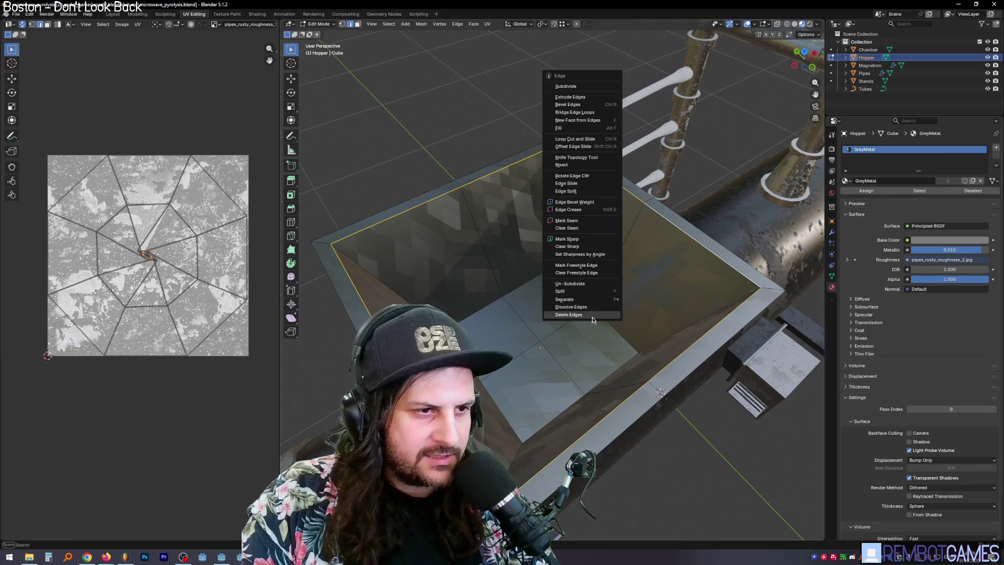
{"action": "left_click", "coordinate": [568, 221]}
Mark the hopper's remaining rim edges as UV seams.
{"action": "middle_click_drag", "start_coordinate": [568, 222], "coordinate": [567, 221]}
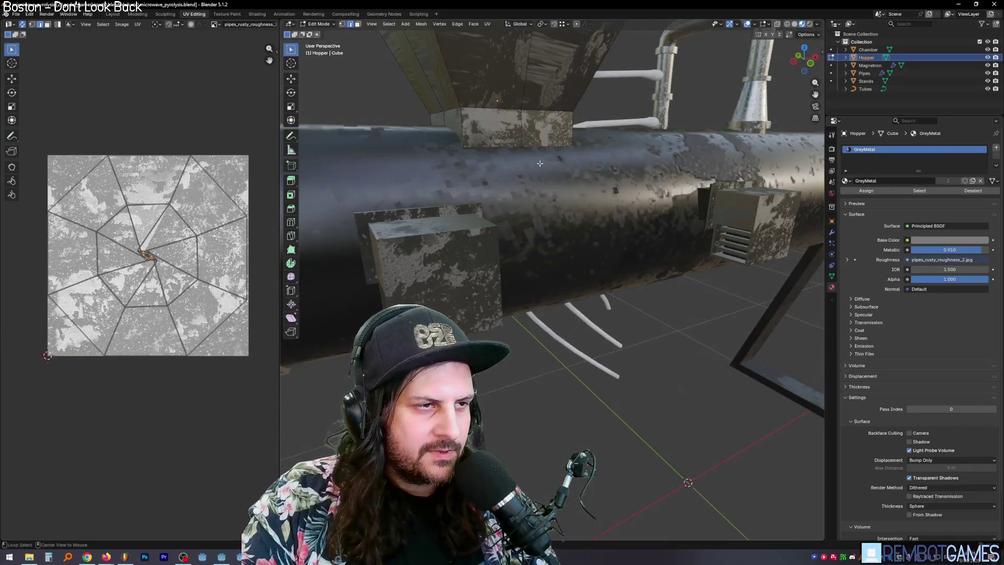
{"action": "key", "text": "ctrl+e"}
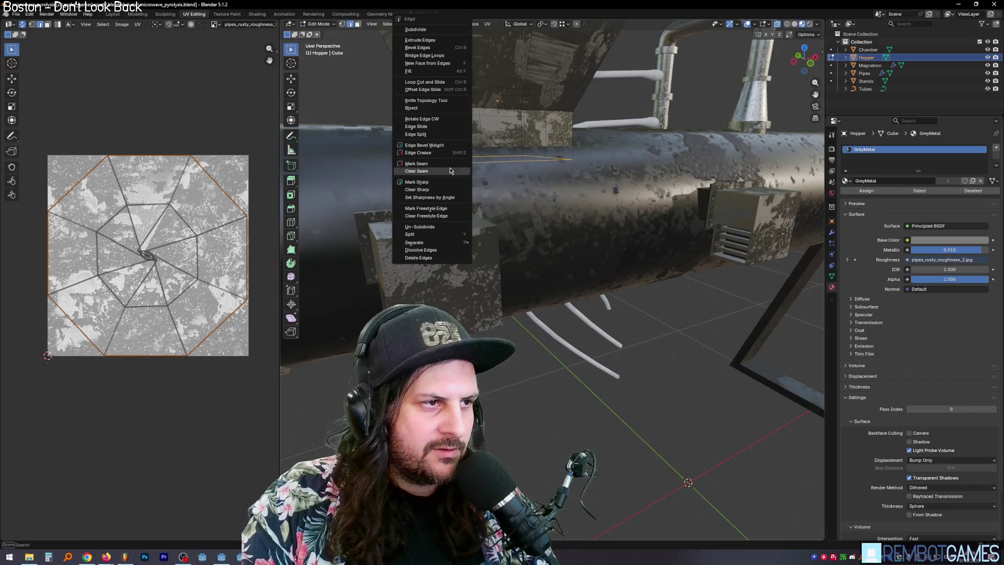
{"action": "left_click", "coordinate": [448, 164]}
{"action": "middle_click_drag", "start_coordinate": [449, 165], "coordinate": [632, 161]}
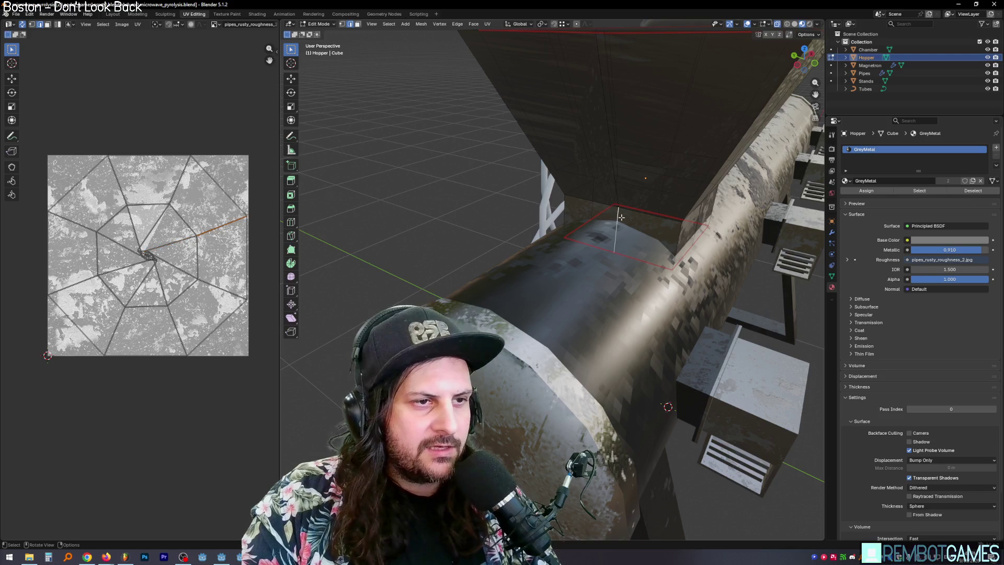
{"action": "scroll", "coordinate": [621, 217], "scroll_direction": "down", "scroll_amount": 5}
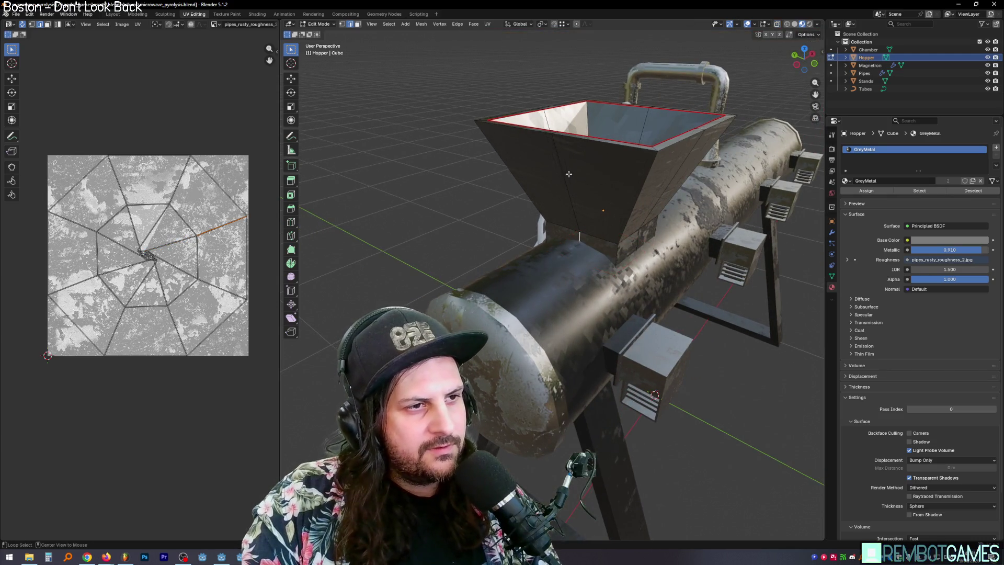
{"action": "mouse_move", "coordinate": [558, 156]}
{"action": "middle_mouse_down"}
{"action": "mouse_move", "coordinate": [578, 245]}
{"action": "mouse_move", "coordinate": [554, 188]}
{"action": "mouse_move", "coordinate": [607, 216]}
{"action": "middle_mouse_up"}
{"action": "key", "text": "ctrl+e"}
{"action": "left_click", "coordinate": [560, 190]}
Unwrap the whole hopper mesh along its new seams.
{"action": "key", "text": "Tab"}
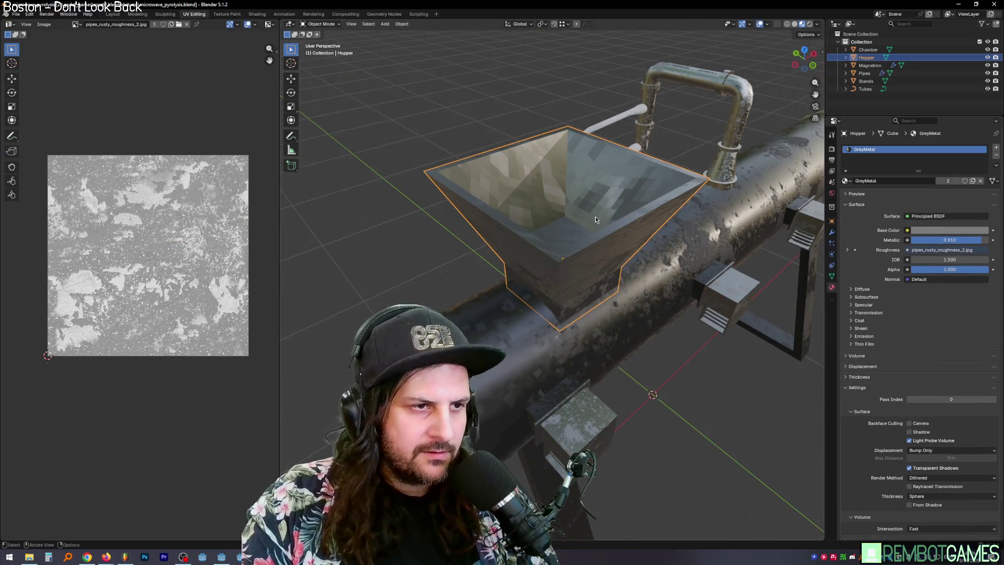
{"action": "key", "text": "Tab"}
{"action": "key", "text": "a"}
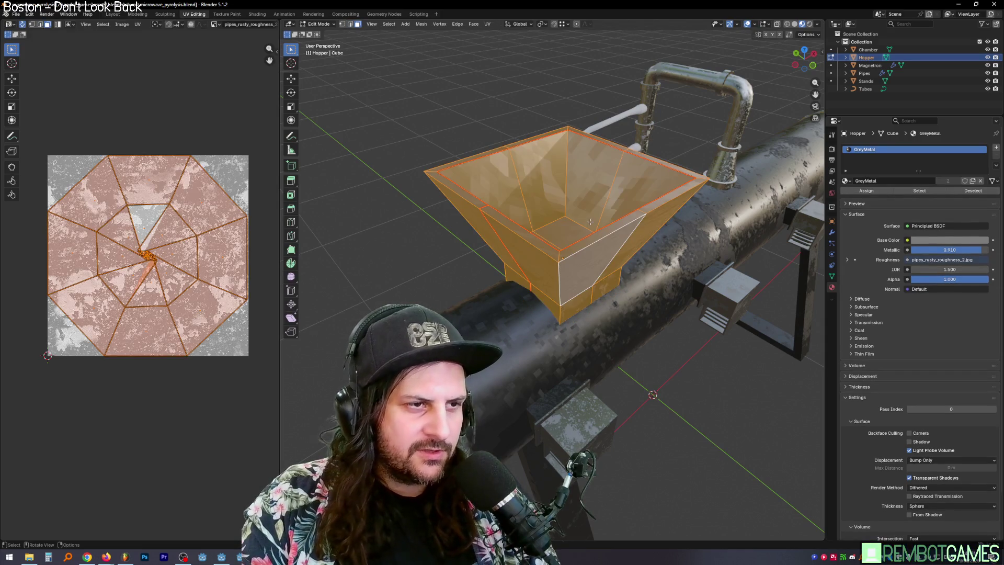
{"action": "key", "text": "u"}
{"action": "left_click", "coordinate": [590, 223]}
{"action": "key", "text": "Tab"}
Deselect the hopper and review the whole machine from a new angle.
{"action": "mouse_move", "coordinate": [590, 223]}
{"action": "middle_mouse_down"}
{"action": "mouse_move", "coordinate": [621, 221]}
{"action": "mouse_move", "coordinate": [563, 215]}
{"action": "middle_mouse_up"}
{"action": "scroll", "coordinate": [563, 214], "scroll_direction": "down", "scroll_amount": 5}
{"action": "left_click", "coordinate": [649, 173]}
{"action": "middle_click_drag", "start_coordinate": [648, 174], "coordinate": [652, 172]}
{"action": "mouse_move", "coordinate": [576, 174]}
{"action": "middle_mouse_down"}
{"action": "mouse_move", "coordinate": [630, 243]}
{"action": "mouse_move", "coordinate": [577, 250]}
{"action": "mouse_move", "coordinate": [673, 250]}
{"action": "middle_mouse_up"}
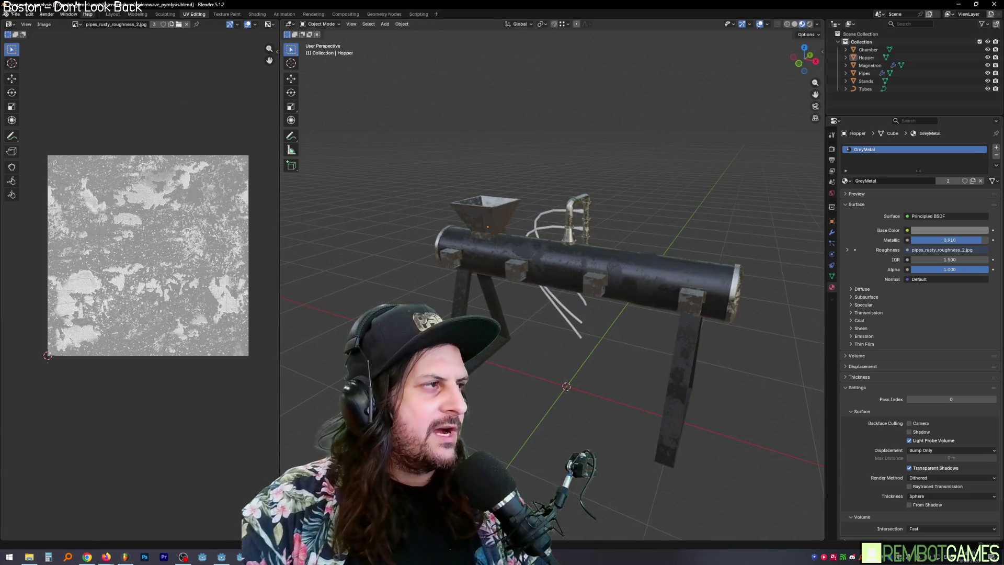
{"action": "left_click", "coordinate": [13, 15]}
Export the machine as a glTF 2.0 (.glb) file, then minimize to the desktop.
{"action": "mouse_move", "coordinate": [31, 133]}
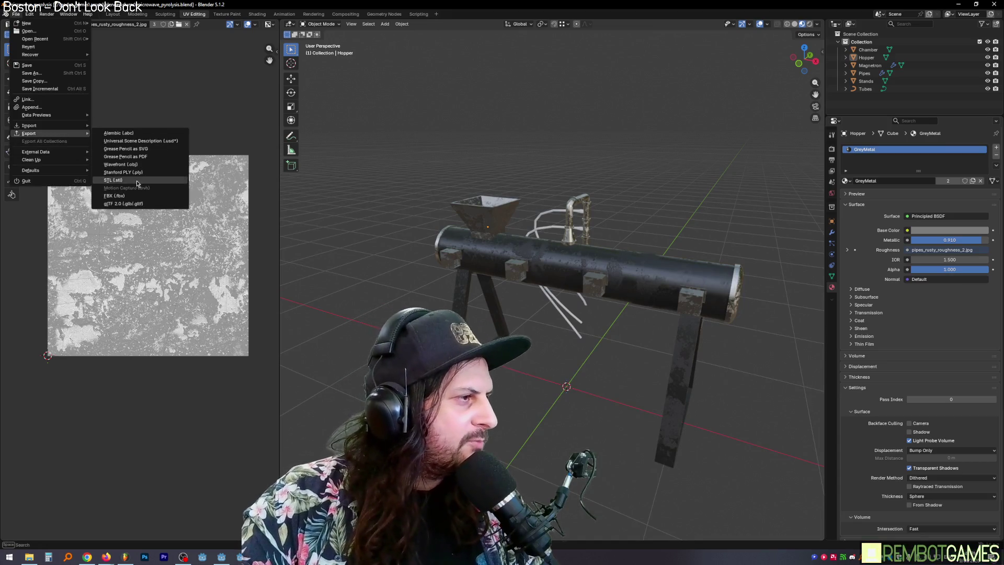
{"action": "left_click", "coordinate": [133, 204]}
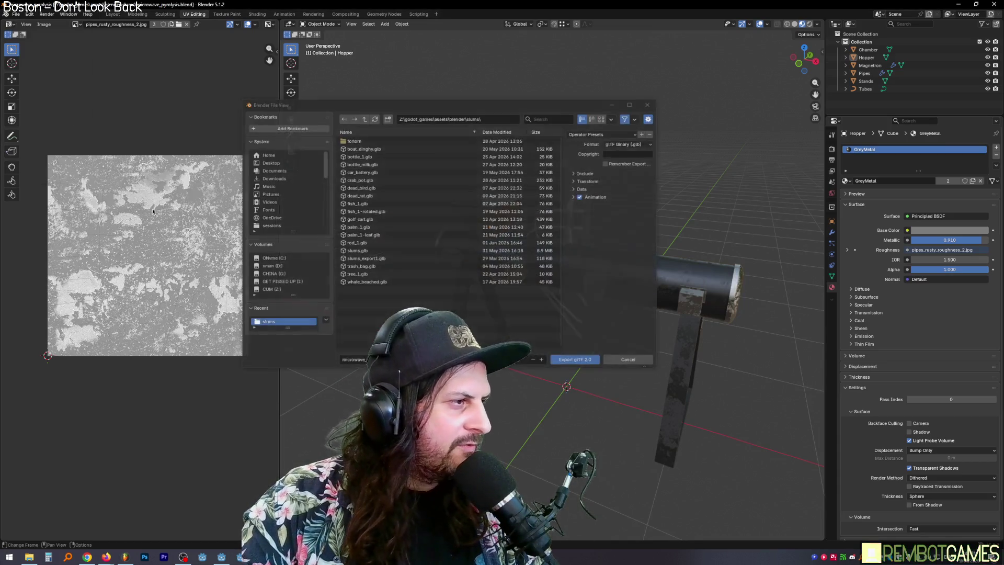
{"action": "left_click", "coordinate": [580, 361]}
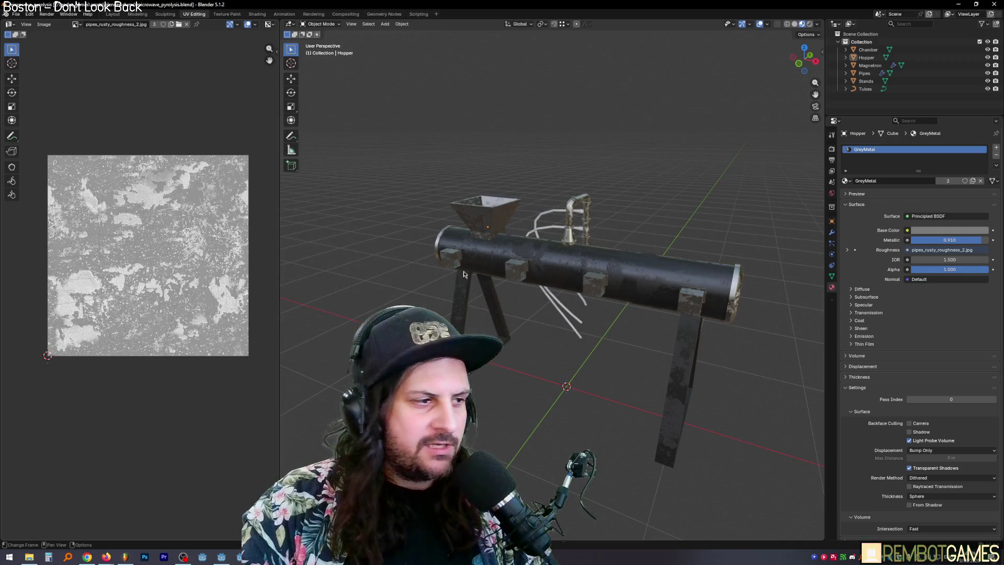
{"action": "key", "text": "super+d"}
Bring the Godot editor back up, then switch to FL Studio's playing playlist.
{"action": "left_click", "coordinate": [218, 559]}
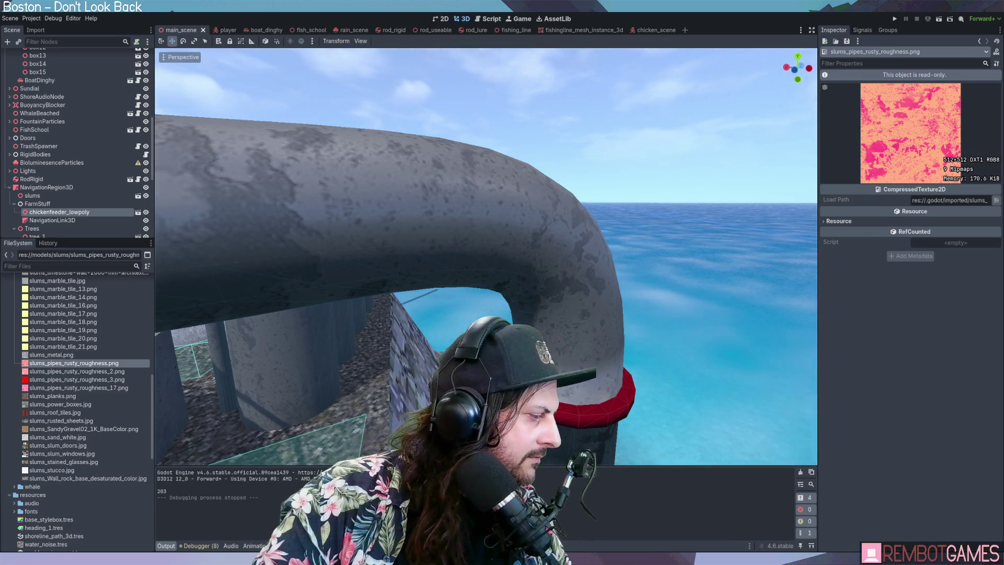
{"action": "key", "text": "alt+Tab"}
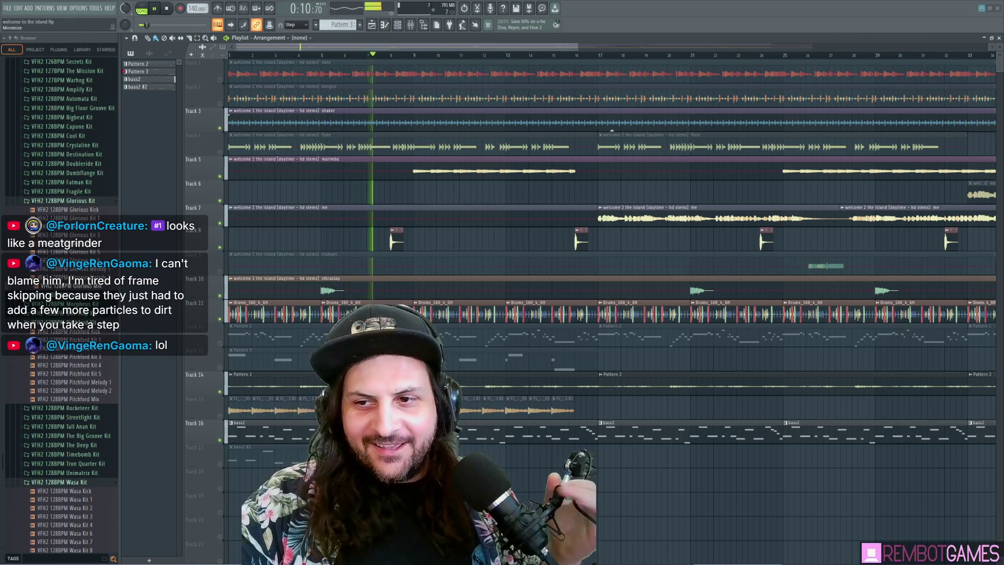
Return to the Godot editor and fly the camera around the pier and slum houses.
{"action": "key", "text": "alt+Tab"}
{"action": "mouse_move", "coordinate": [500, 240]}
{"action": "right_mouse_down"}
{"action": "mouse_move", "coordinate": [436, 266]}
{"action": "mouse_move", "coordinate": [465, 248]}
{"action": "mouse_move", "coordinate": [266, 293]}
{"action": "mouse_move", "coordinate": [601, 258]}
{"action": "mouse_move", "coordinate": [597, 291]}
{"action": "mouse_move", "coordinate": [469, 311]}
{"action": "mouse_move", "coordinate": [547, 246]}
{"action": "right_mouse_up"}
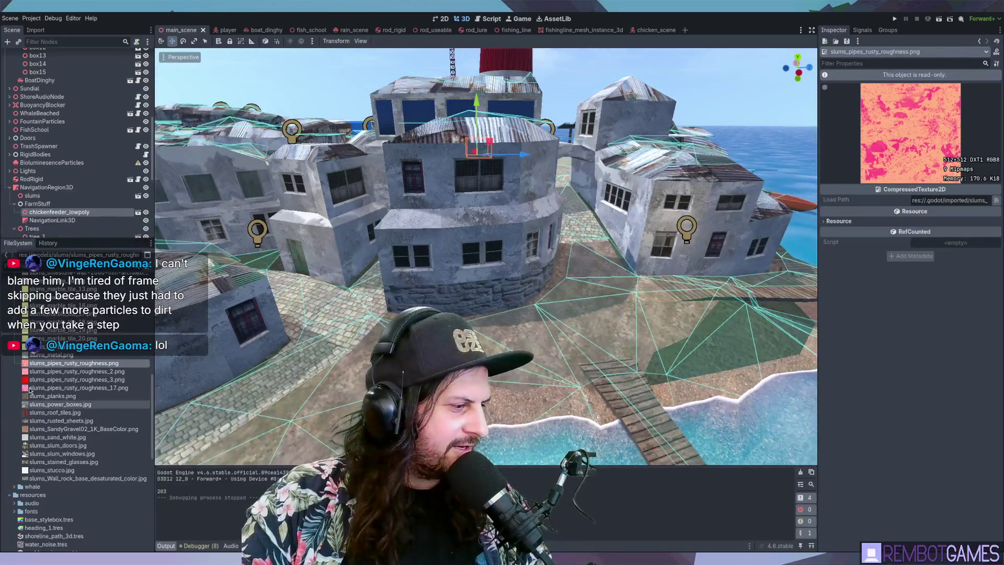
Collapse the slums folder and select microwave_pyrolysis.glb in res://models/machines.
{"action": "scroll", "coordinate": [46, 362], "scroll_direction": "up", "scroll_amount": 5}
{"action": "scroll", "coordinate": [46, 362], "scroll_direction": "up", "scroll_amount": 10}
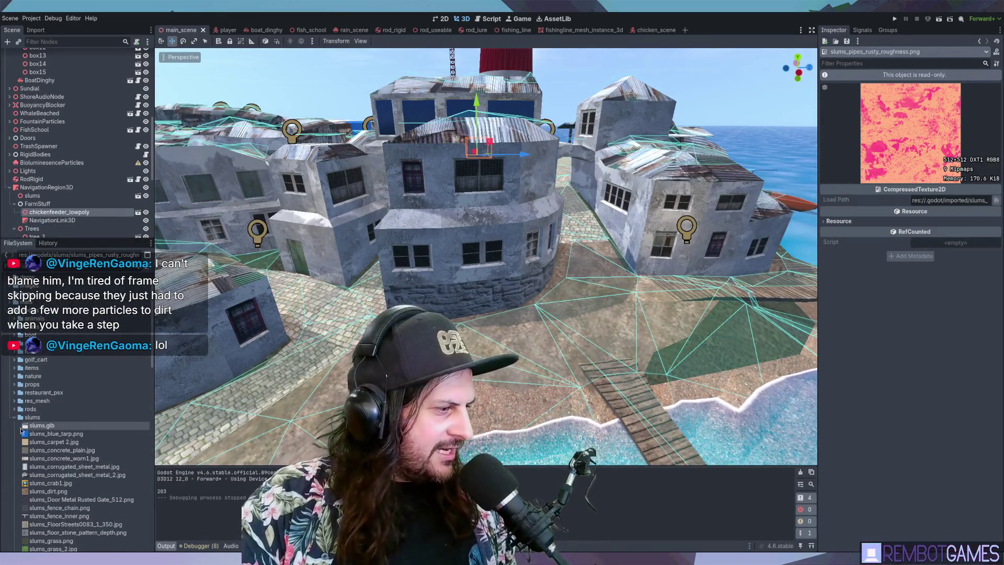
{"action": "double_click", "coordinate": [21, 418]}
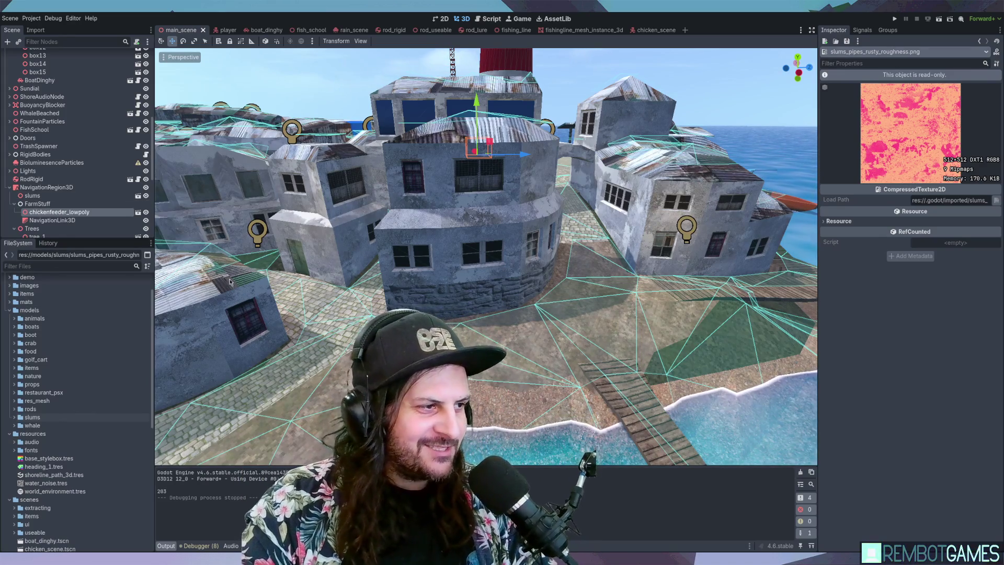
{"action": "scroll", "coordinate": [158, 318], "scroll_direction": "up", "scroll_amount": 3}
{"action": "left_click_drag", "start_coordinate": [154, 319], "coordinate": [152, 322]}
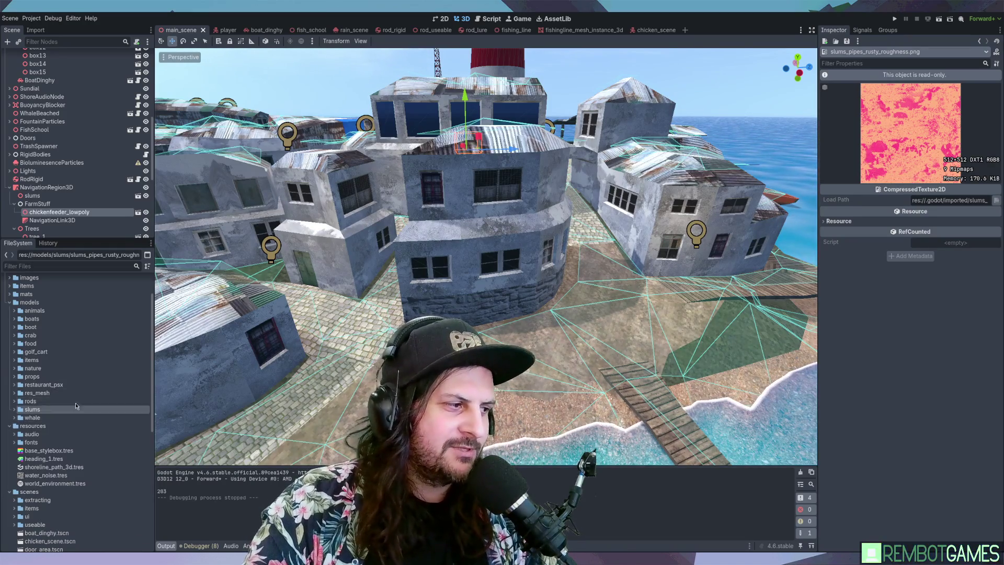
{"action": "scroll", "coordinate": [109, 414], "scroll_direction": "down", "scroll_amount": 2}
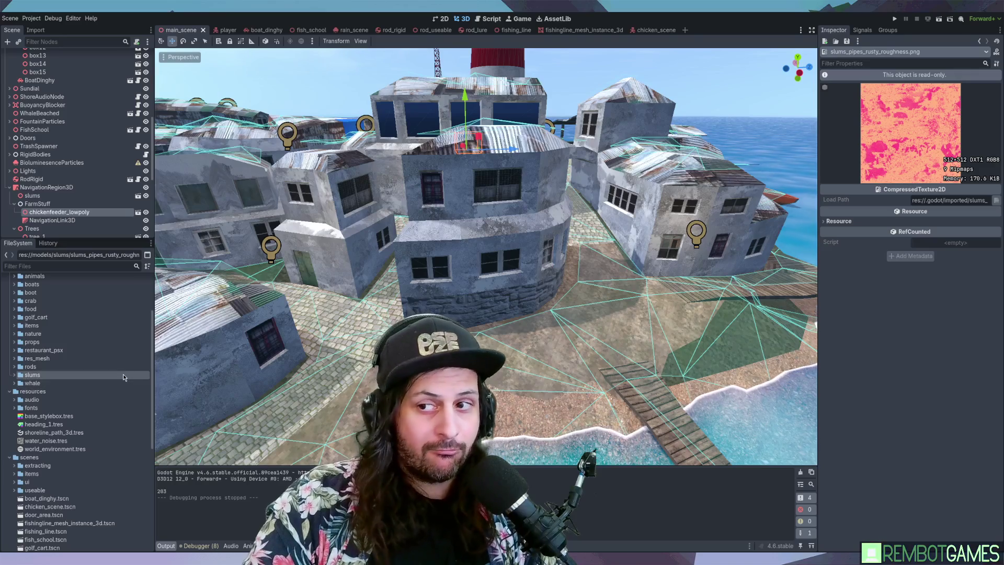
{"action": "scroll", "coordinate": [123, 374], "scroll_direction": "up", "scroll_amount": 2}
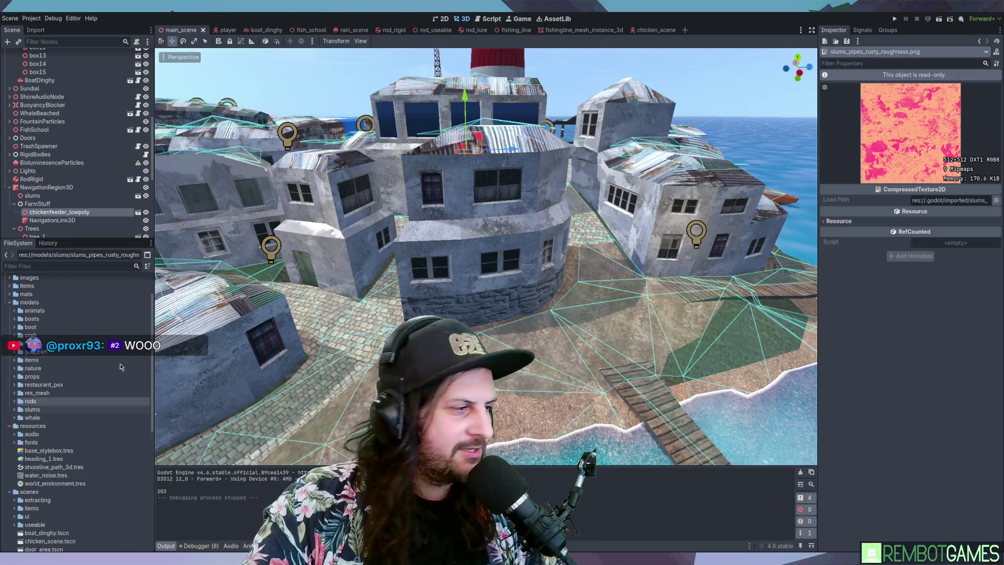
{"action": "scroll", "coordinate": [120, 367], "scroll_direction": "up", "scroll_amount": 2}
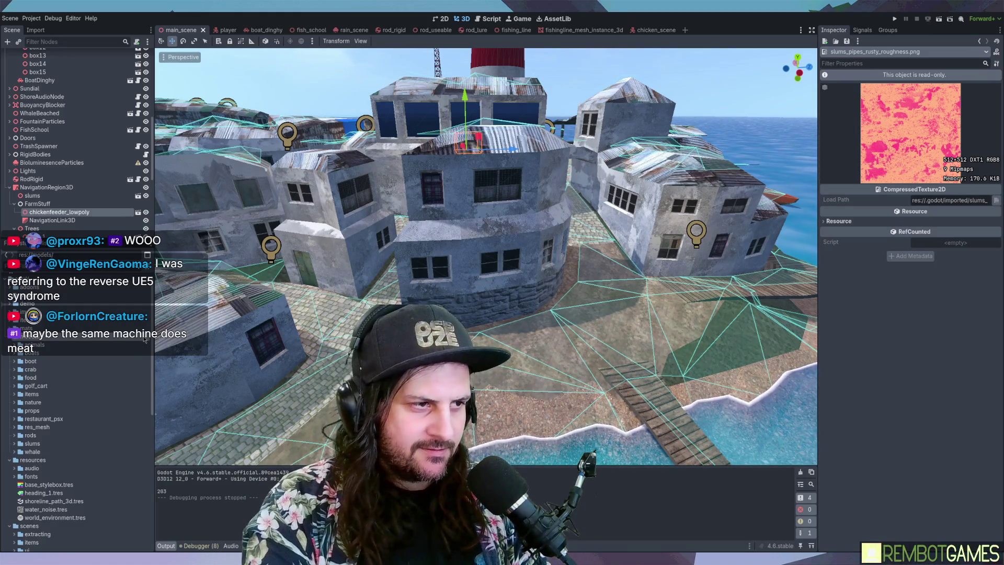
{"action": "left_click", "coordinate": [96, 402]}
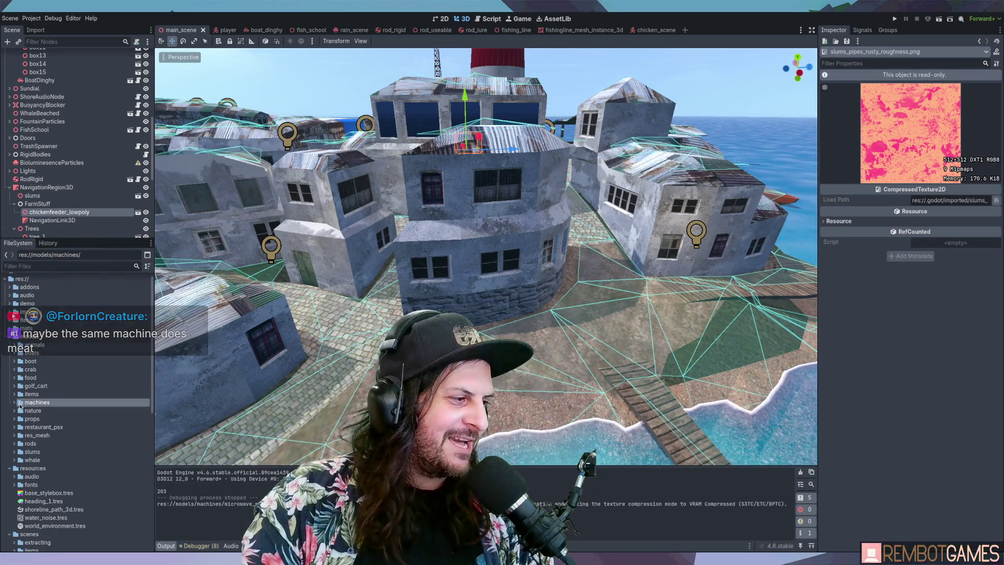
{"action": "left_click", "coordinate": [58, 411]}
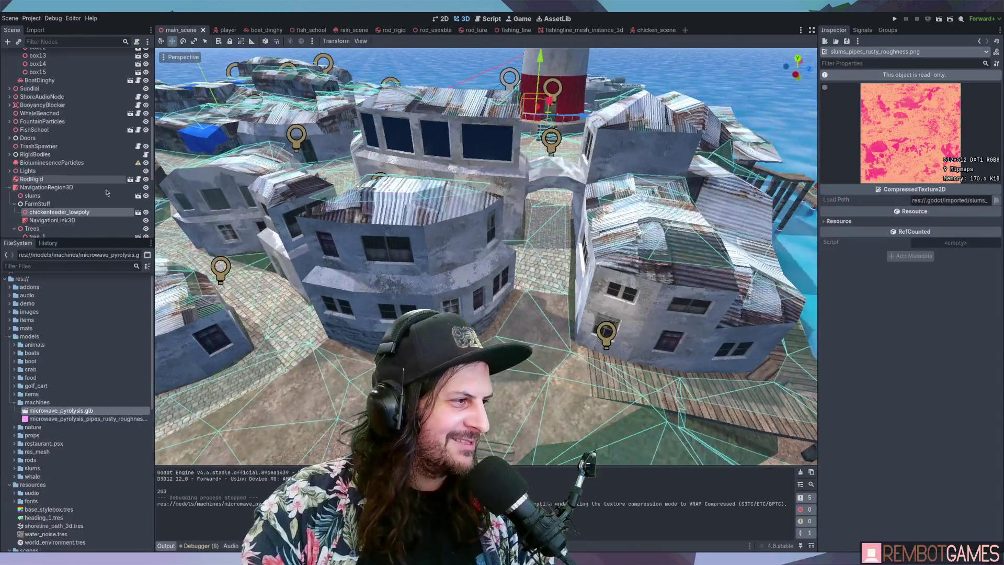
Add a Node named Machines under MainScene, placed just above GolfCart.
{"action": "scroll", "coordinate": [54, 165], "scroll_direction": "up", "scroll_amount": 3}
{"action": "left_click", "coordinate": [9, 137]}
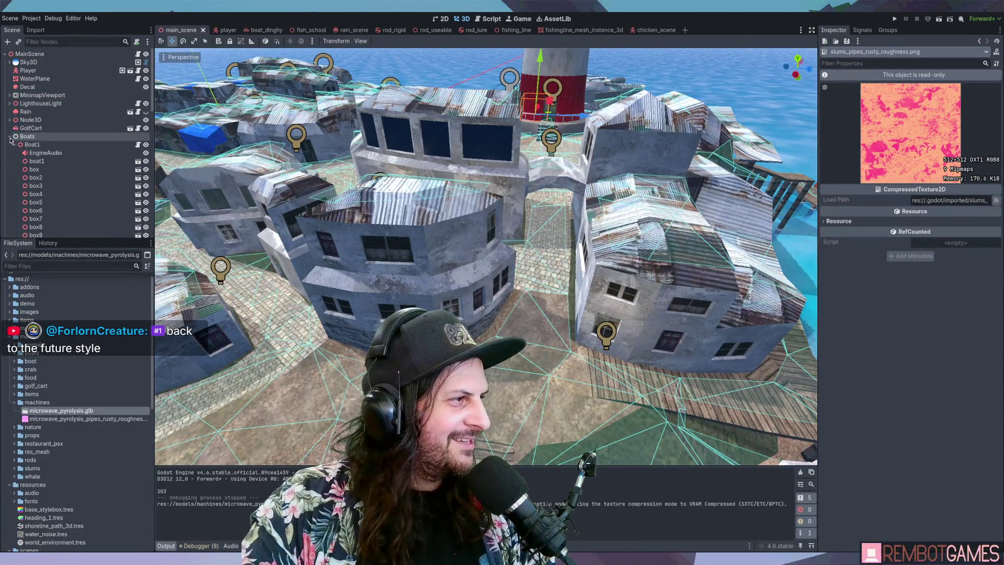
{"action": "left_click", "coordinate": [33, 54]}
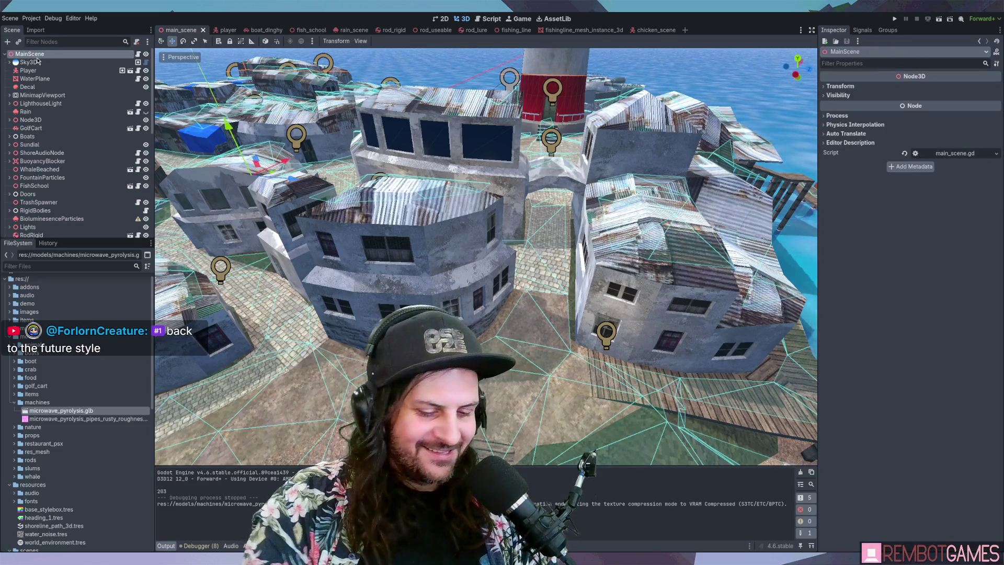
{"action": "key", "text": "ctrl+a"}
{"action": "key", "text": "Return"}
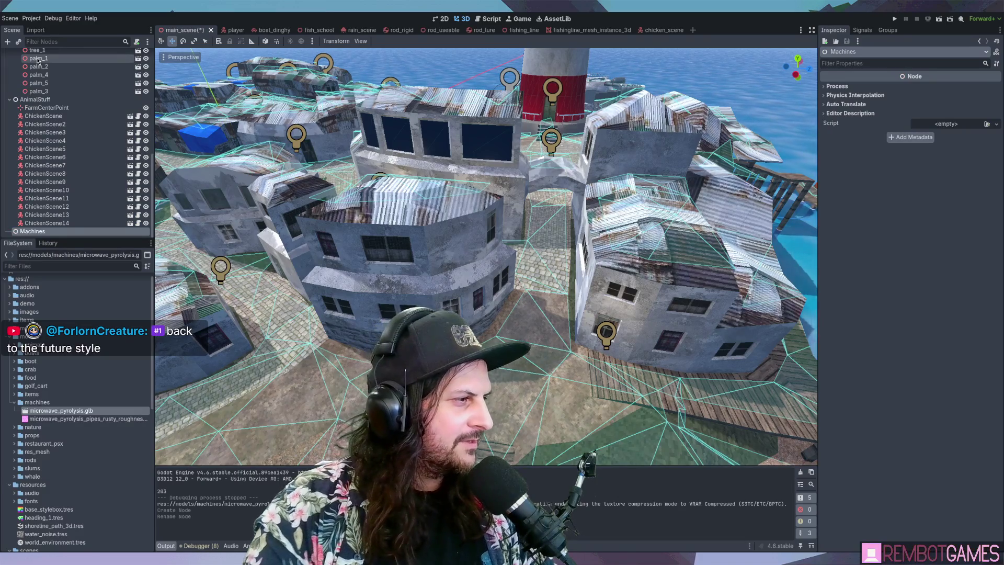
{"action": "left_click_drag", "start_coordinate": [59, 193], "coordinate": [52, 66]}
{"action": "mouse_move", "coordinate": [53, 127]}
{"action": "left_mouse_down"}
{"action": "mouse_move", "coordinate": [50, 146]}
{"action": "mouse_move", "coordinate": [47, 135]}
{"action": "left_mouse_up"}
{"action": "left_click", "coordinate": [37, 136]}
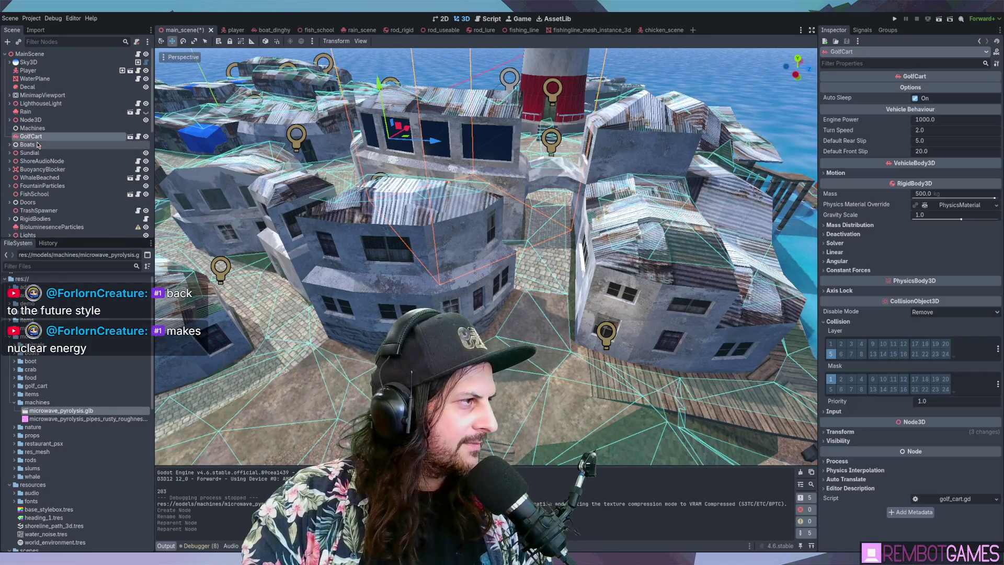
{"action": "left_click", "coordinate": [30, 129]}
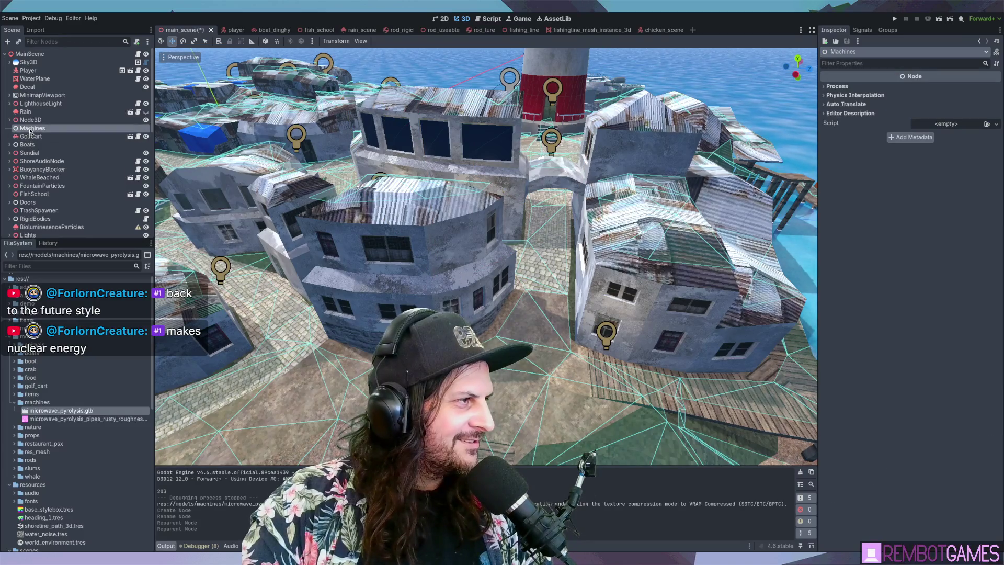
Rename Node3D to IconSomething and instance microwave_pyrolysis.glb under Machines.
{"action": "left_click", "coordinate": [10, 121]}
{"action": "left_click", "coordinate": [10, 120]}
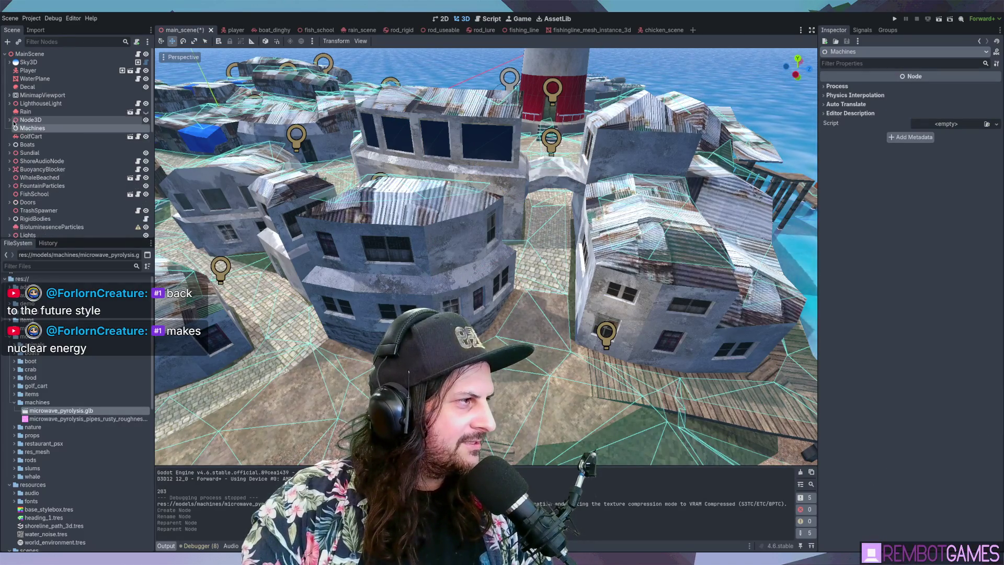
{"action": "left_click", "coordinate": [26, 122]}
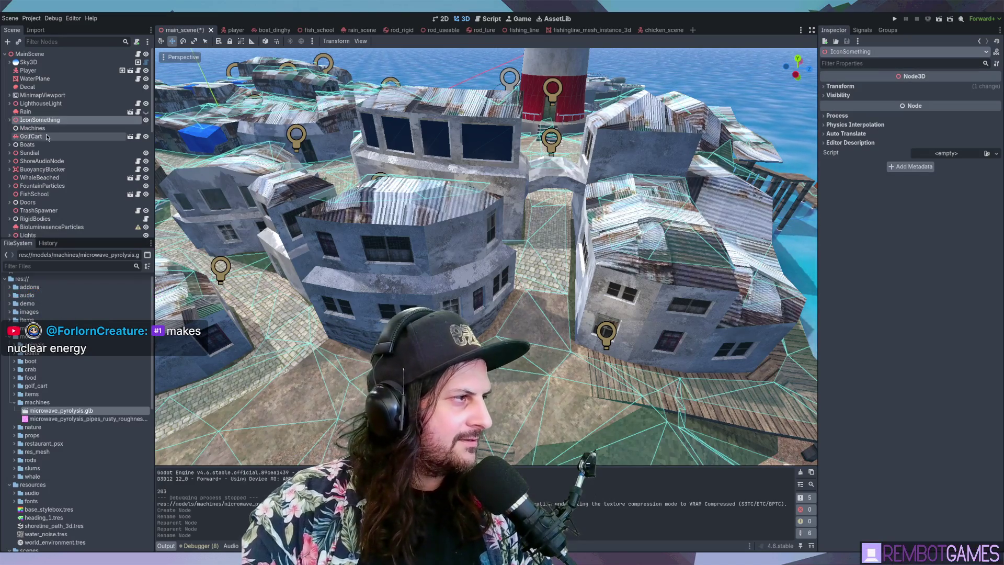
{"action": "left_click", "coordinate": [39, 128]}
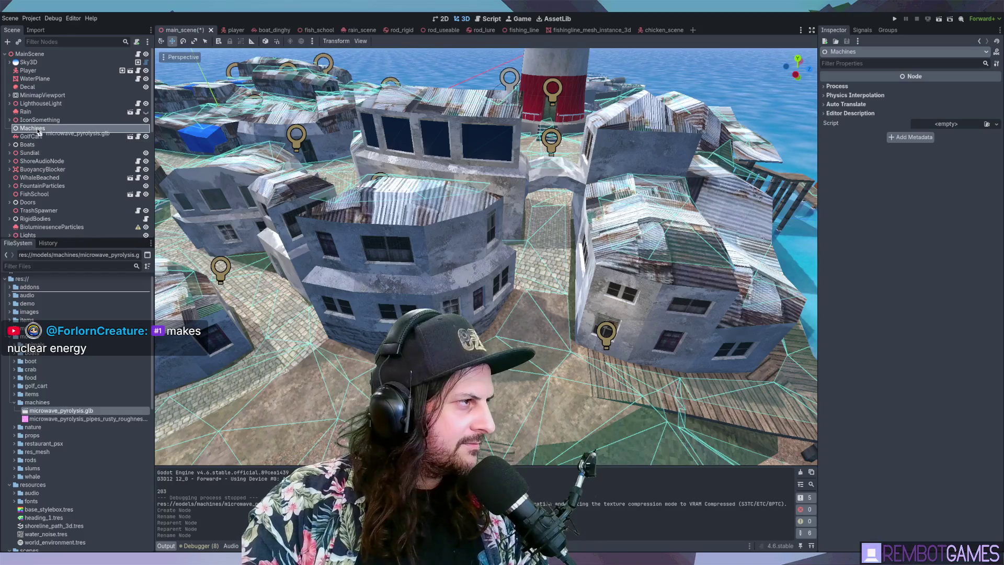
{"action": "left_click_drag", "start_coordinate": [40, 132], "coordinate": [36, 130]}
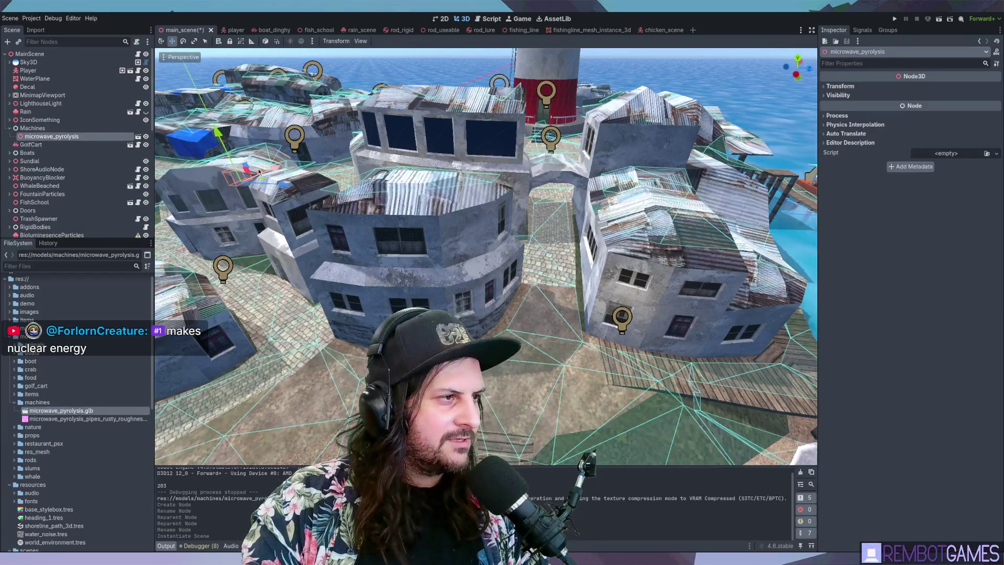
{"action": "left_click_drag", "start_coordinate": [601, 130], "coordinate": [602, 132]}
Place microwave_pyrolysis beside the grey walled building near the lighthouse, then save and run.
{"action": "key", "text": "f"}
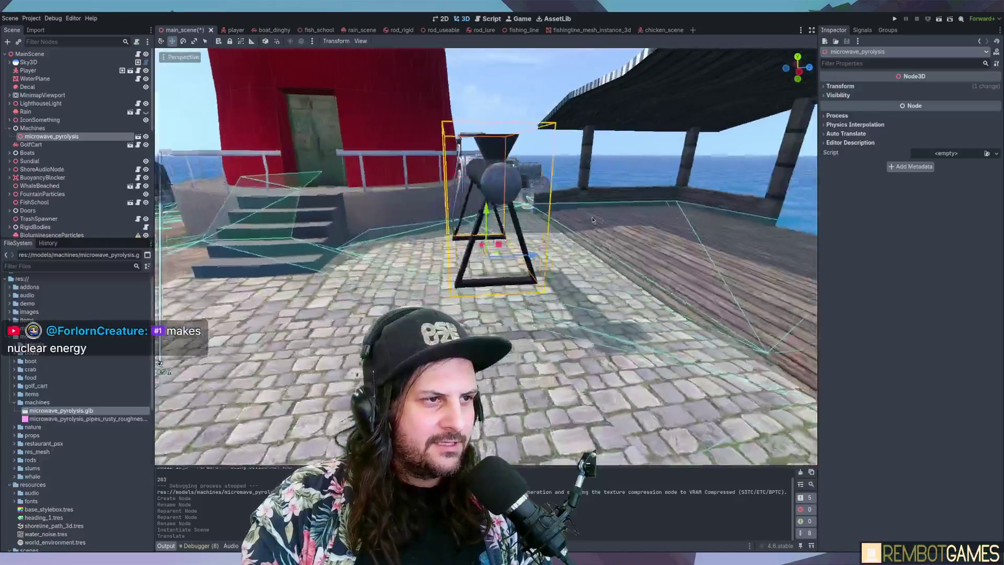
{"action": "mouse_move", "coordinate": [593, 220]}
{"action": "middle_mouse_down"}
{"action": "mouse_move", "coordinate": [539, 224]}
{"action": "mouse_move", "coordinate": [523, 249]}
{"action": "mouse_move", "coordinate": [454, 227]}
{"action": "mouse_move", "coordinate": [577, 254]}
{"action": "mouse_move", "coordinate": [492, 210]}
{"action": "mouse_move", "coordinate": [572, 263]}
{"action": "mouse_move", "coordinate": [601, 246]}
{"action": "mouse_move", "coordinate": [532, 239]}
{"action": "mouse_move", "coordinate": [564, 245]}
{"action": "mouse_move", "coordinate": [522, 242]}
{"action": "mouse_move", "coordinate": [529, 261]}
{"action": "mouse_move", "coordinate": [569, 253]}
{"action": "mouse_move", "coordinate": [575, 235]}
{"action": "mouse_move", "coordinate": [483, 215]}
{"action": "mouse_move", "coordinate": [438, 264]}
{"action": "mouse_move", "coordinate": [521, 248]}
{"action": "mouse_move", "coordinate": [572, 231]}
{"action": "mouse_move", "coordinate": [572, 215]}
{"action": "mouse_move", "coordinate": [576, 222]}
{"action": "mouse_move", "coordinate": [444, 239]}
{"action": "mouse_move", "coordinate": [538, 227]}
{"action": "mouse_move", "coordinate": [461, 238]}
{"action": "mouse_move", "coordinate": [377, 284]}
{"action": "mouse_move", "coordinate": [651, 224]}
{"action": "mouse_move", "coordinate": [515, 269]}
{"action": "mouse_move", "coordinate": [518, 251]}
{"action": "mouse_move", "coordinate": [578, 209]}
{"action": "middle_mouse_up"}
{"action": "scroll", "coordinate": [444, 240], "scroll_direction": "down", "scroll_amount": 5}
{"action": "scroll", "coordinate": [377, 285], "scroll_direction": "down", "scroll_amount": 10}
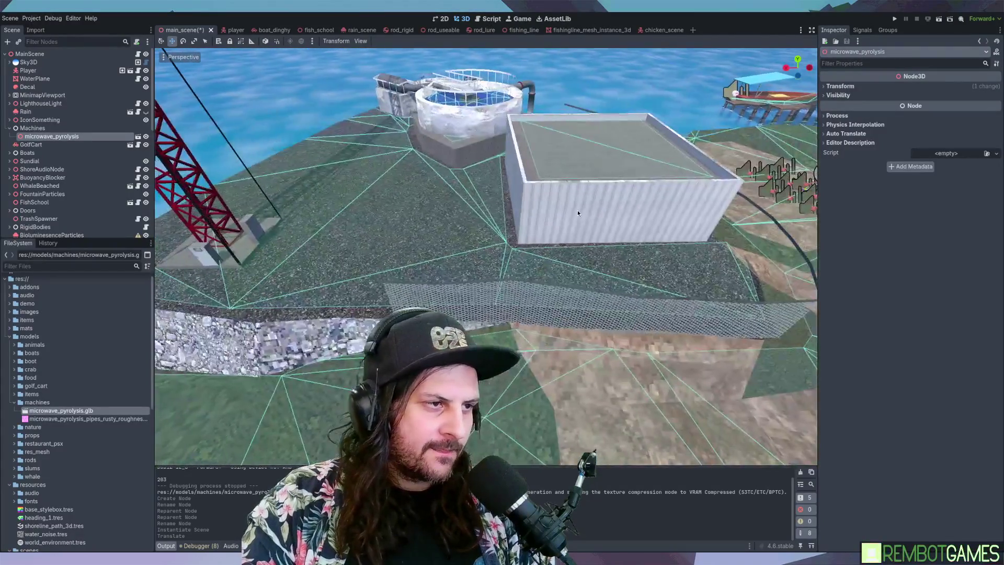
{"action": "left_click_drag", "start_coordinate": [520, 221], "coordinate": [428, 237]}
{"action": "scroll", "coordinate": [428, 237], "scroll_direction": "up", "scroll_amount": 5}
{"action": "mouse_move", "coordinate": [428, 237]}
{"action": "middle_mouse_down"}
{"action": "mouse_move", "coordinate": [498, 229]}
{"action": "mouse_move", "coordinate": [522, 278]}
{"action": "mouse_move", "coordinate": [571, 191]}
{"action": "mouse_move", "coordinate": [557, 229]}
{"action": "mouse_move", "coordinate": [507, 203]}
{"action": "mouse_move", "coordinate": [528, 186]}
{"action": "middle_mouse_up"}
{"action": "left_click", "coordinate": [571, 183]}
{"action": "key", "text": "F5"}
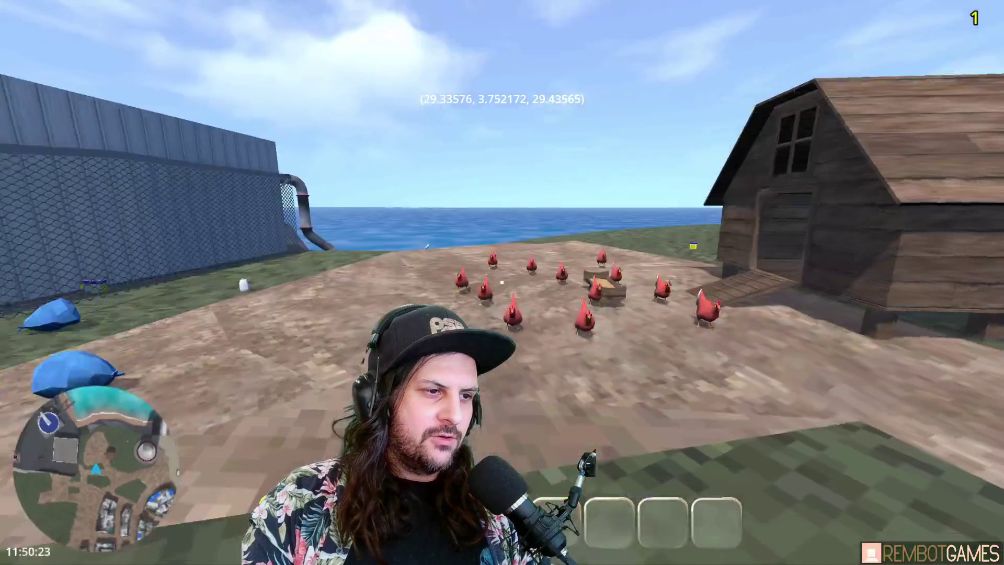
Walk the player past the barn fence to the machine and inspect its tank, hopper and pipe.
{"action": "key", "text": "w"}
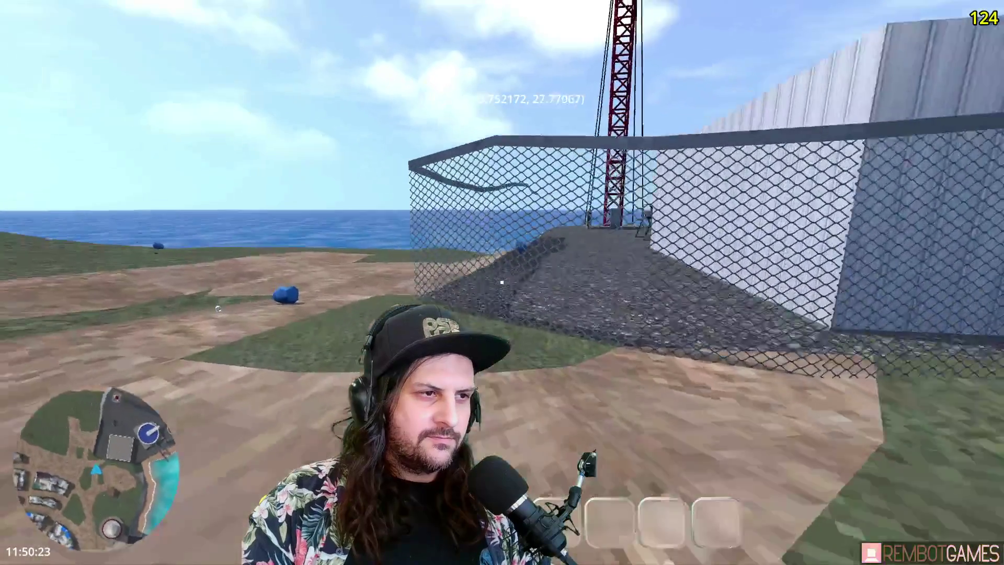
{"action": "key", "text": "w"}
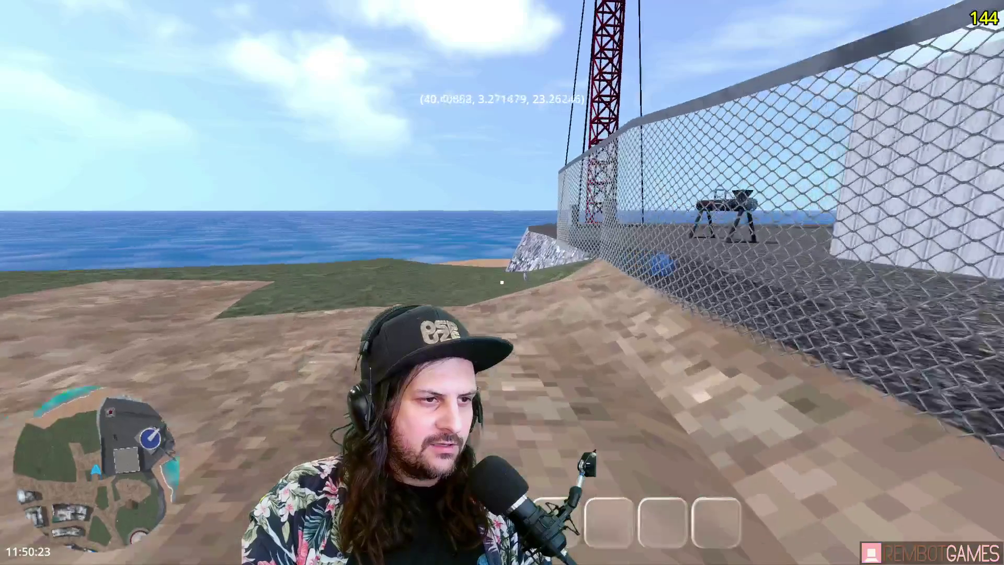
{"action": "key", "text": "w"}
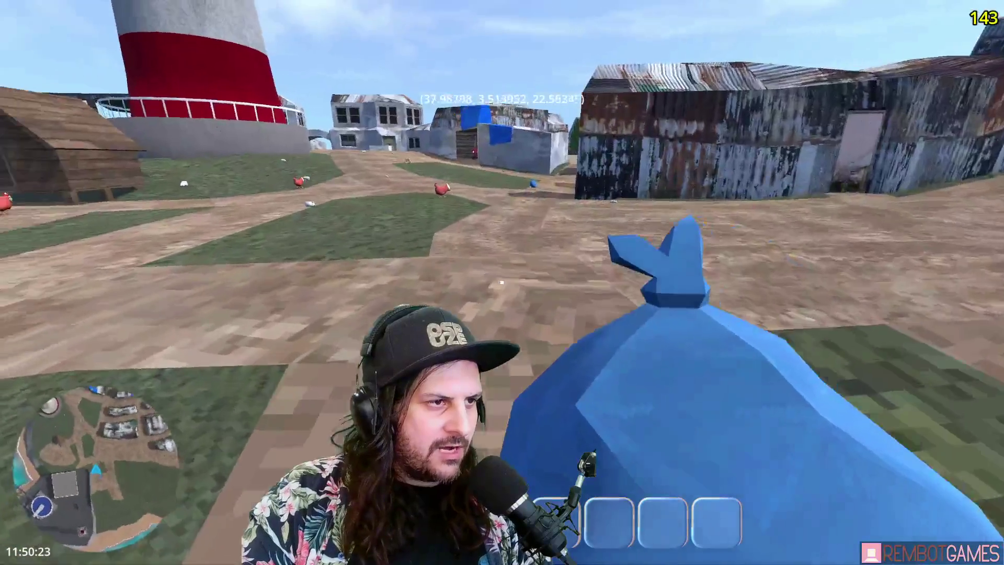
{"action": "key", "text": "w"}
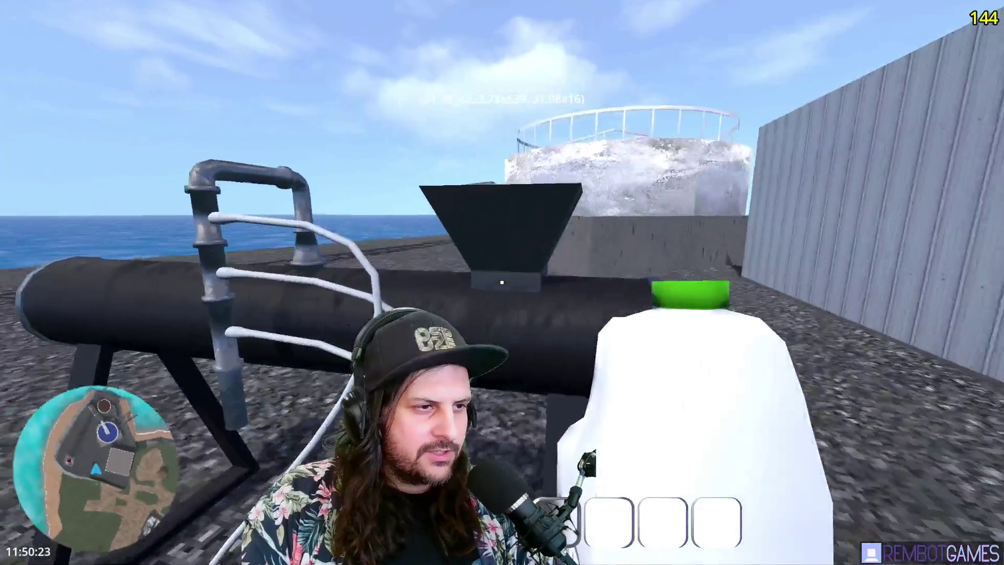
{"action": "key", "text": "w"}
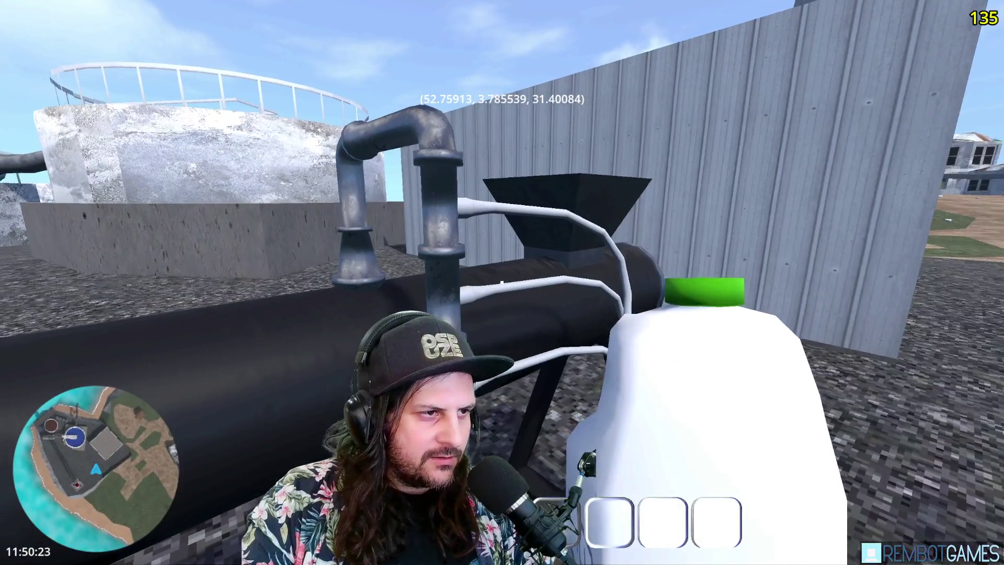
{"action": "key", "text": "s"}
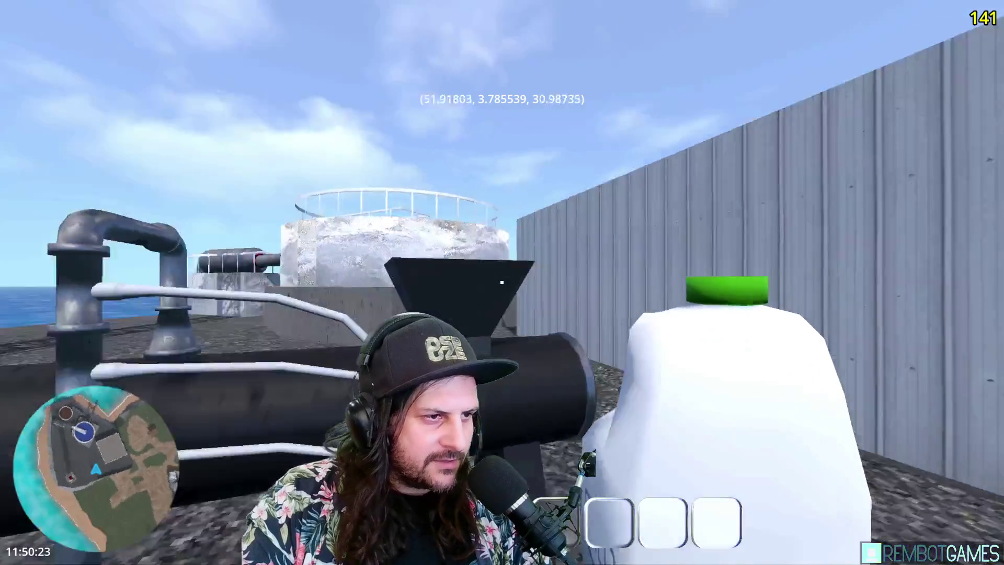
{"action": "key", "text": "s"}
{"action": "key", "text": "w"}
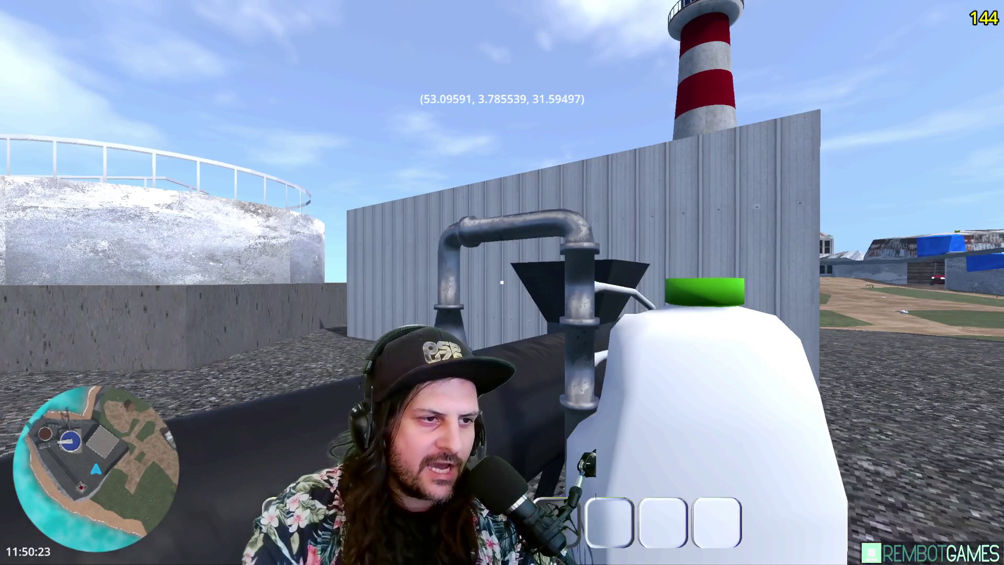
{"action": "key", "text": "w"}
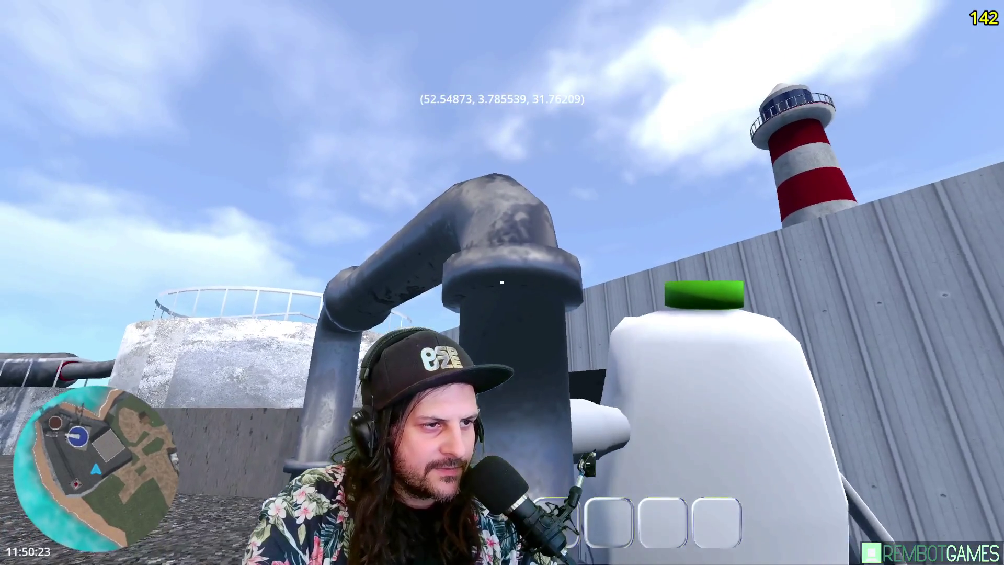
{"action": "key", "text": "w"}
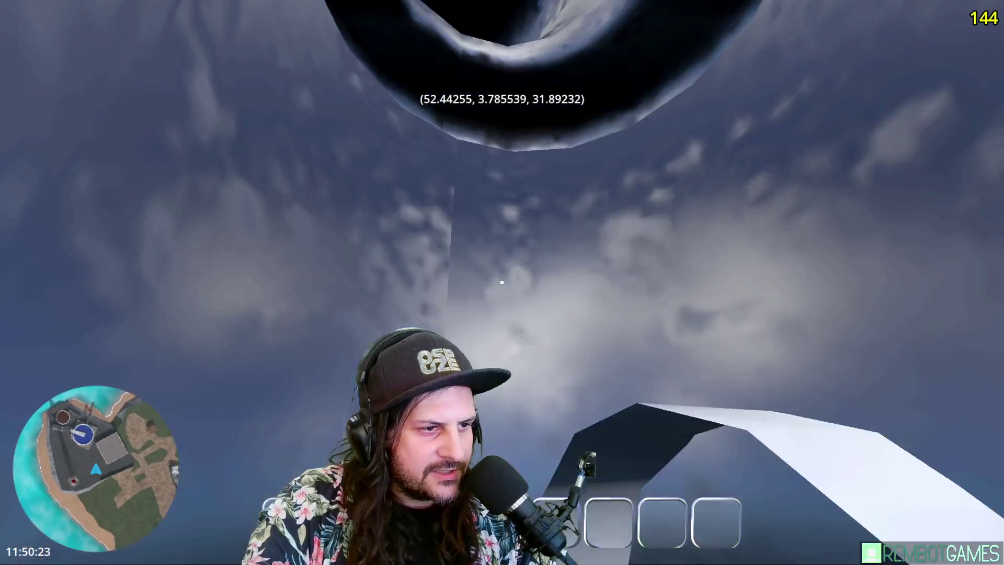
{"action": "key", "text": "w"}
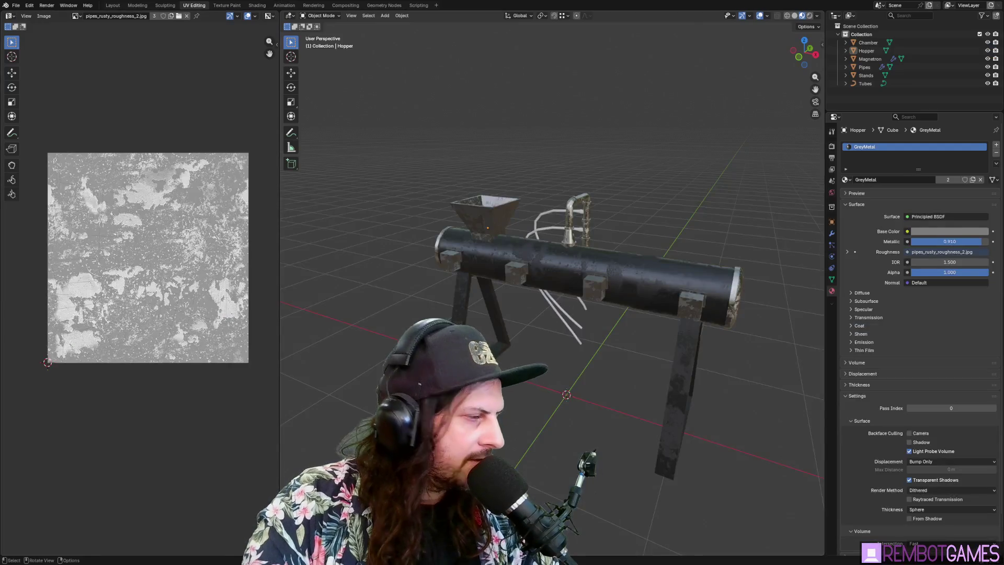
{"action": "middle_click_drag", "start_coordinate": [523, 293], "coordinate": [517, 279], "text": "shift"}
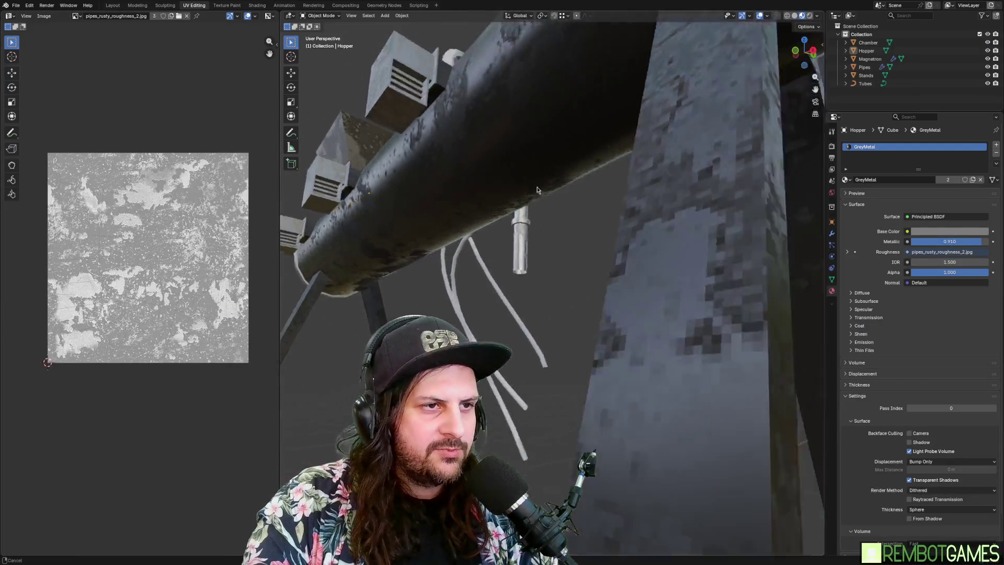
Switch Edit Mode from the hopper to the Pipes object.
{"action": "scroll", "coordinate": [517, 279], "scroll_direction": "down", "scroll_amount": 3}
{"action": "key", "text": "Tab"}
{"action": "key", "text": "Tab"}
{"action": "left_click", "coordinate": [517, 280]}
{"action": "key", "text": "Tab"}
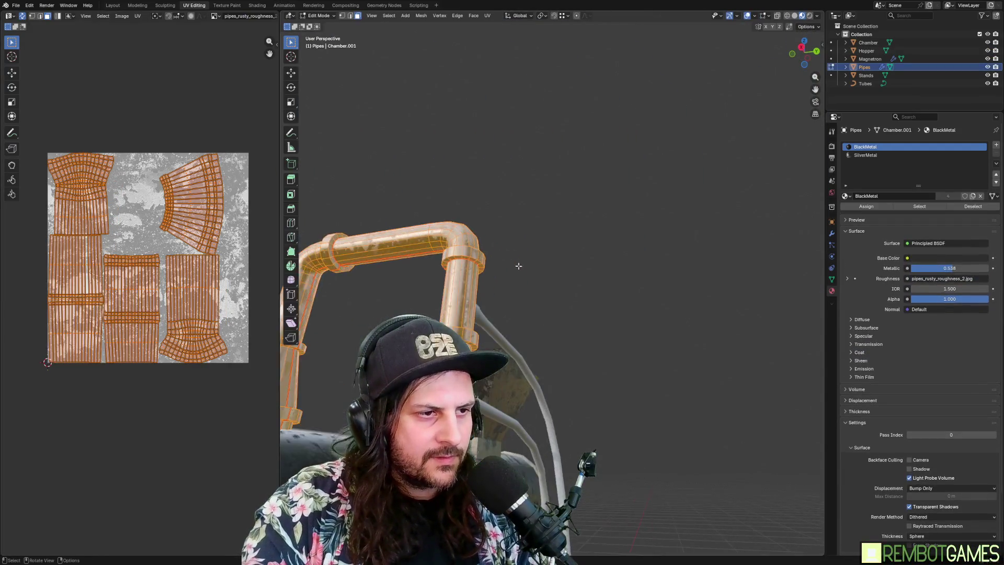
{"action": "scroll", "coordinate": [566, 240], "scroll_direction": "up", "scroll_amount": 5}
{"action": "scroll", "coordinate": [566, 240], "scroll_direction": "up", "scroll_amount": 4}
Mark the pipe's lower collar edge loop as a UV seam.
{"action": "left_click", "coordinate": [570, 152], "text": "alt"}
{"action": "key", "text": "ctrl+e"}
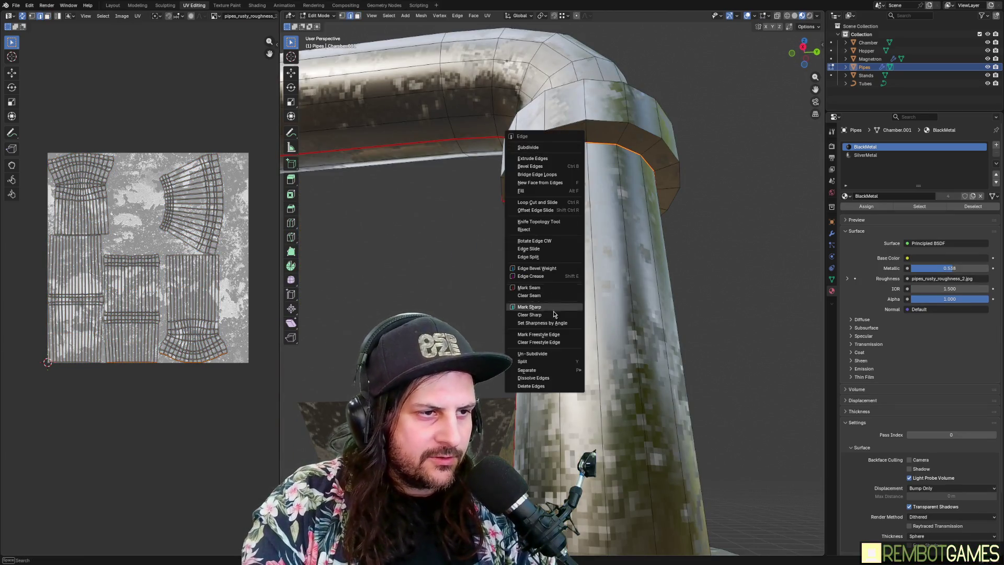
{"action": "left_click", "coordinate": [551, 309]}
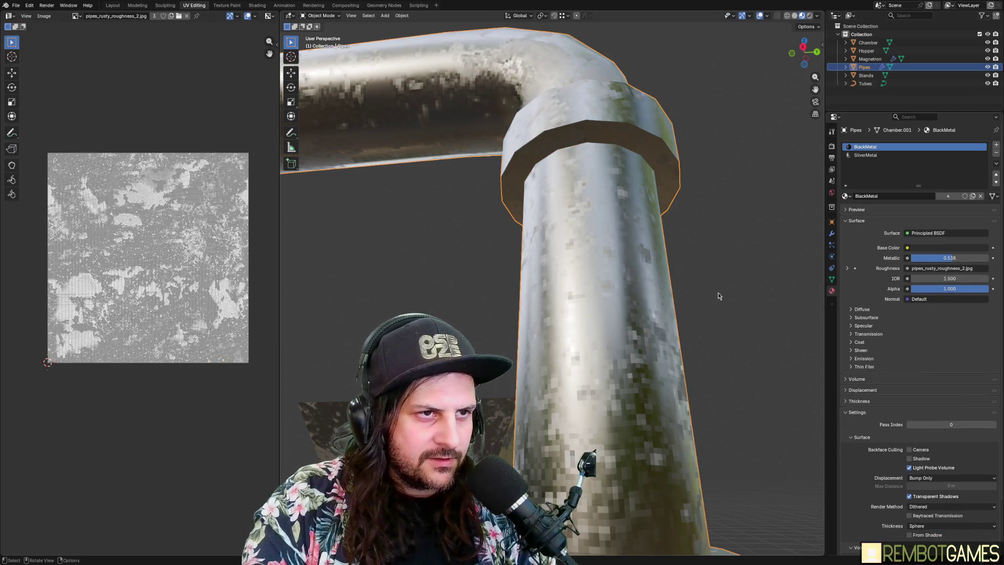
{"action": "left_click", "coordinate": [583, 146], "text": "alt"}
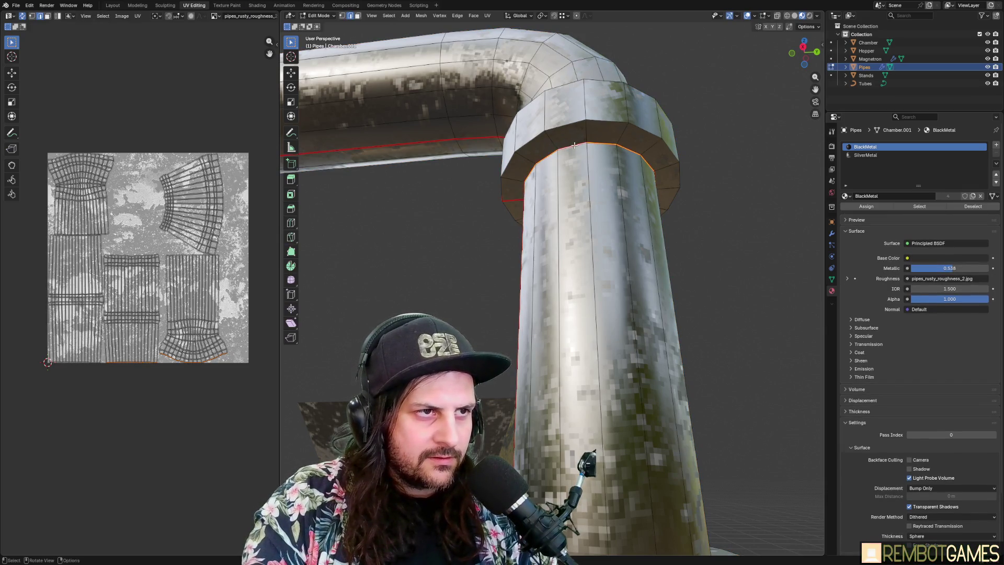
{"action": "key", "text": "ctrl+e"}
{"action": "left_click", "coordinate": [583, 146]}
{"action": "scroll", "coordinate": [602, 236], "scroll_direction": "down", "scroll_amount": 3}
{"action": "mouse_move", "coordinate": [602, 236]}
{"action": "middle_mouse_down"}
{"action": "mouse_move", "coordinate": [633, 343]}
{"action": "mouse_move", "coordinate": [607, 335]}
{"action": "middle_mouse_up"}
{"action": "left_click", "coordinate": [606, 335], "text": "alt"}
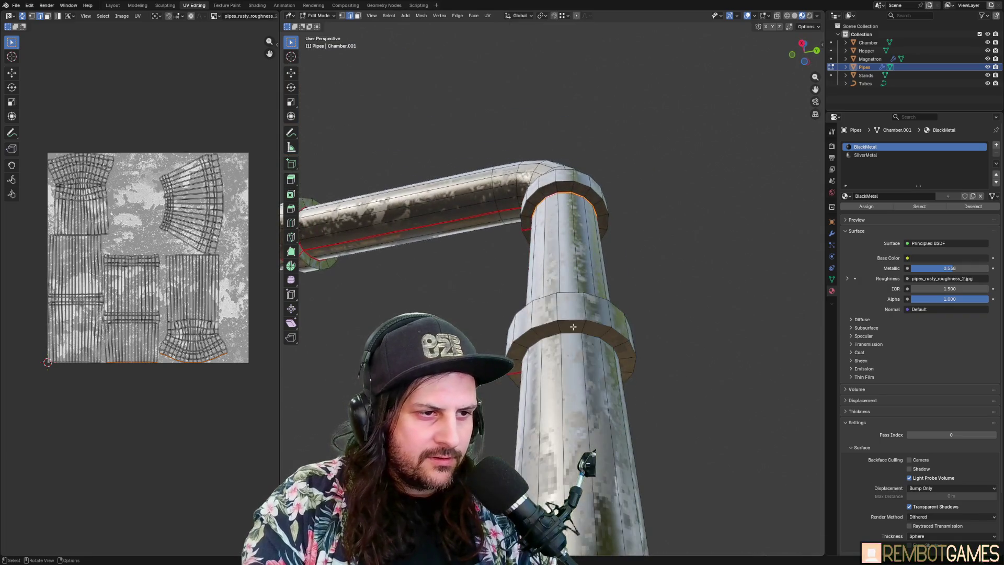
{"action": "key", "text": "ctrl+e"}
{"action": "left_click", "coordinate": [507, 318]}
Mark the pipe's upper collar edge loop as a UV seam and leave Edit Mode.
{"action": "mouse_move", "coordinate": [506, 318]}
{"action": "middle_mouse_down"}
{"action": "mouse_move", "coordinate": [595, 439]}
{"action": "mouse_move", "coordinate": [607, 390]}
{"action": "mouse_move", "coordinate": [579, 351]}
{"action": "middle_mouse_up"}
{"action": "key", "text": "ctrl+e"}
{"action": "left_click", "coordinate": [574, 439]}
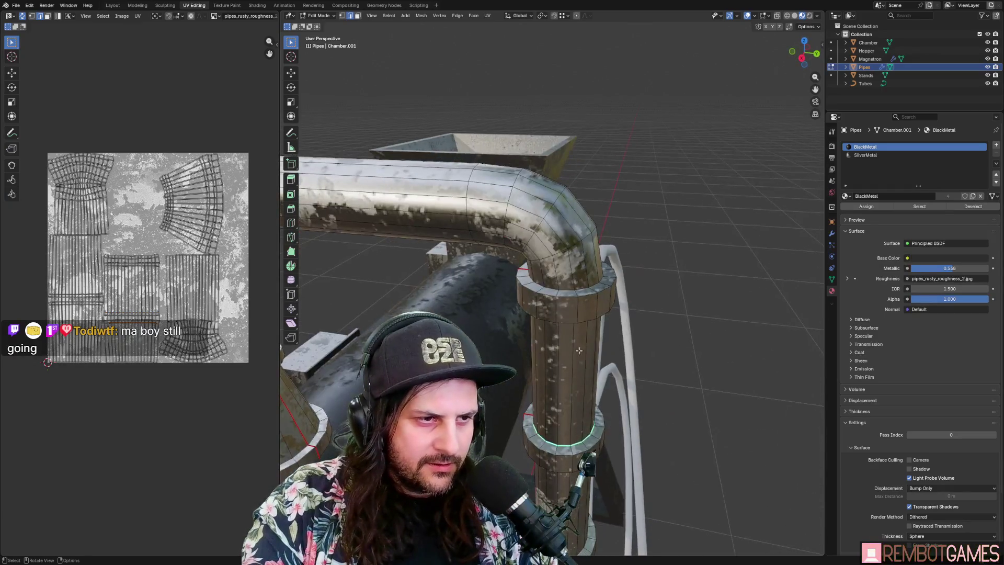
{"action": "left_click", "coordinate": [539, 282], "text": "alt+shift"}
{"action": "key", "text": "ctrl+e"}
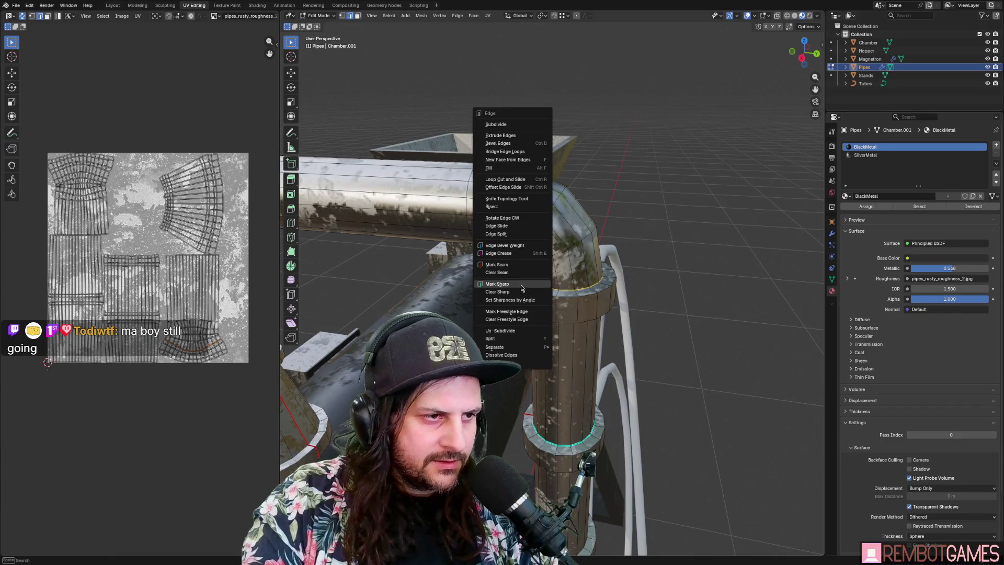
{"action": "left_click", "coordinate": [539, 285]}
{"action": "mouse_move", "coordinate": [539, 285]}
{"action": "middle_mouse_down"}
{"action": "mouse_move", "coordinate": [624, 301]}
{"action": "mouse_move", "coordinate": [555, 293]}
{"action": "middle_mouse_up"}
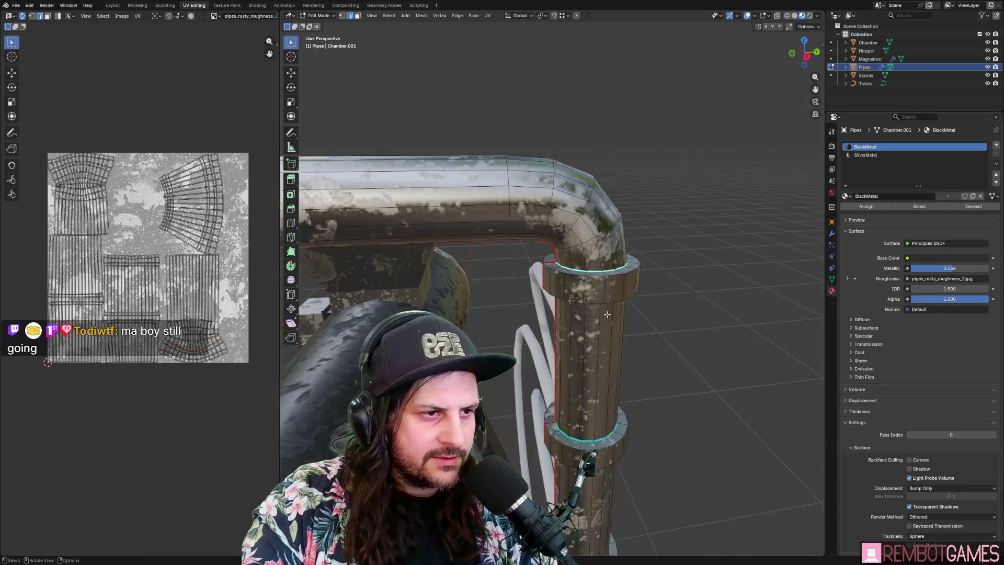
{"action": "key", "text": "Tab"}
Select the Chamber tank and enter Edit Mode to show its UV layout.
{"action": "left_click", "coordinate": [13, 6]}
{"action": "mouse_move", "coordinate": [419, 295]}
{"action": "middle_mouse_down"}
{"action": "mouse_move", "coordinate": [498, 319]}
{"action": "mouse_move", "coordinate": [559, 373]}
{"action": "mouse_move", "coordinate": [527, 356]}
{"action": "mouse_move", "coordinate": [476, 387]}
{"action": "mouse_move", "coordinate": [562, 301]}
{"action": "mouse_move", "coordinate": [598, 297]}
{"action": "mouse_move", "coordinate": [502, 282]}
{"action": "middle_mouse_up"}
{"action": "scroll", "coordinate": [498, 320], "scroll_direction": "down", "scroll_amount": 5}
{"action": "left_click", "coordinate": [559, 372]}
{"action": "key", "text": "Tab"}
{"action": "scroll", "coordinate": [545, 346], "scroll_direction": "up", "scroll_amount": 5}
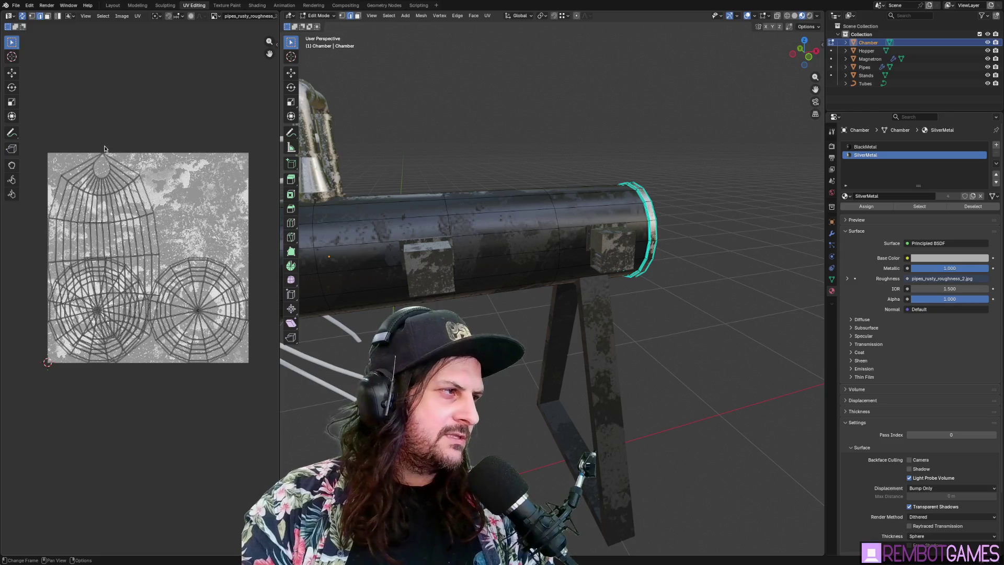
Mark the Chamber's first end ring loop as a UV seam.
{"action": "middle_click_drag", "start_coordinate": [100, 168], "coordinate": [170, 196]}
{"action": "scroll", "coordinate": [170, 196], "scroll_direction": "up", "scroll_amount": 4}
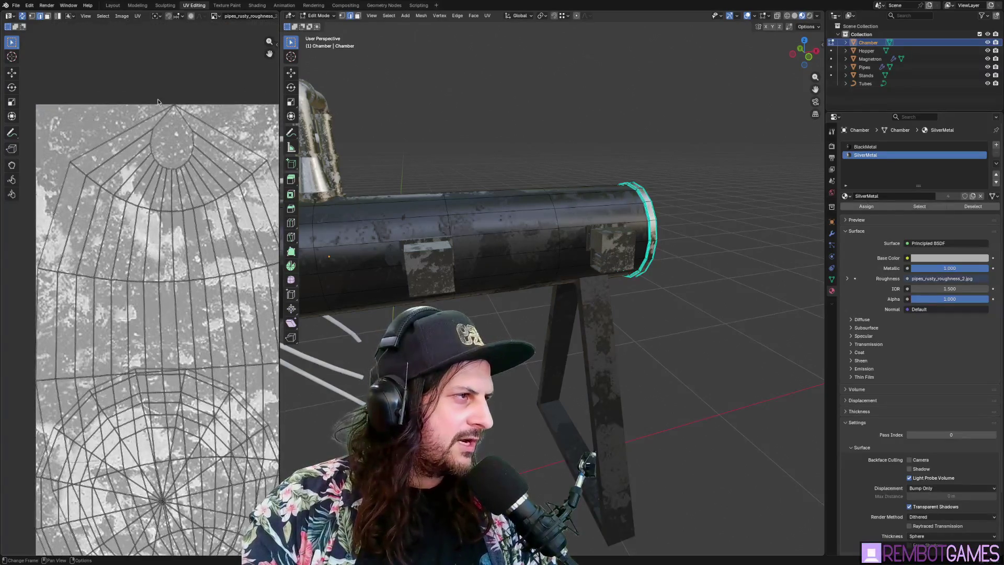
{"action": "mouse_move", "coordinate": [502, 257]}
{"action": "middle_mouse_down"}
{"action": "mouse_move", "coordinate": [515, 256]}
{"action": "mouse_move", "coordinate": [500, 246]}
{"action": "mouse_move", "coordinate": [516, 288]}
{"action": "mouse_move", "coordinate": [491, 259]}
{"action": "mouse_move", "coordinate": [499, 246]}
{"action": "mouse_move", "coordinate": [548, 385]}
{"action": "mouse_move", "coordinate": [540, 260]}
{"action": "mouse_move", "coordinate": [494, 152]}
{"action": "middle_mouse_up"}
{"action": "key", "text": "ctrl+l"}
{"action": "key", "text": "ctrl+z"}
{"action": "key", "text": "ctrl+l"}
{"action": "key", "text": "ctrl+z"}
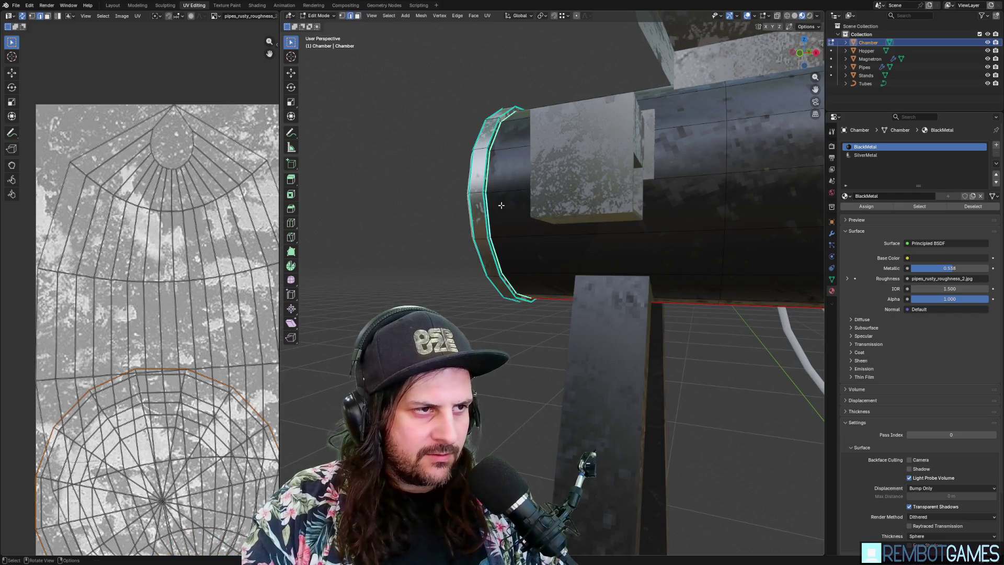
{"action": "key", "text": "ctrl+e"}
{"action": "left_click", "coordinate": [477, 186]}
Frame the seamed end ring and reopen the edge operations for the other ring.
{"action": "mouse_move", "coordinate": [476, 186]}
{"action": "middle_mouse_down"}
{"action": "mouse_move", "coordinate": [556, 244]}
{"action": "mouse_move", "coordinate": [648, 271]}
{"action": "mouse_move", "coordinate": [309, 283]}
{"action": "mouse_move", "coordinate": [651, 190]}
{"action": "middle_mouse_up"}
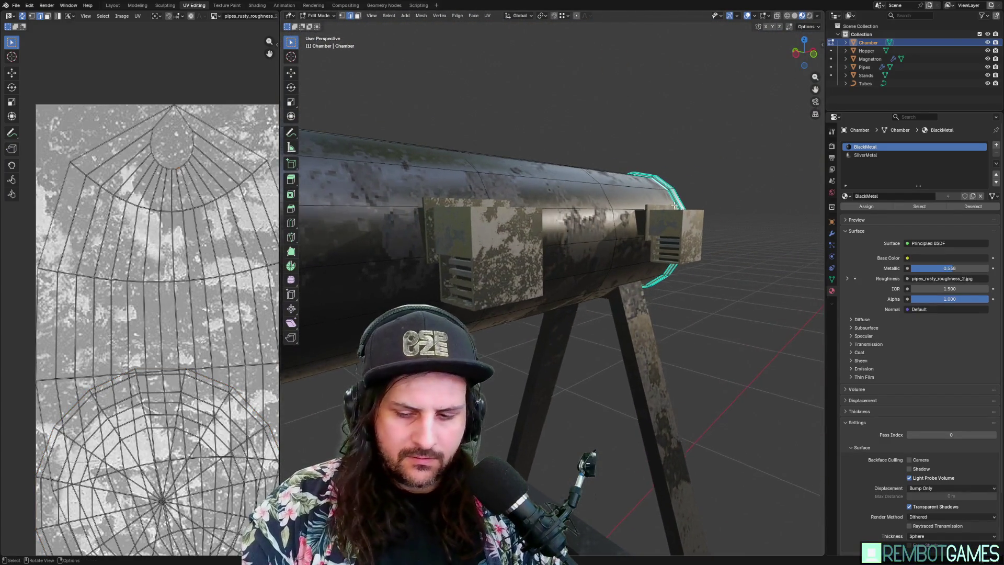
{"action": "key", "text": "KP_Decimal"}
{"action": "key", "text": "ctrl+e"}
{"action": "mouse_move", "coordinate": [387, 163]}
{"action": "middle_mouse_down"}
{"action": "mouse_move", "coordinate": [444, 261]}
{"action": "mouse_move", "coordinate": [501, 397]}
{"action": "middle_mouse_up"}
Unwrap the linked cylinder body faces with Follow Active Quads, then return to Object Mode.
{"action": "key", "text": "Tab"}
{"action": "key", "text": "Tab"}
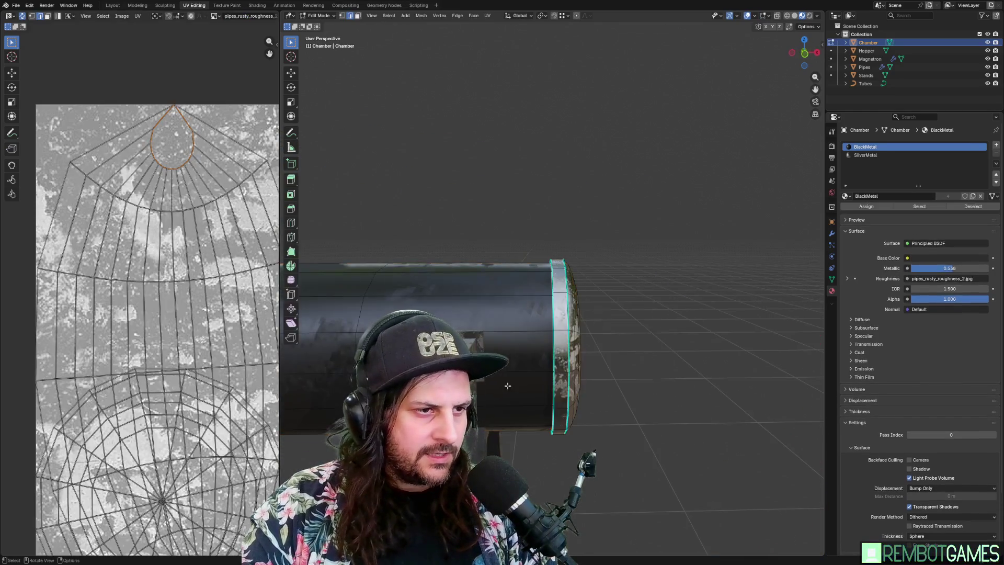
{"action": "key", "text": "a"}
{"action": "scroll", "coordinate": [707, 303], "scroll_direction": "up", "scroll_amount": 3}
{"action": "mouse_move", "coordinate": [707, 303]}
{"action": "middle_mouse_down"}
{"action": "mouse_move", "coordinate": [547, 296]}
{"action": "mouse_move", "coordinate": [586, 294]}
{"action": "middle_mouse_up"}
{"action": "key", "text": "alt+a"}
{"action": "left_click", "coordinate": [534, 253]}
{"action": "key", "text": "ctrl+l"}
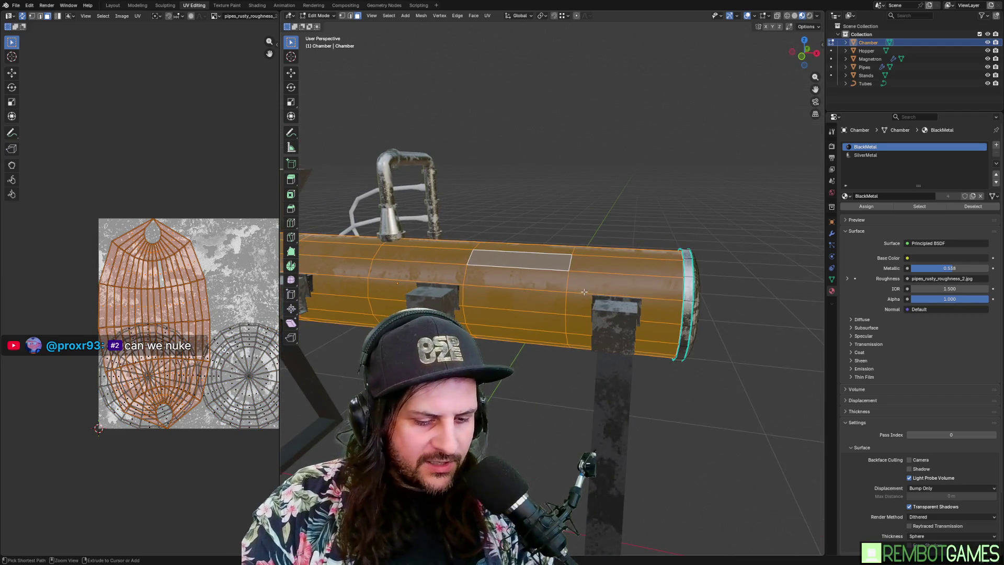
{"action": "key", "text": "u"}
{"action": "left_click", "coordinate": [555, 290]}
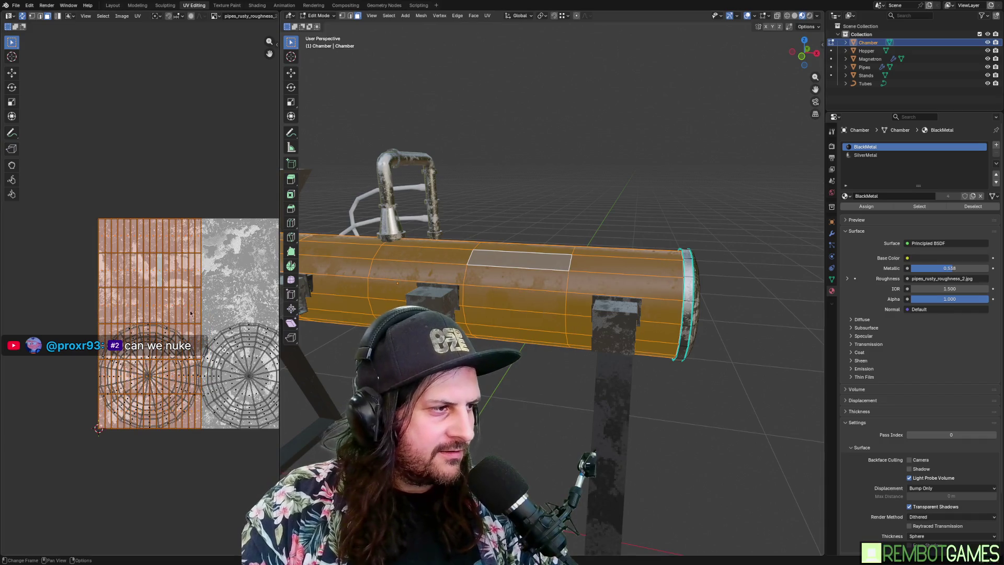
{"action": "key", "text": "Tab"}
{"action": "mouse_move", "coordinate": [555, 291]}
{"action": "middle_mouse_down"}
{"action": "mouse_move", "coordinate": [547, 284]}
{"action": "mouse_move", "coordinate": [550, 321]}
{"action": "middle_mouse_up"}
Lower the chamber, hopper, magnetron and pipes together along the Z axis.
{"action": "scroll", "coordinate": [549, 320], "scroll_direction": "down", "scroll_amount": 5}
{"action": "left_click", "coordinate": [470, 280], "text": "shift"}
{"action": "key", "text": "g"}
{"action": "key", "text": "z"}
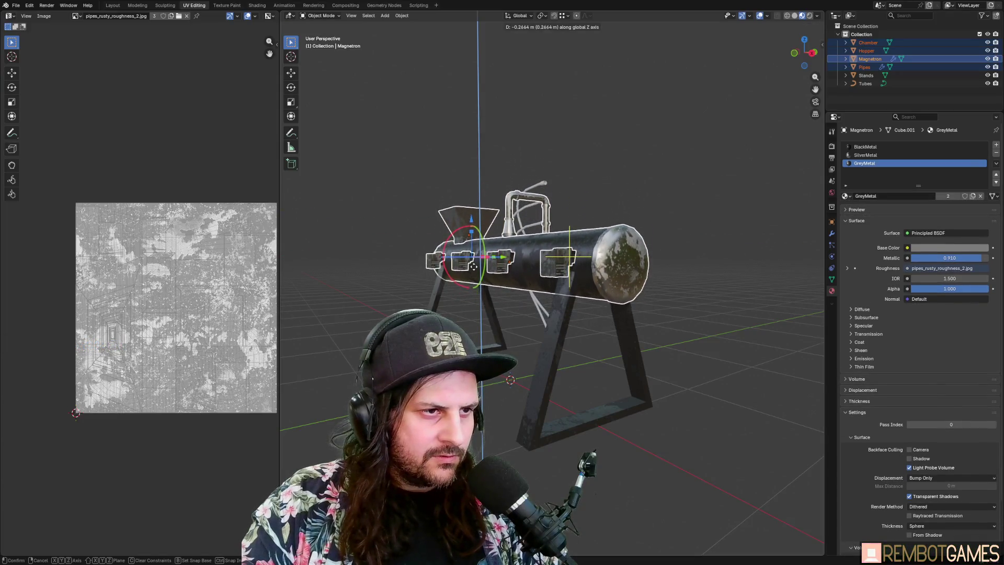
{"action": "left_click", "coordinate": [470, 282]}
{"action": "middle_click_drag", "start_coordinate": [469, 282], "coordinate": [527, 334]}
{"action": "scroll", "coordinate": [527, 333], "scroll_direction": "up", "scroll_amount": 3}
{"action": "scroll", "coordinate": [528, 393], "scroll_direction": "down", "scroll_amount": 3}
{"action": "mouse_move", "coordinate": [528, 393]}
{"action": "middle_mouse_down"}
{"action": "mouse_move", "coordinate": [497, 386]}
{"action": "mouse_move", "coordinate": [690, 220]}
{"action": "middle_mouse_up"}
{"action": "scroll", "coordinate": [691, 220], "scroll_direction": "up", "scroll_amount": 3}
Add the Tubes to the selection and move them along the Z axis with the rest.
{"action": "left_click", "coordinate": [704, 155], "text": "shift"}
{"action": "key", "text": "g"}
{"action": "key", "text": "z"}
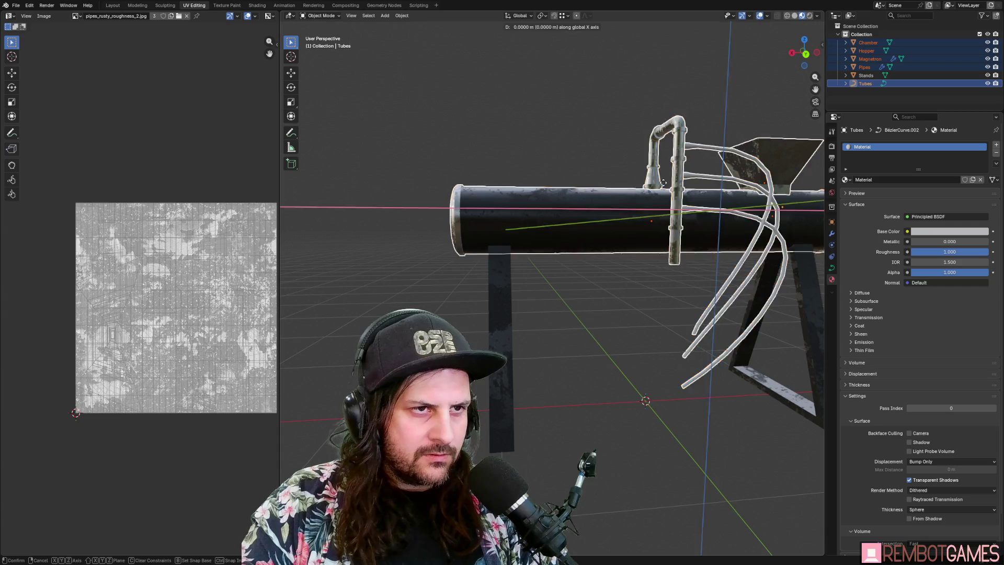
{"action": "key", "text": "Escape"}
{"action": "mouse_move", "coordinate": [679, 242]}
{"action": "middle_mouse_down"}
{"action": "mouse_move", "coordinate": [642, 278]}
{"action": "mouse_move", "coordinate": [588, 275]}
{"action": "mouse_move", "coordinate": [594, 327]}
{"action": "mouse_move", "coordinate": [414, 314]}
{"action": "middle_mouse_up"}
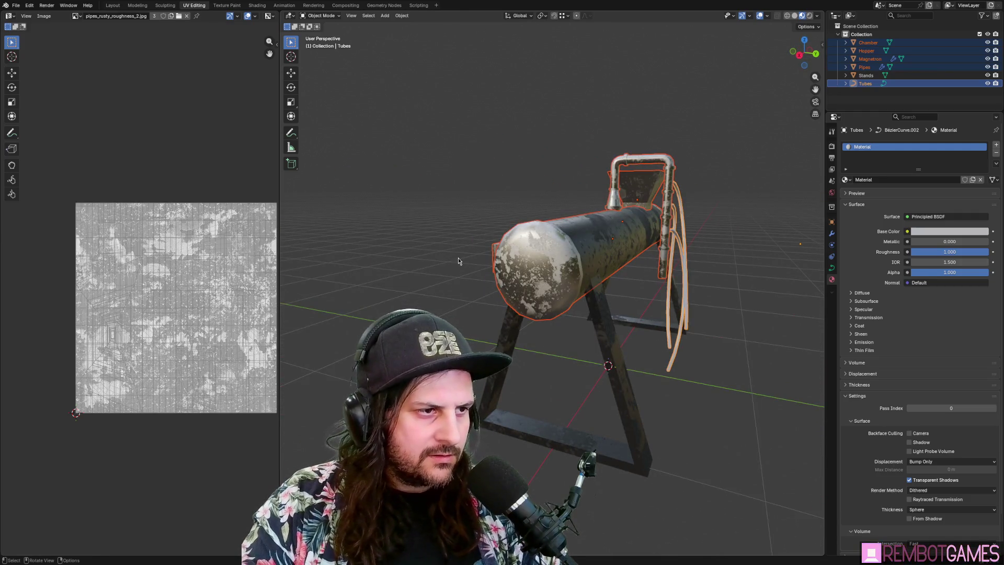
{"action": "key", "text": "Tab"}
{"action": "key", "text": "Tab"}
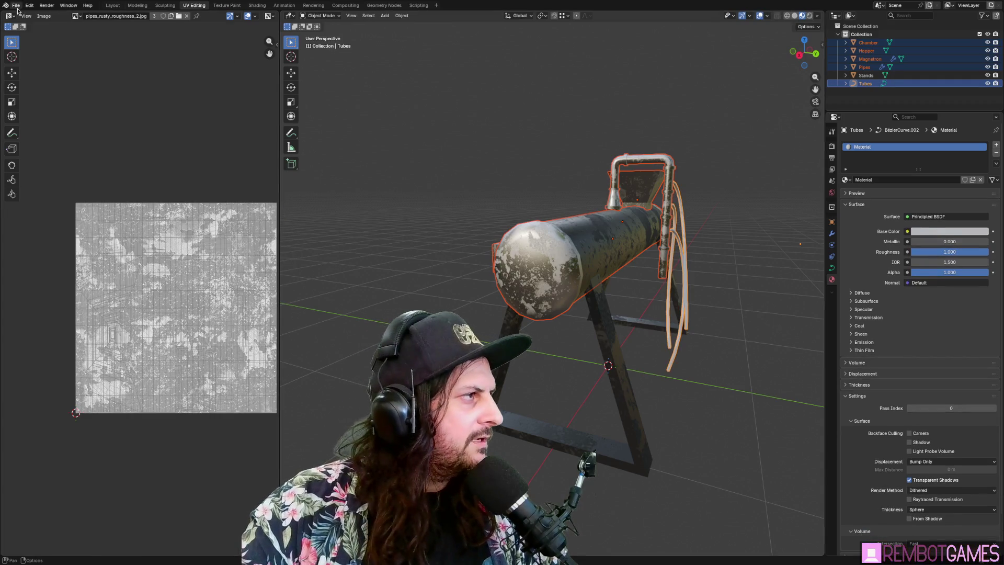
Export the machine model as glTF from the File menu for the game.
{"action": "left_click", "coordinate": [16, 6]}
{"action": "left_click", "coordinate": [154, 203]}
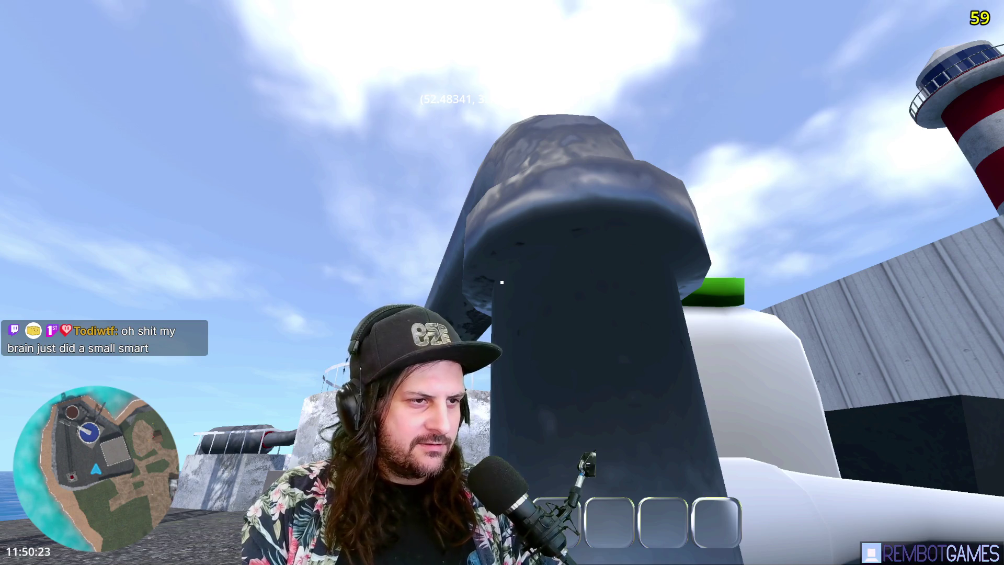
Switch to the Godot editor and back, then walk around the lowered tank machine.
{"action": "key", "text": "F8"}
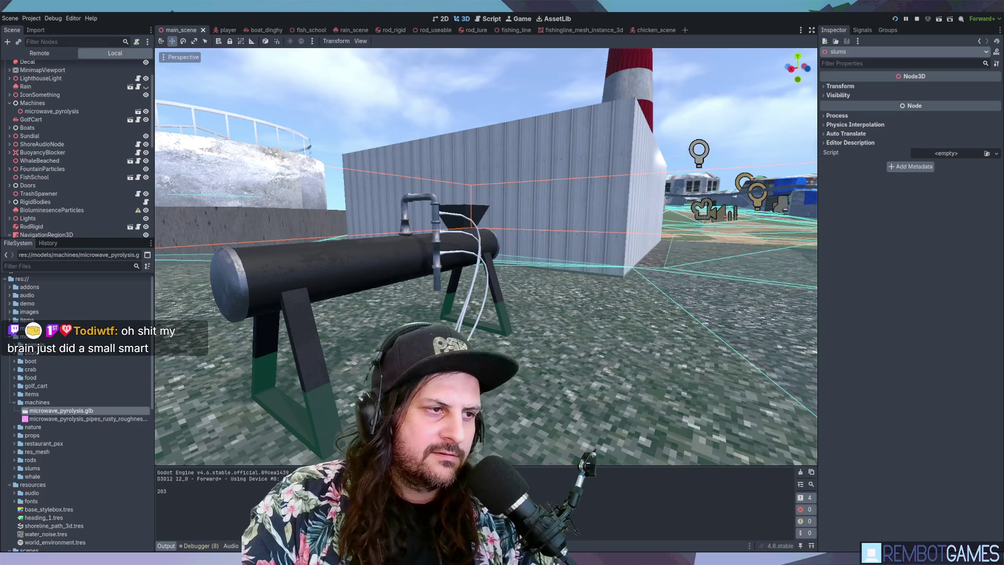
{"action": "key", "text": "alt+Tab"}
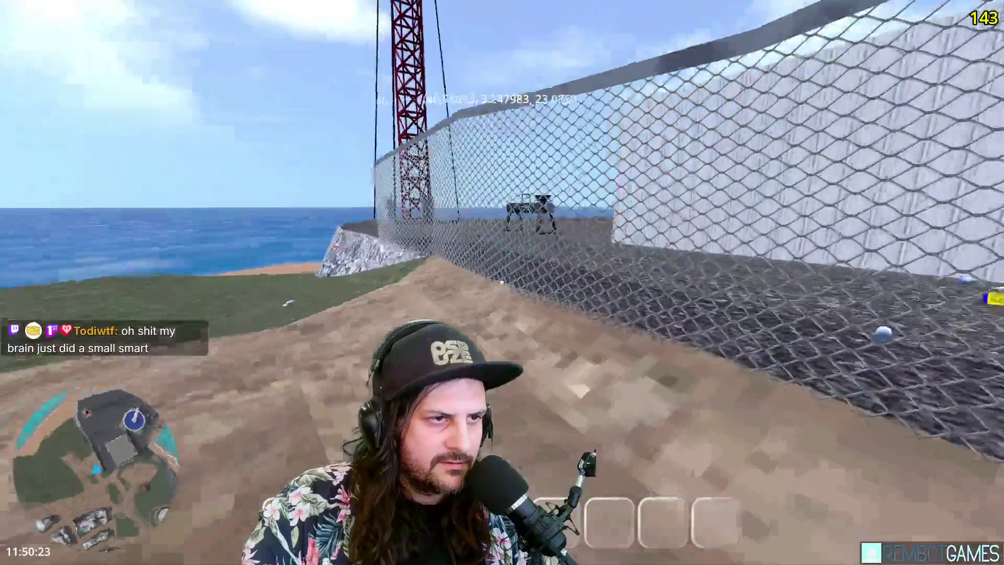
{"action": "key", "text": "w"}
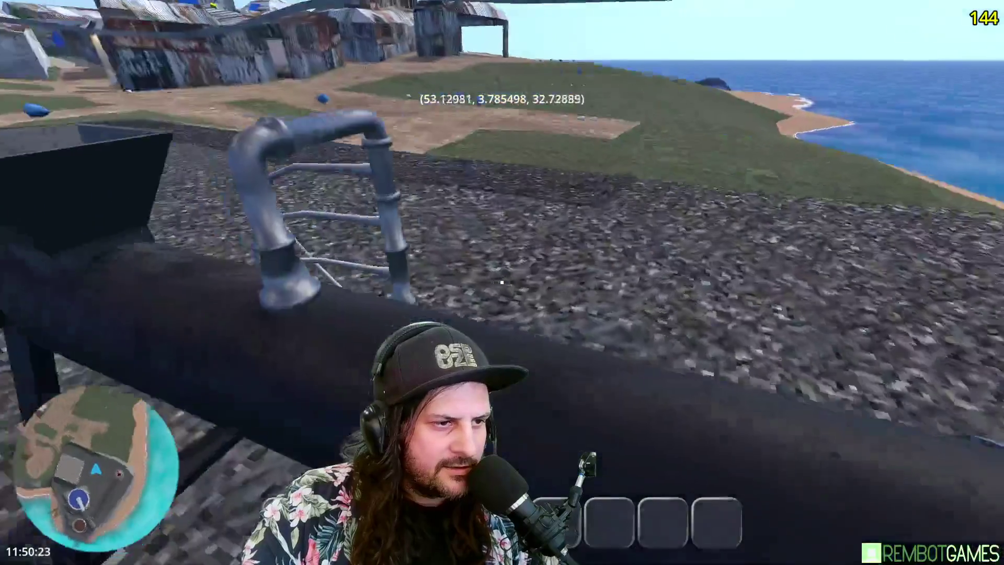
{"action": "key", "text": "a"}
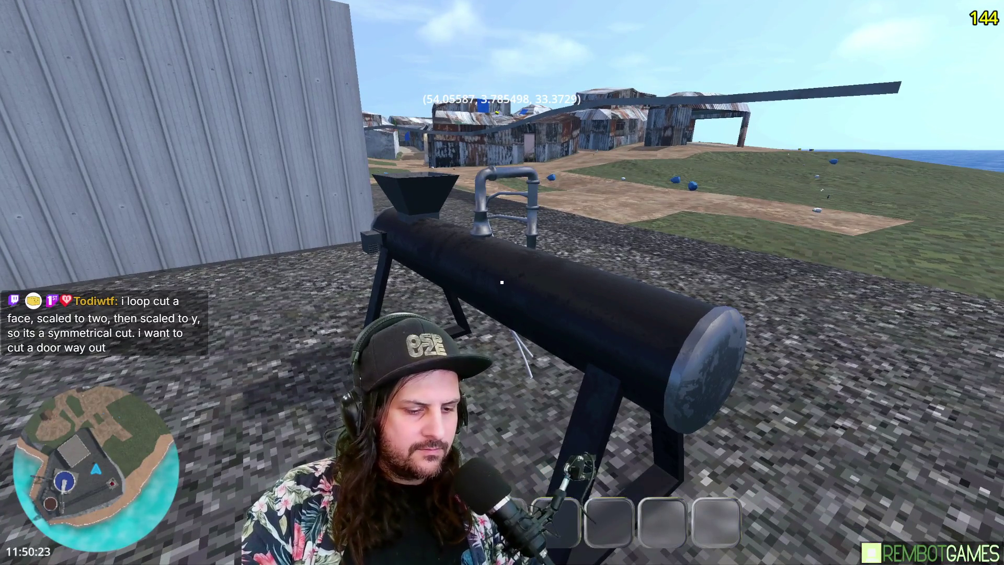
{"action": "key", "text": "a"}
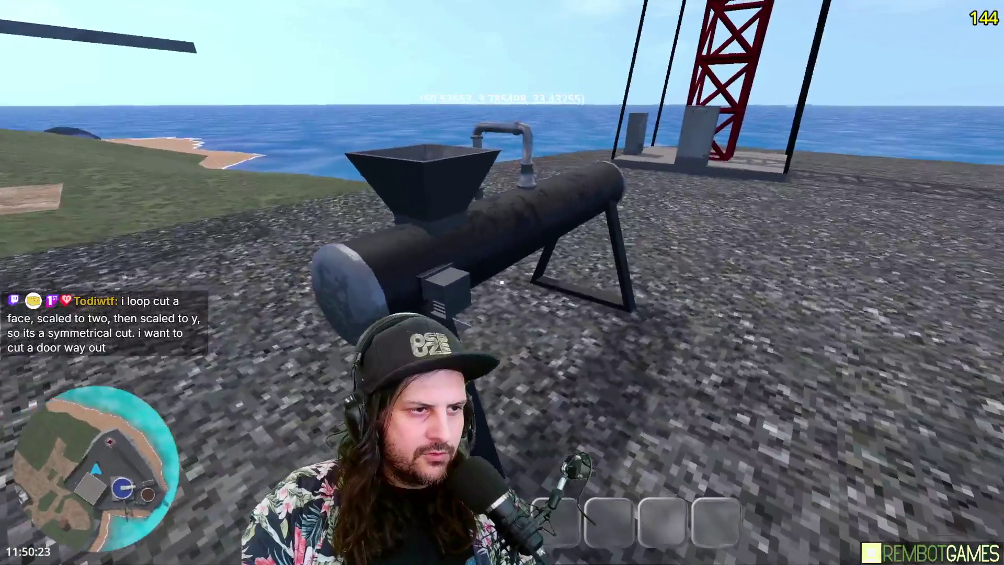
{"action": "key", "text": "a"}
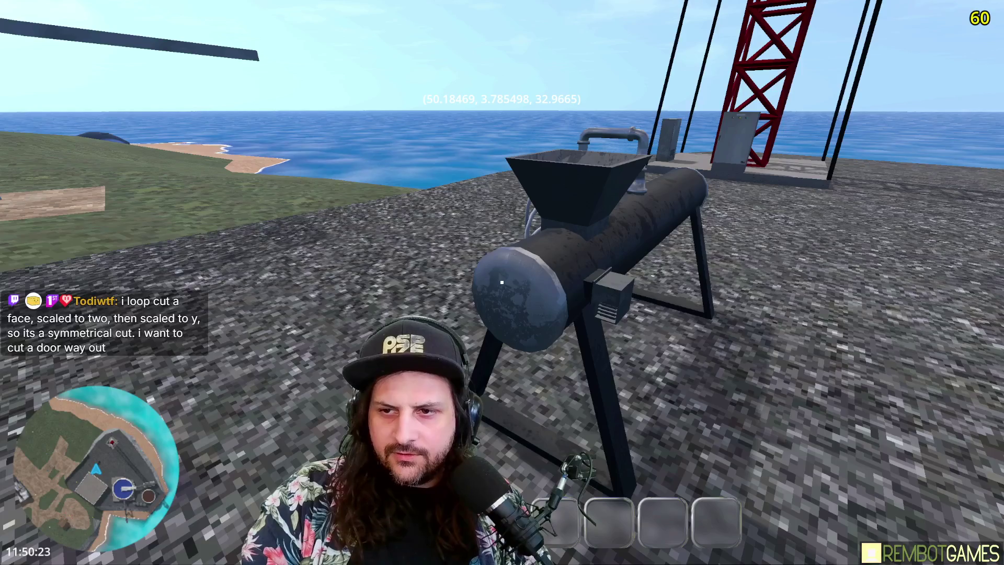
{"action": "key", "text": "d"}
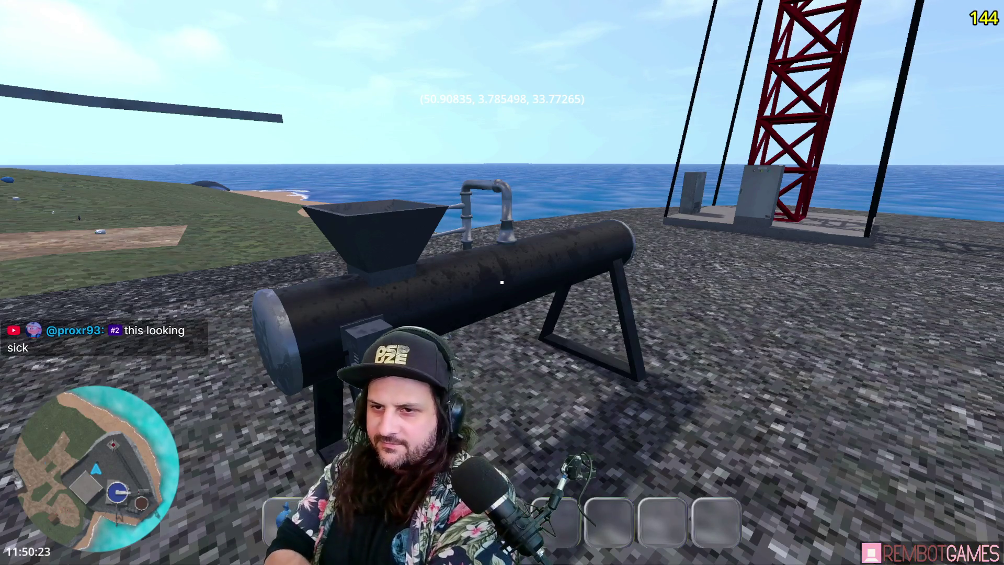
{"action": "key", "text": "a"}
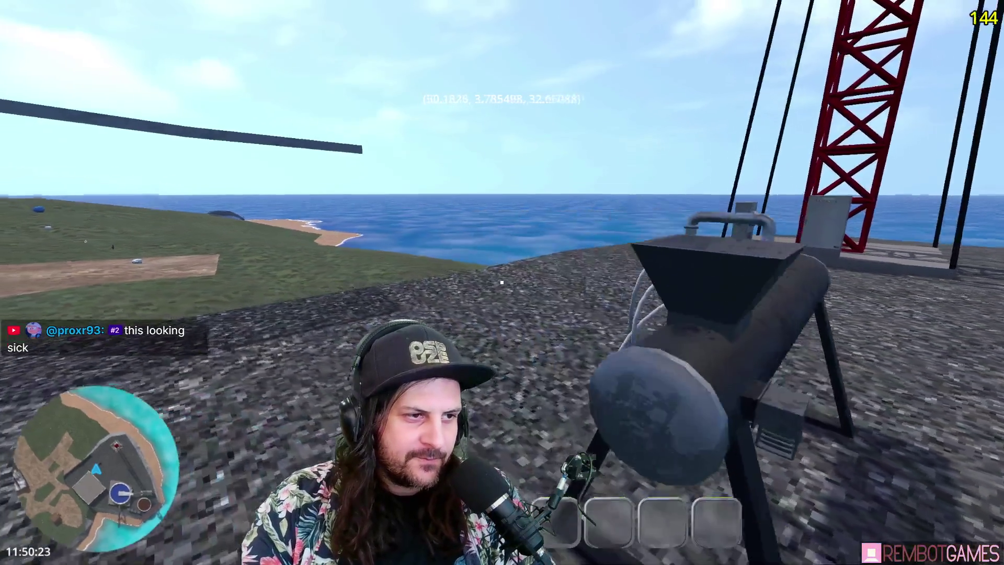
{"action": "key", "text": "s"}
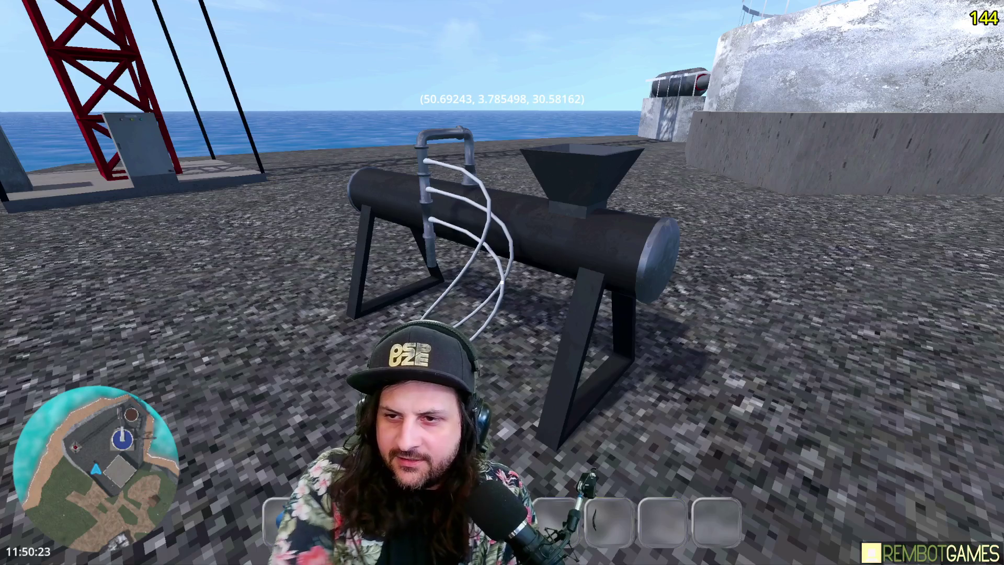
Walk up to the pipe machine, looking over its pipe, the round tower and the wall.
{"action": "key", "text": "w"}
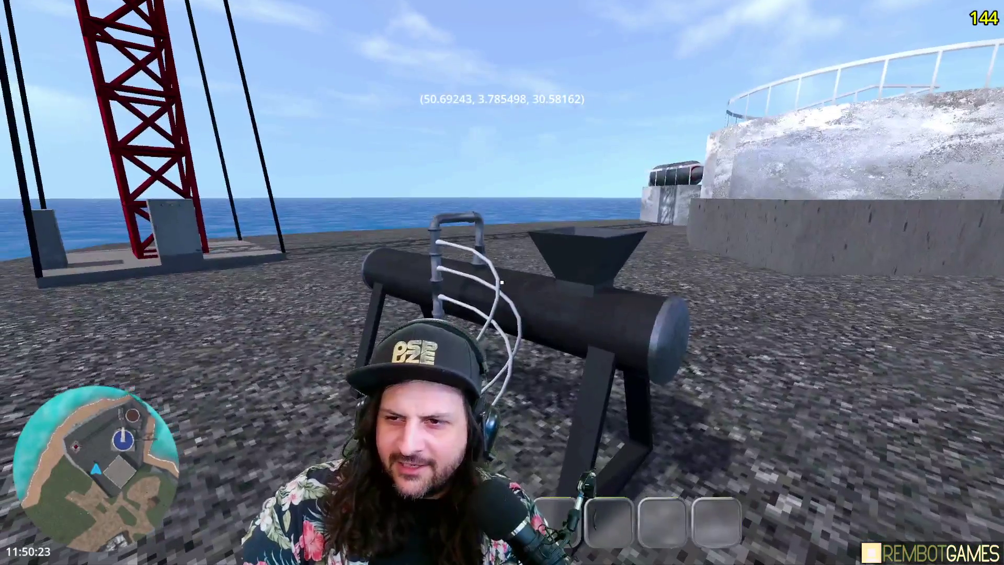
{"action": "key", "text": "w"}
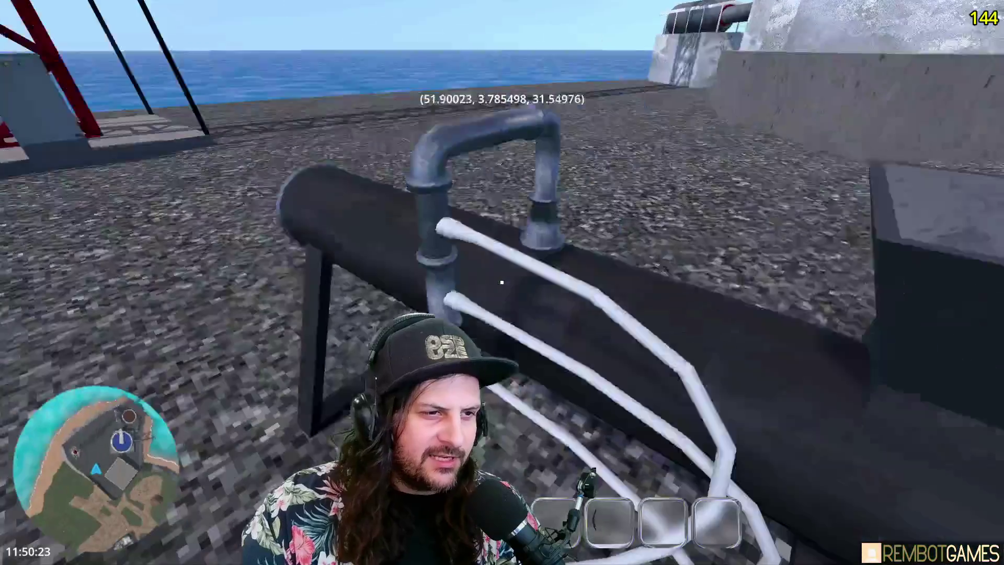
{"action": "key", "text": "w"}
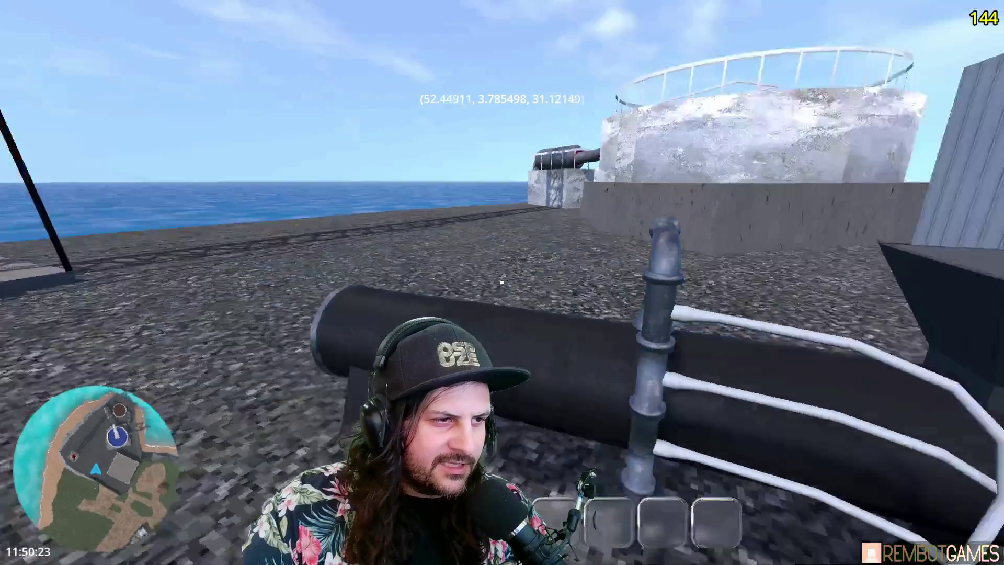
{"action": "key", "text": "w"}
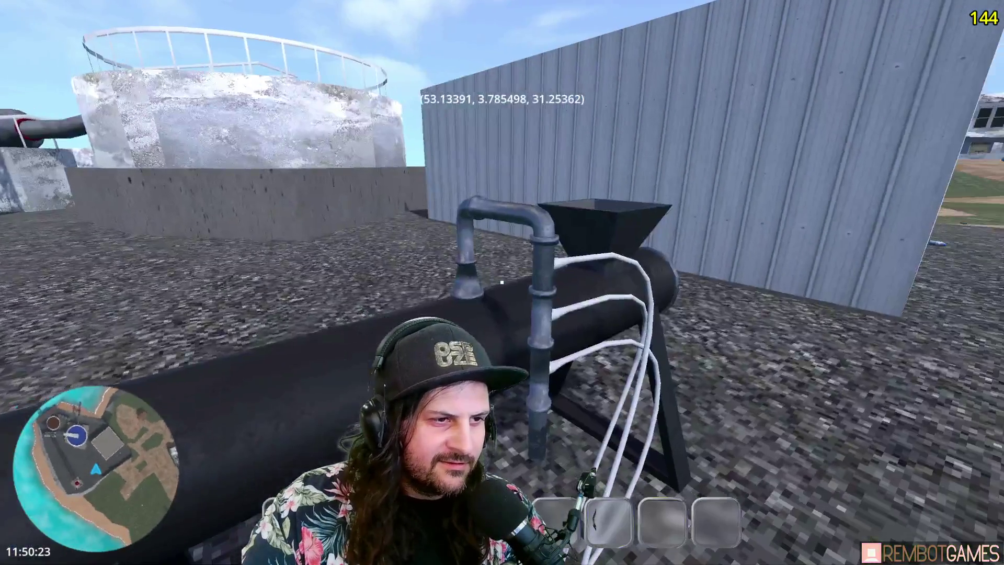
{"action": "key", "text": "w"}
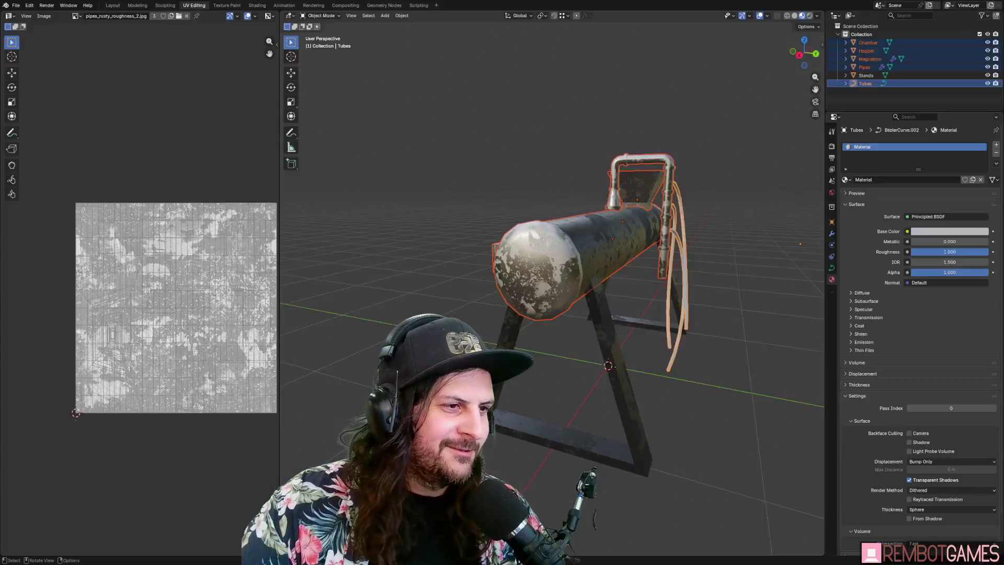
In the Pipes mesh, select the collar's two face rings and Shade Flat them.
{"action": "mouse_move", "coordinate": [523, 409]}
{"action": "middle_mouse_down"}
{"action": "mouse_move", "coordinate": [666, 349]}
{"action": "mouse_move", "coordinate": [688, 204]}
{"action": "middle_mouse_up"}
{"action": "key", "text": "Tab"}
{"action": "key", "text": "Tab"}
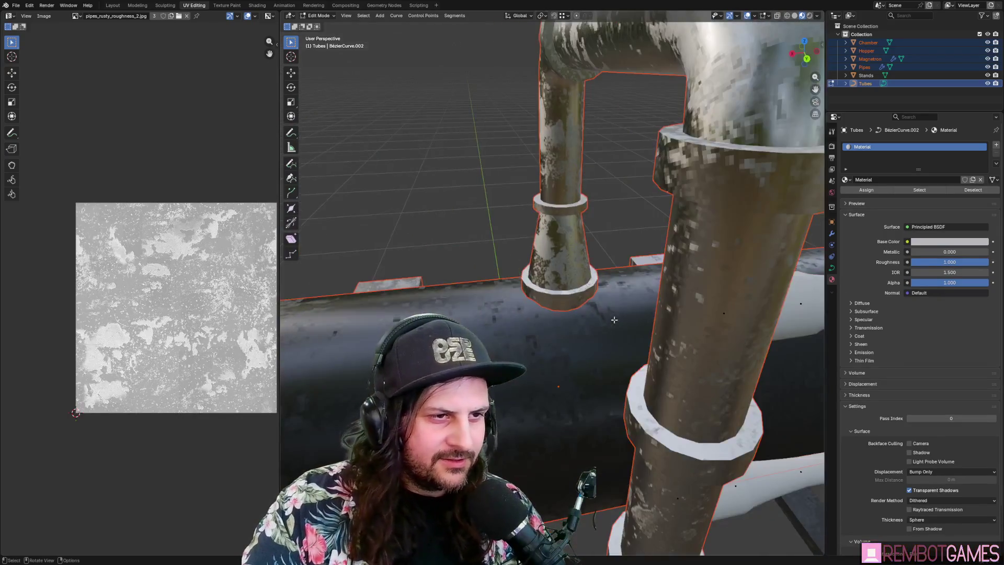
{"action": "left_click", "coordinate": [689, 204]}
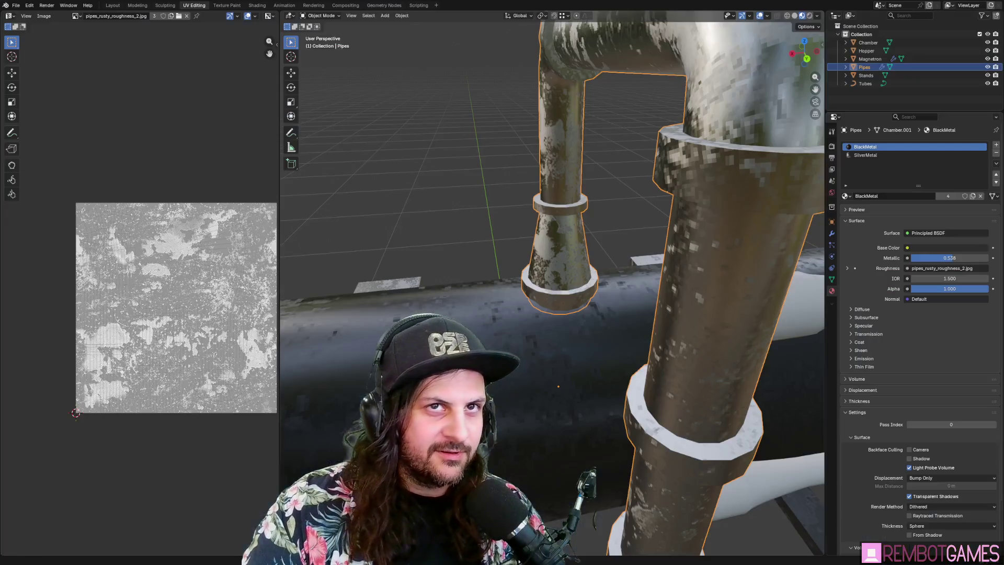
{"action": "mouse_move", "coordinate": [528, 293]}
{"action": "middle_mouse_down"}
{"action": "mouse_move", "coordinate": [502, 278]}
{"action": "mouse_move", "coordinate": [523, 262]}
{"action": "mouse_move", "coordinate": [512, 254]}
{"action": "middle_mouse_up"}
{"action": "key", "text": "Tab"}
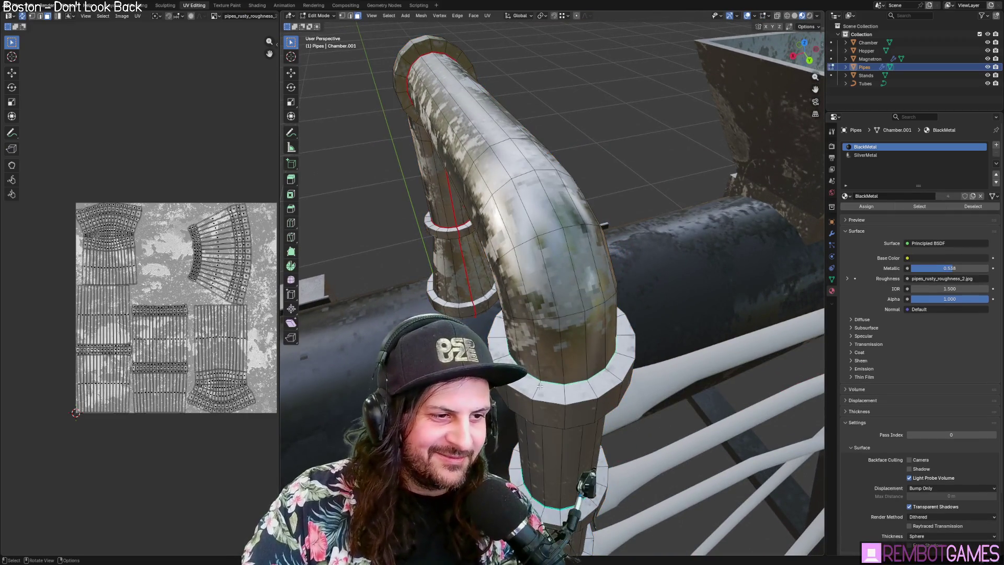
{"action": "middle_click_drag", "start_coordinate": [523, 366], "coordinate": [539, 391]}
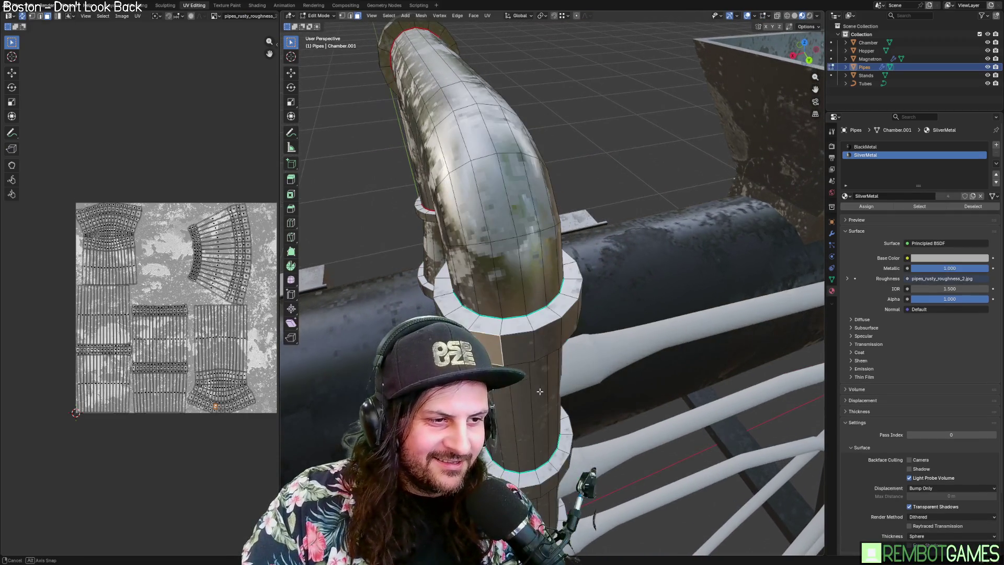
{"action": "left_click", "coordinate": [546, 339], "text": "alt"}
{"action": "left_click", "coordinate": [523, 323], "text": "alt+shift"}
{"action": "right_click", "coordinate": [512, 340]}
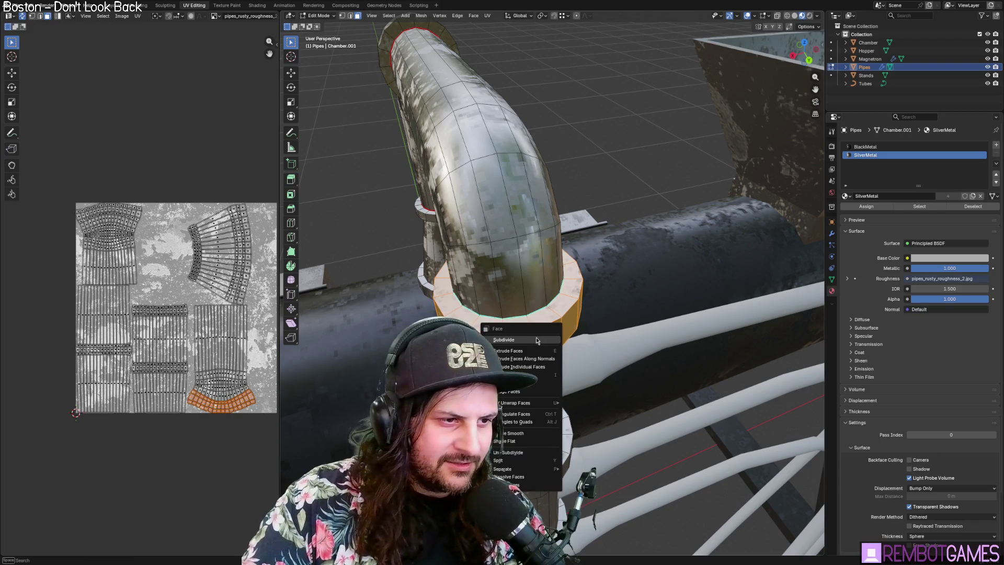
{"action": "left_click", "coordinate": [521, 441]}
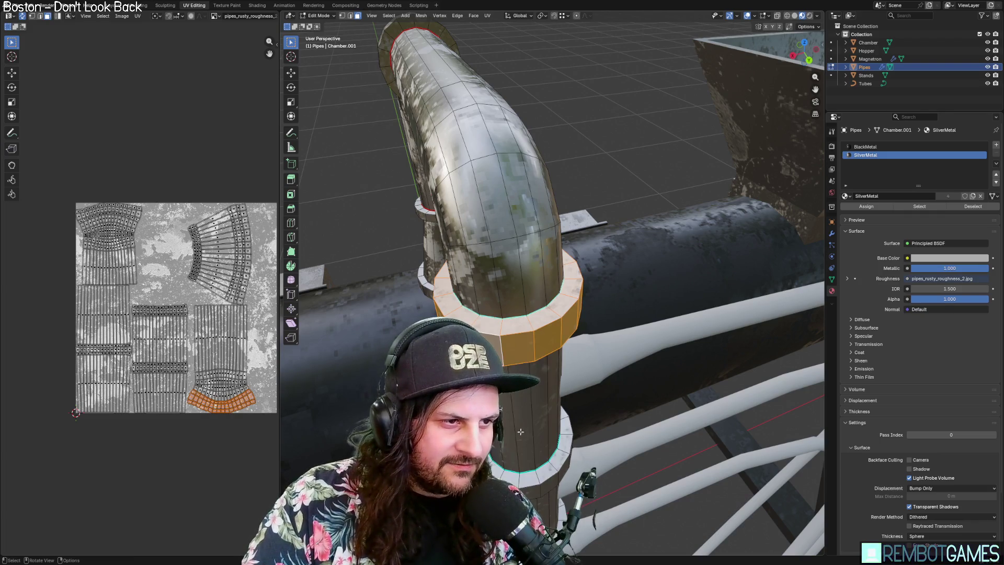
Select the collar's side ring, then the lower collar's face ring.
{"action": "left_click", "coordinate": [518, 348]}
{"action": "left_click", "coordinate": [510, 335], "text": "alt"}
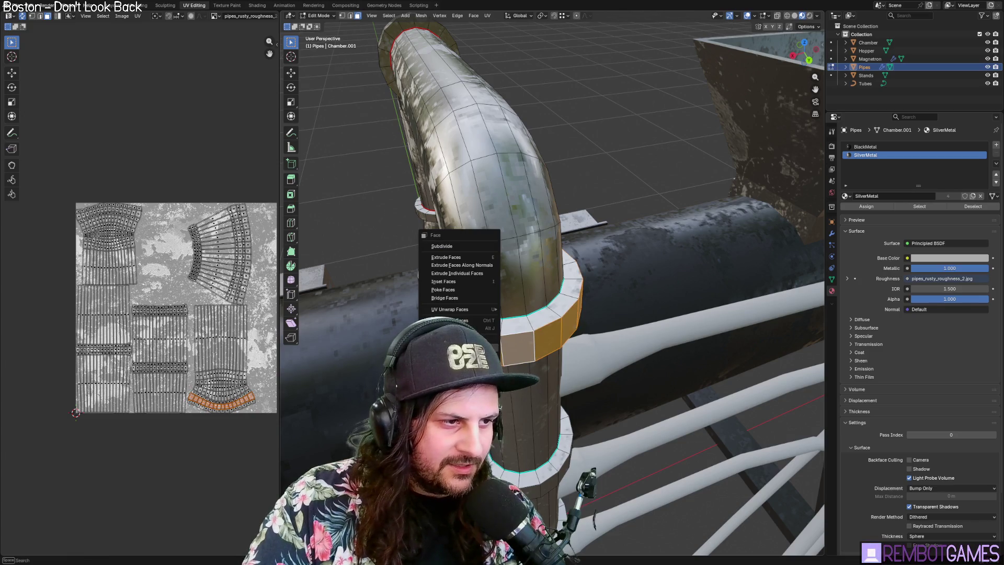
{"action": "mouse_move", "coordinate": [510, 336]}
{"action": "middle_mouse_down"}
{"action": "mouse_move", "coordinate": [526, 327]}
{"action": "mouse_move", "coordinate": [531, 345]}
{"action": "middle_mouse_up"}
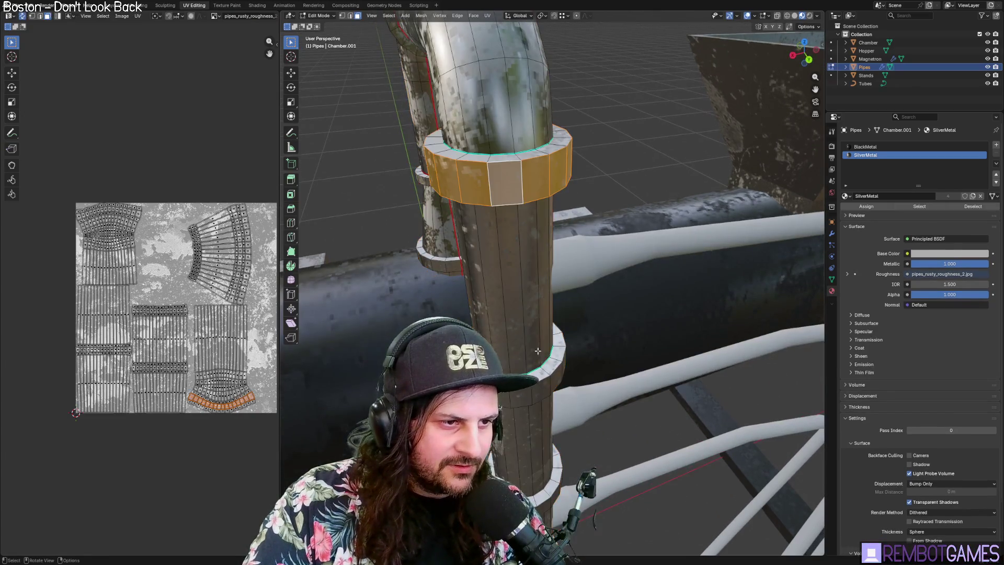
{"action": "left_click", "coordinate": [539, 373], "text": "alt"}
{"action": "left_click", "coordinate": [539, 374], "text": "alt"}
{"action": "key", "text": "ctrl+z"}
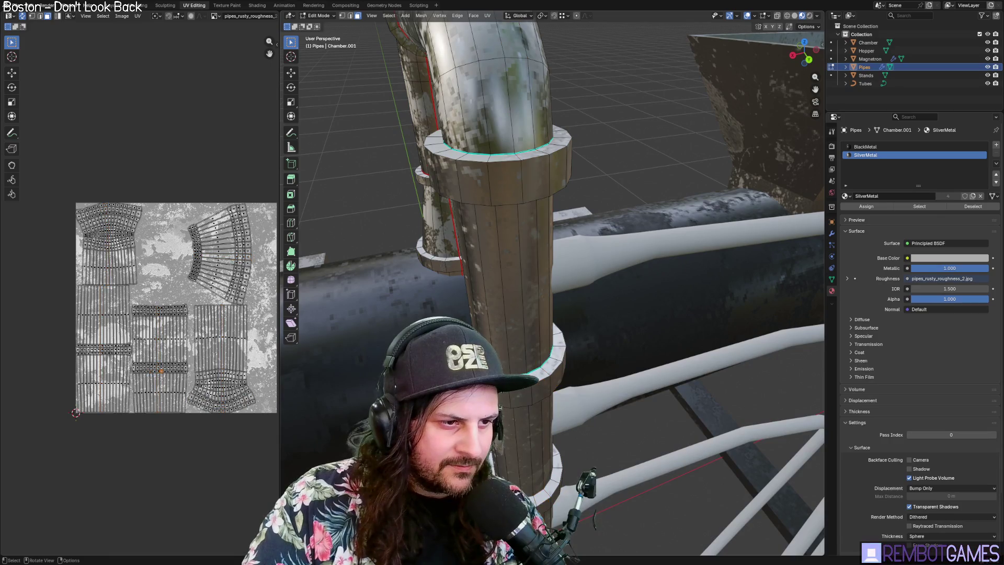
{"action": "left_click", "coordinate": [539, 373], "text": "alt"}
{"action": "key", "text": "alt+e"}
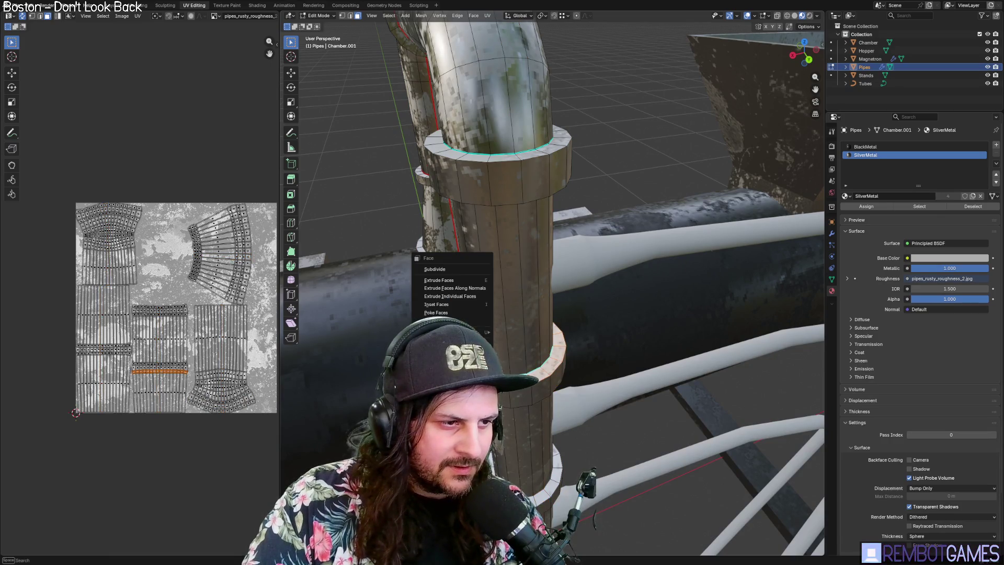
{"action": "key", "text": "Escape"}
Flat-shade the upper collar's lower face ring.
{"action": "middle_click_drag", "start_coordinate": [442, 282], "coordinate": [444, 74]}
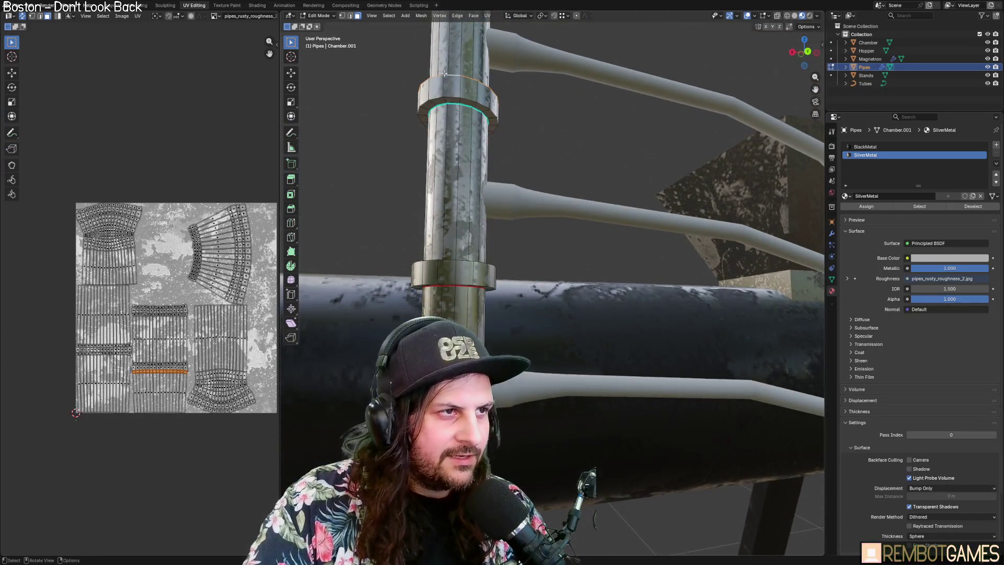
{"action": "left_click", "coordinate": [426, 107], "text": "alt"}
{"action": "right_click", "coordinate": [426, 107]}
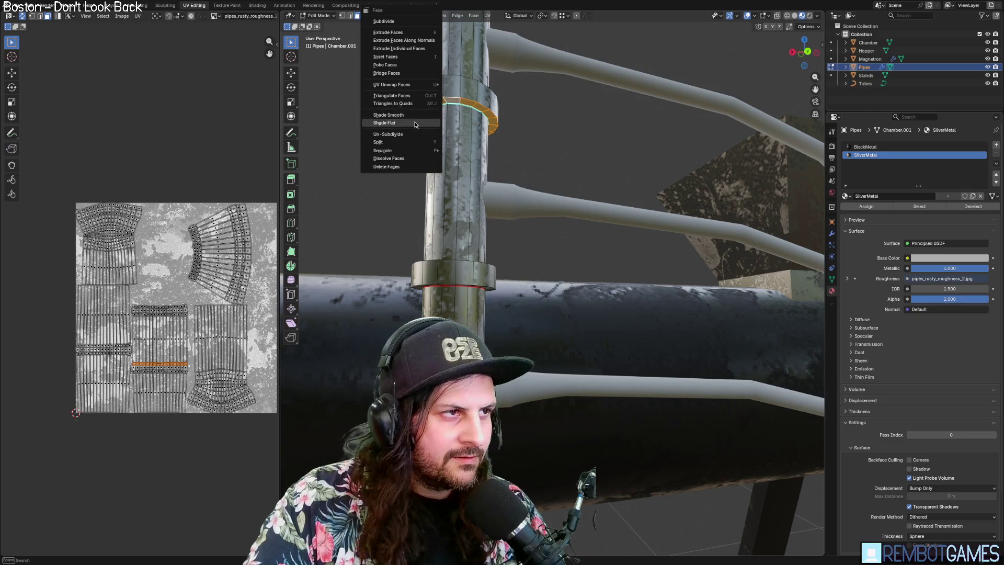
{"action": "key", "text": "Escape"}
{"action": "middle_click_drag", "start_coordinate": [426, 107], "coordinate": [472, 250]}
{"action": "left_click", "coordinate": [465, 166], "text": "alt"}
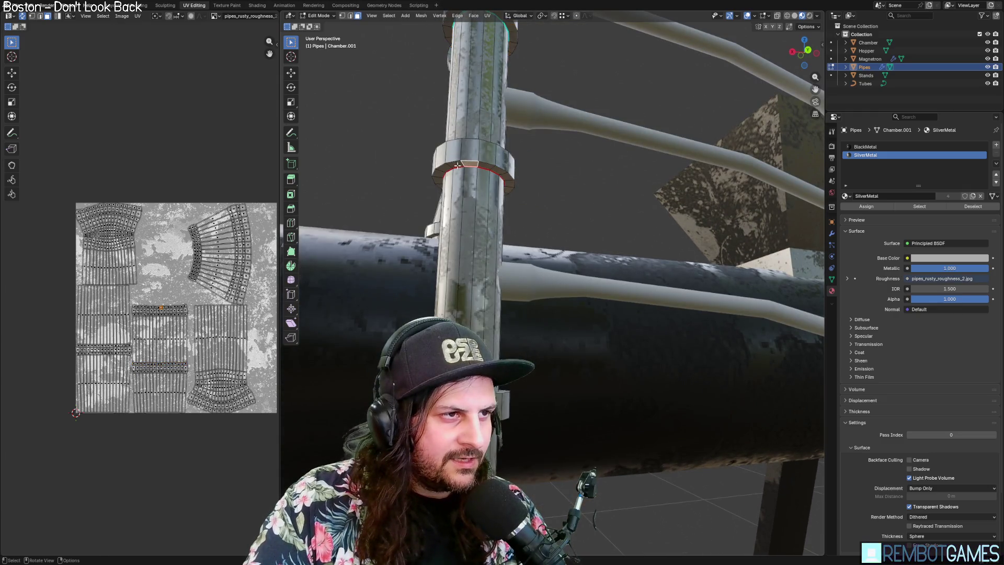
{"action": "right_click", "coordinate": [438, 177]}
{"action": "left_click", "coordinate": [438, 177]}
Select a face loop on the bottom collar, clearing the stray vertical pillar loops.
{"action": "middle_click_drag", "start_coordinate": [438, 177], "coordinate": [544, 471]}
{"action": "left_click", "coordinate": [545, 470], "text": "alt"}
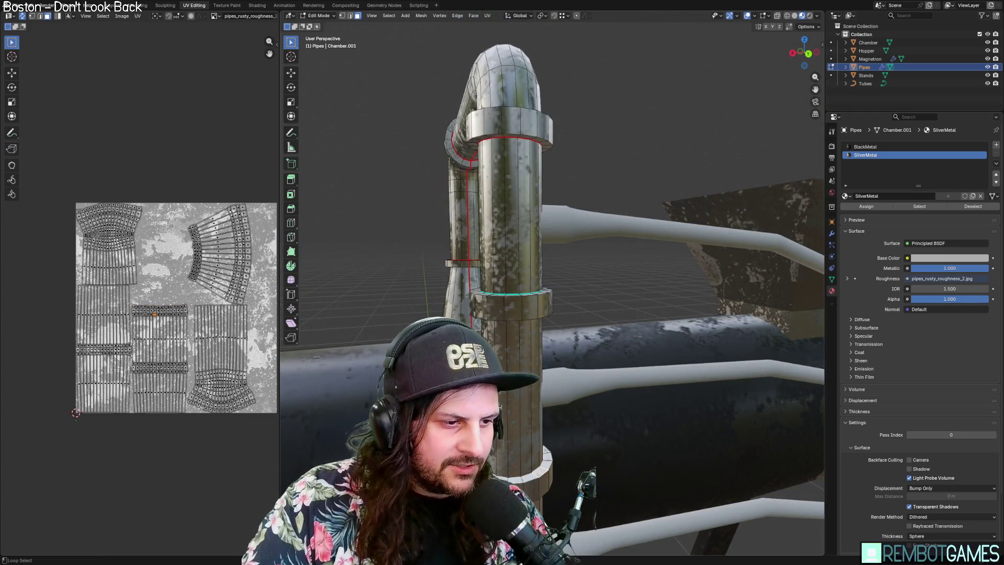
{"action": "middle_click_drag", "start_coordinate": [545, 470], "coordinate": [580, 411]}
{"action": "left_click", "coordinate": [571, 422], "text": "alt"}
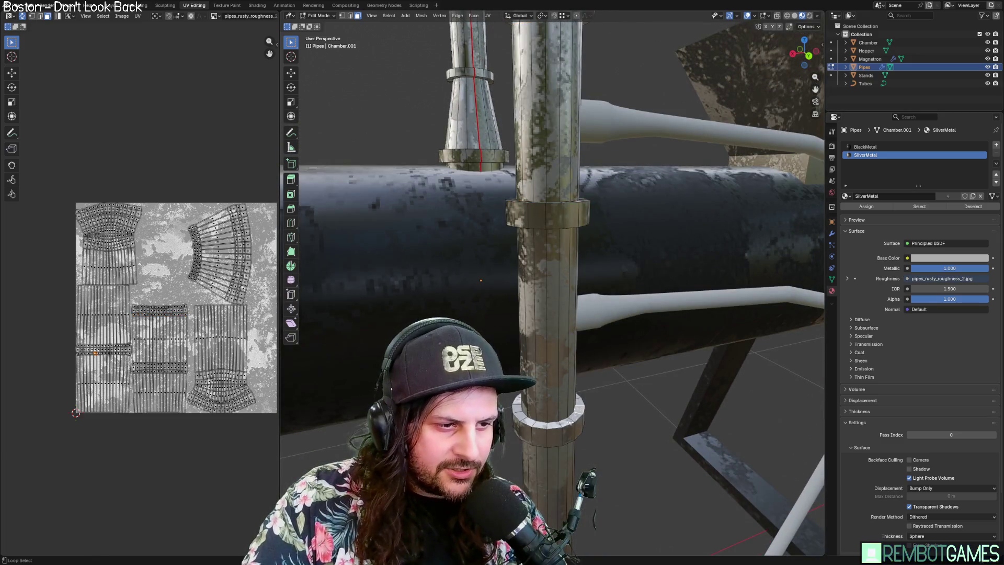
{"action": "left_click", "coordinate": [555, 425], "text": "alt"}
{"action": "key", "text": "alt+a"}
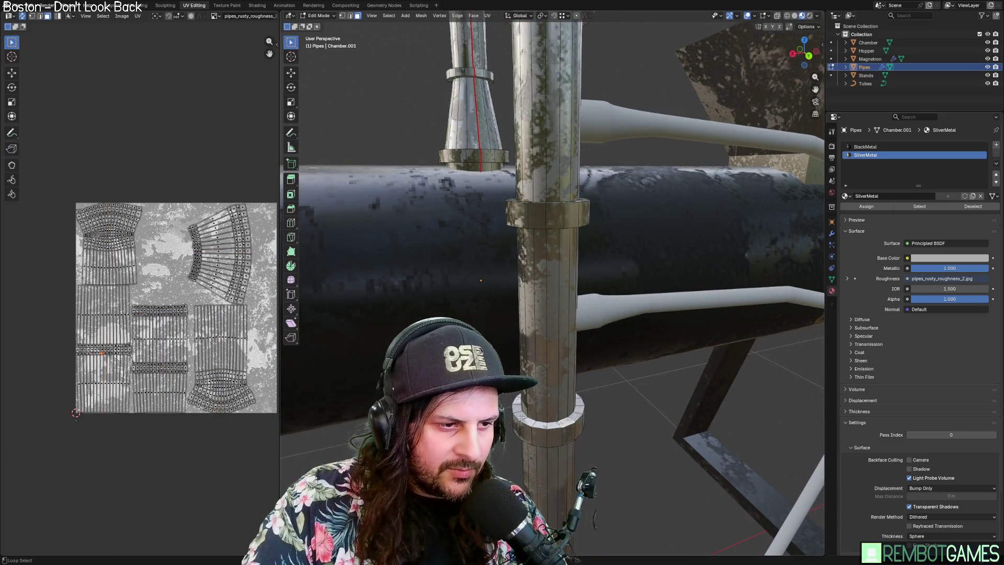
{"action": "left_click", "coordinate": [526, 420], "text": "alt"}
{"action": "key", "text": "alt+a"}
{"action": "left_click", "coordinate": [526, 420], "text": "alt"}
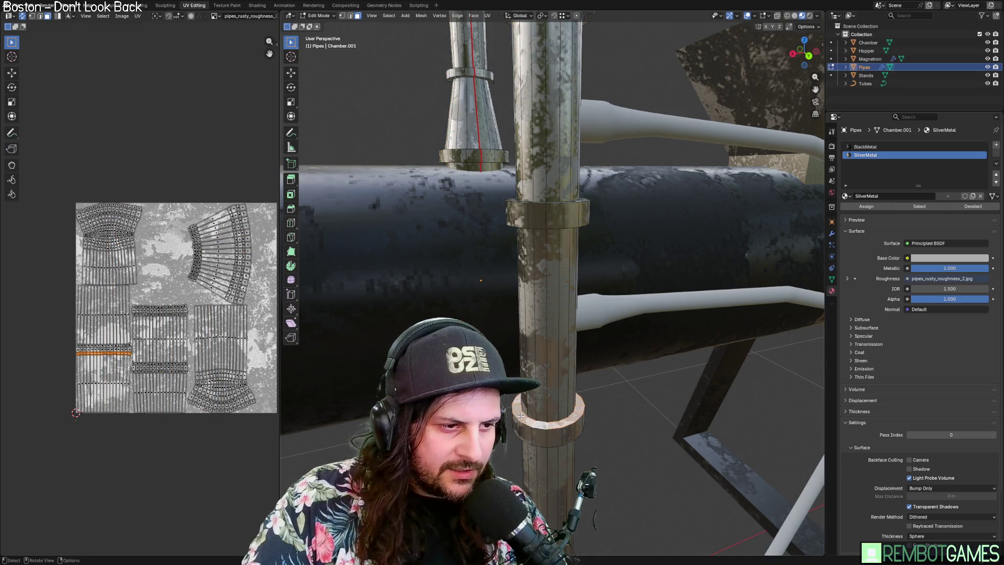
Select the pillar collar's ring face loop and flat-shade it.
{"action": "mouse_move", "coordinate": [525, 420]}
{"action": "middle_mouse_down"}
{"action": "mouse_move", "coordinate": [554, 393]}
{"action": "mouse_move", "coordinate": [532, 199]}
{"action": "middle_mouse_up"}
{"action": "left_click", "coordinate": [532, 199], "text": "alt"}
{"action": "left_click", "coordinate": [532, 198], "text": "alt"}
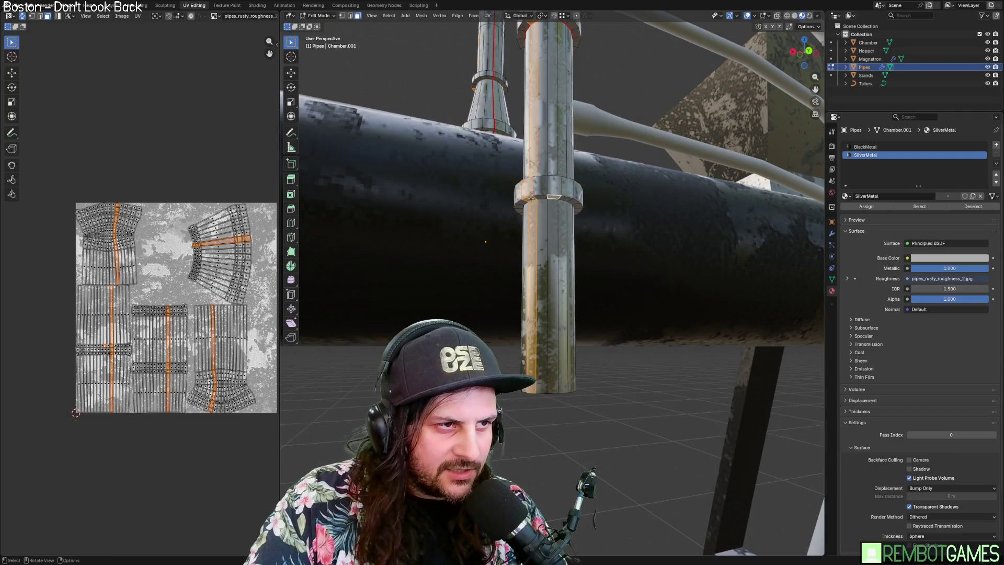
{"action": "left_click", "coordinate": [575, 202], "text": "alt"}
{"action": "left_click", "coordinate": [575, 201], "text": "alt"}
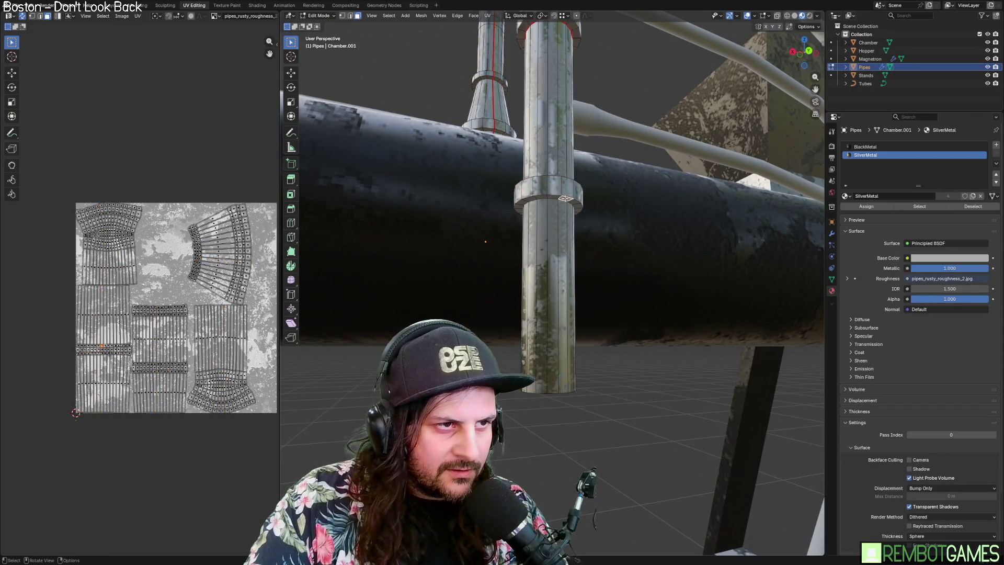
{"action": "left_click", "coordinate": [572, 205], "text": "alt"}
{"action": "right_click", "coordinate": [543, 199]}
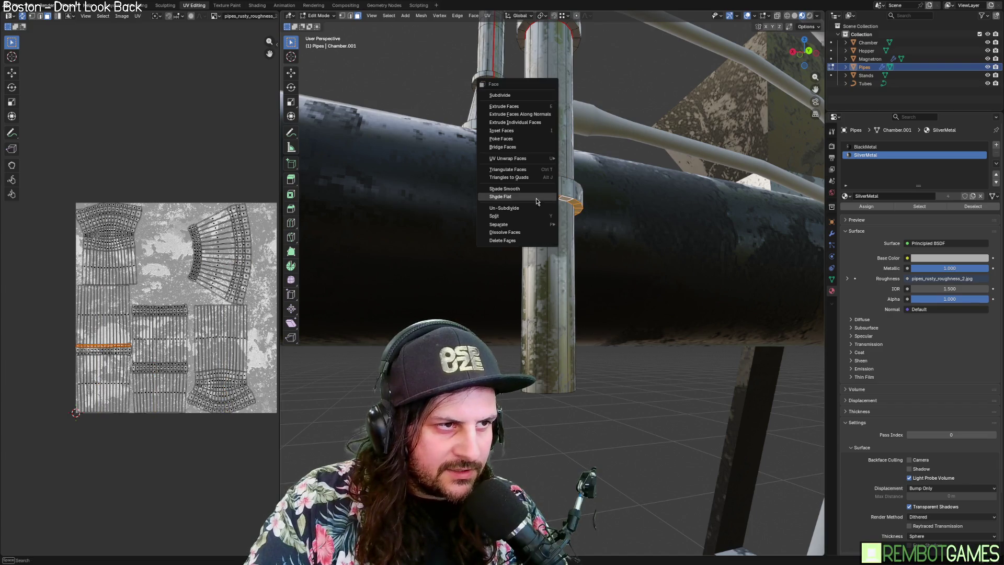
{"action": "left_click", "coordinate": [536, 199]}
In edge mode, select the collar's outer bottom loop and mark it sharp via the Edge menu.
{"action": "scroll", "coordinate": [564, 213], "scroll_direction": "up", "scroll_amount": 3}
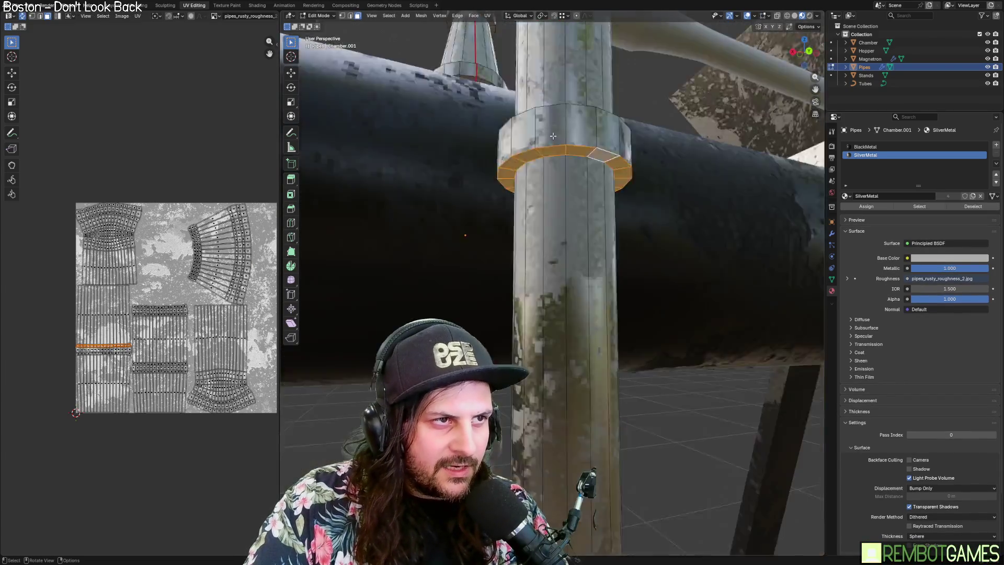
{"action": "key", "text": "2"}
{"action": "left_click", "coordinate": [571, 155], "text": "alt"}
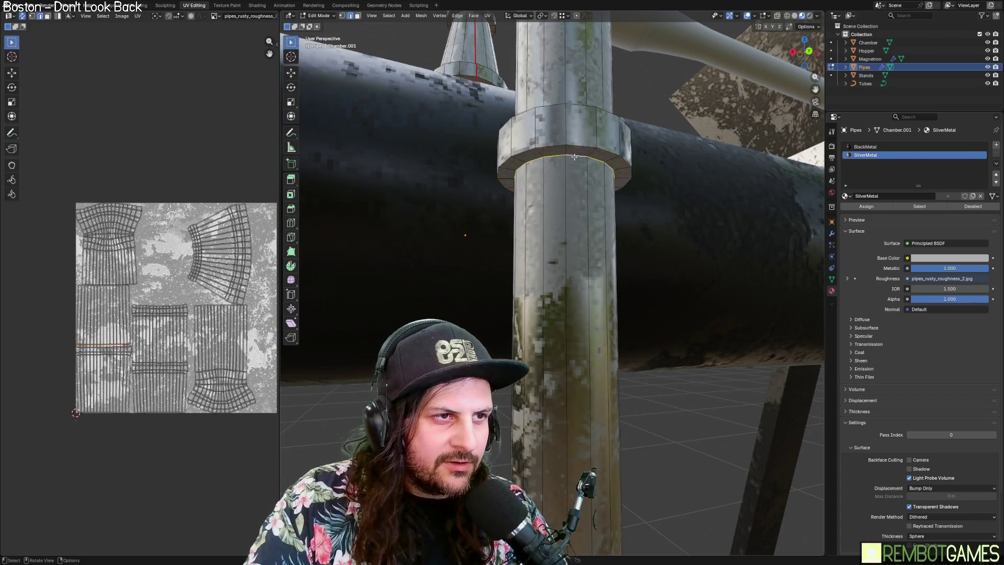
{"action": "right_click", "coordinate": [570, 155]}
{"action": "key", "text": "alt+a"}
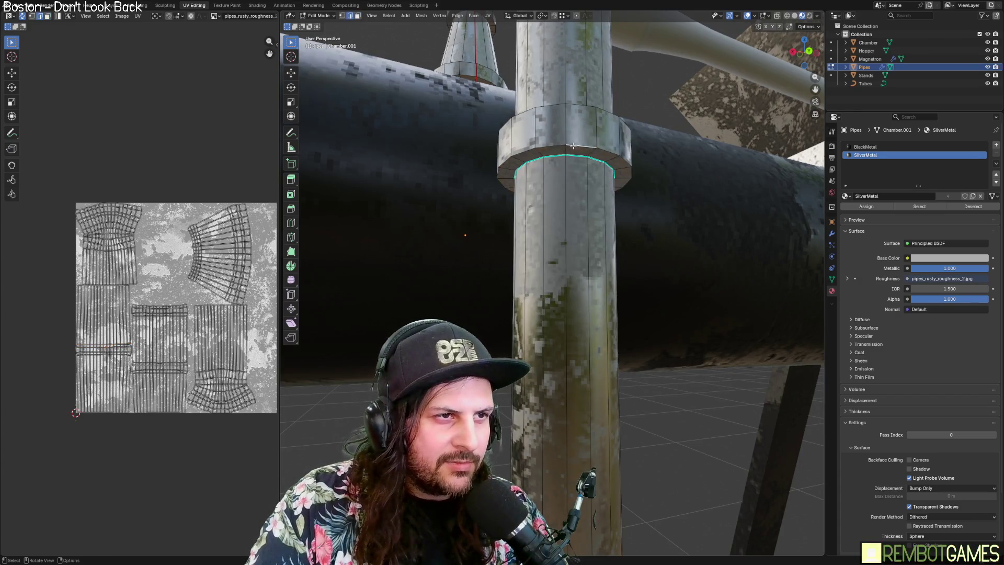
{"action": "left_click", "coordinate": [546, 145], "text": "alt+shift"}
{"action": "key", "text": "ctrl+e"}
{"action": "left_click", "coordinate": [523, 175]}
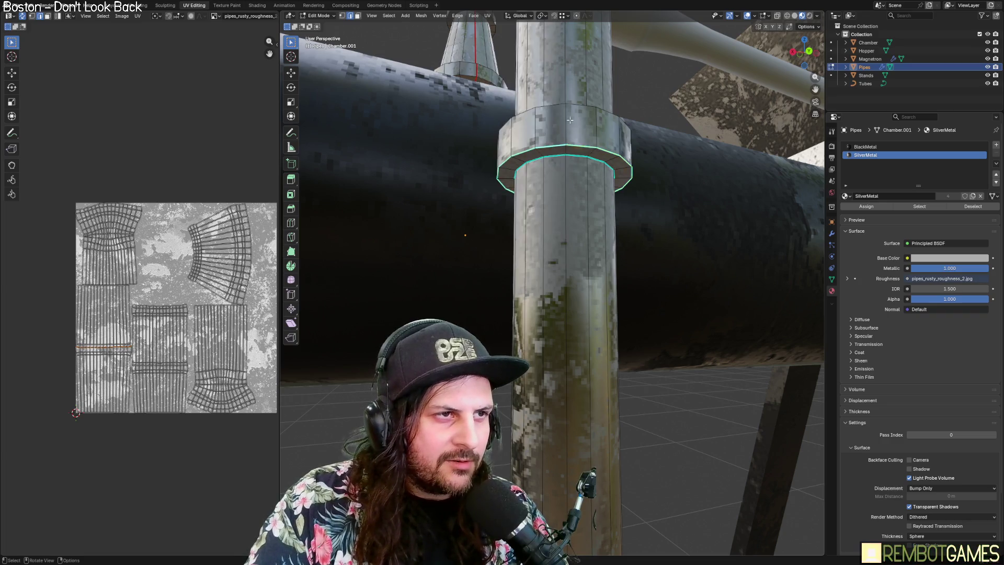
{"action": "key", "text": "ctrl+e"}
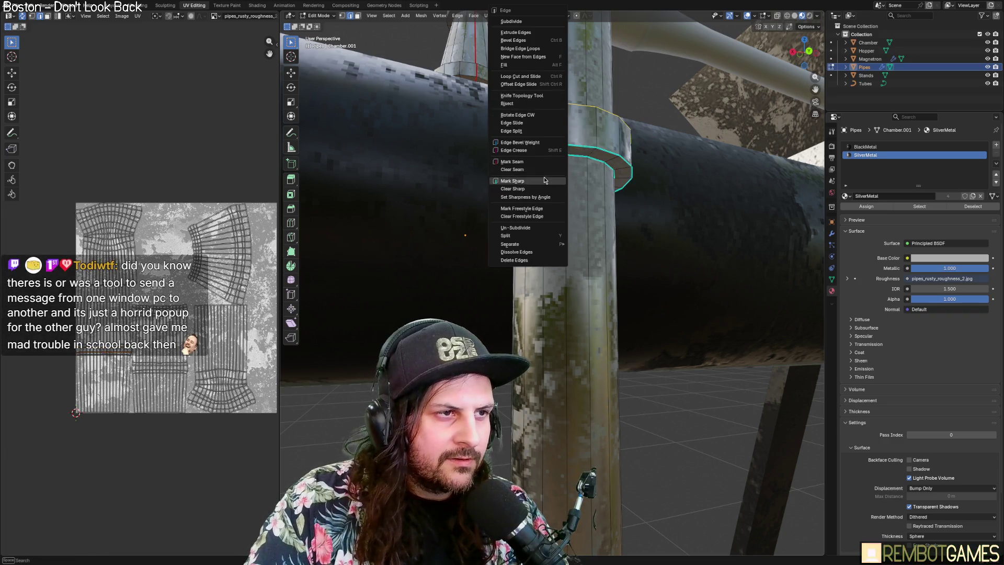
Mark the lower collar and top collar edge loops as sharp.
{"action": "left_click", "coordinate": [557, 179]}
{"action": "left_click", "coordinate": [558, 179]}
{"action": "mouse_move", "coordinate": [557, 179]}
{"action": "middle_mouse_down"}
{"action": "mouse_move", "coordinate": [583, 346]}
{"action": "mouse_move", "coordinate": [672, 382]}
{"action": "middle_mouse_up"}
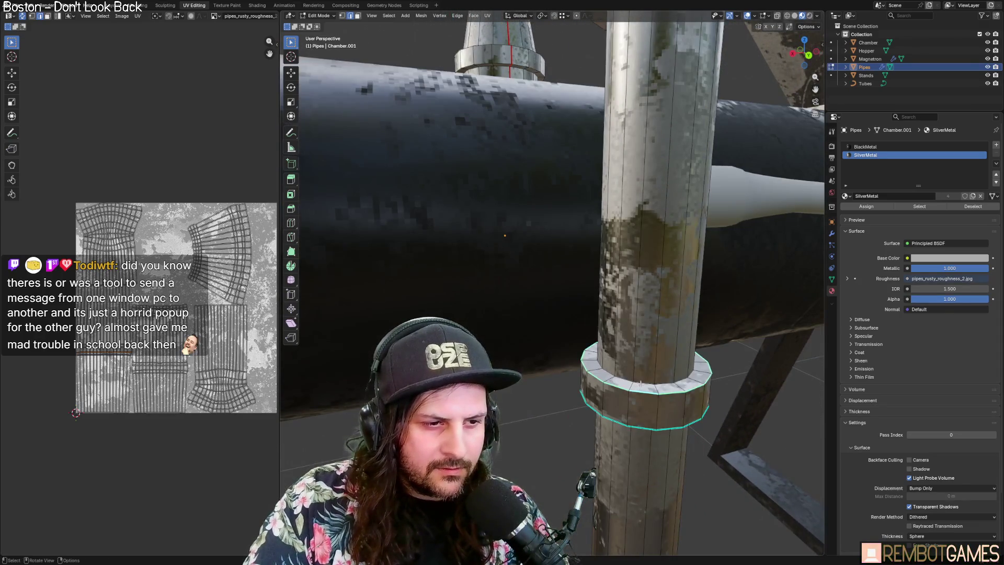
{"action": "key", "text": "ctrl+e"}
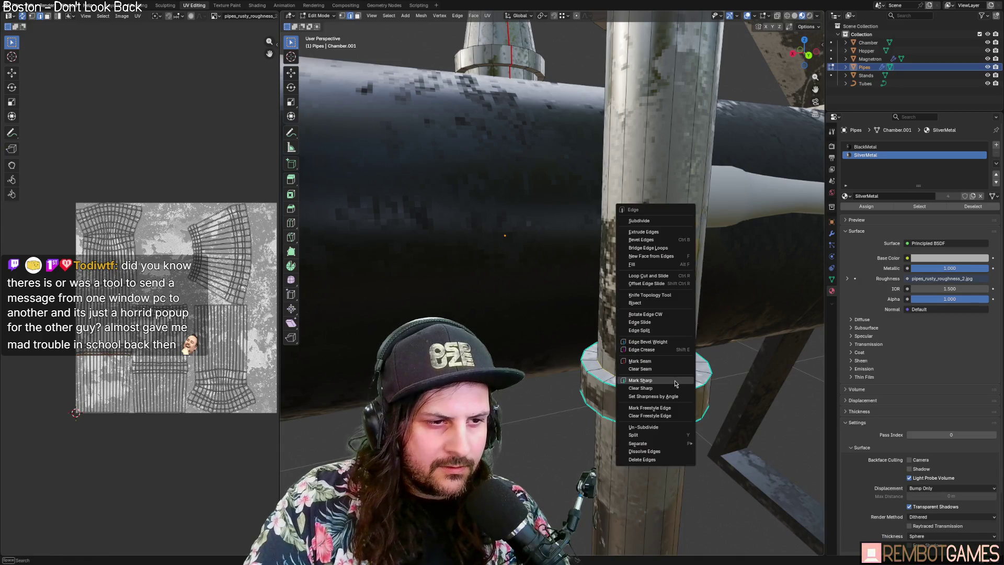
{"action": "left_click", "coordinate": [678, 384]}
{"action": "mouse_move", "coordinate": [716, 351]}
{"action": "middle_mouse_down"}
{"action": "mouse_move", "coordinate": [611, 147]}
{"action": "mouse_move", "coordinate": [607, 60]}
{"action": "middle_mouse_up"}
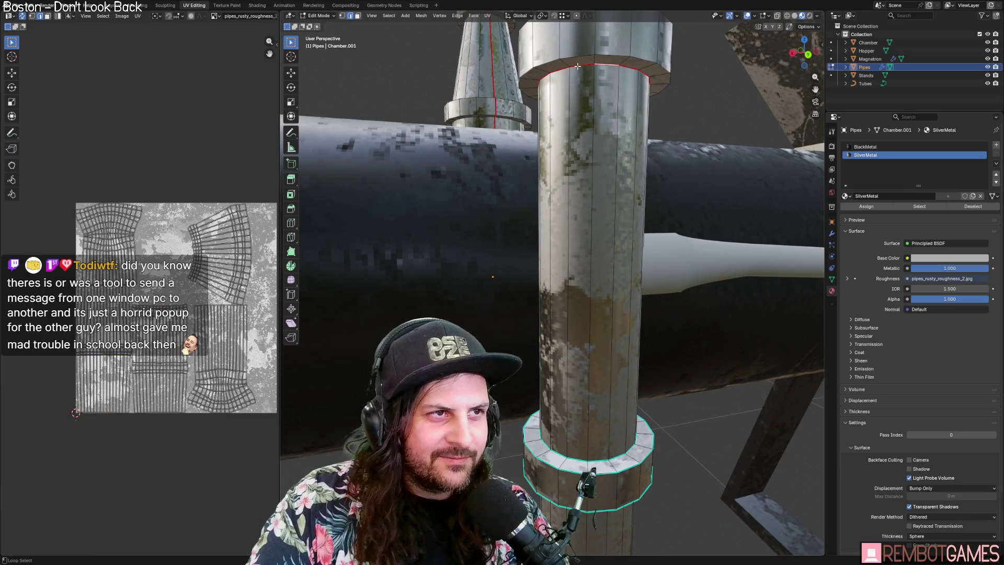
{"action": "left_click", "coordinate": [579, 69], "text": "alt"}
{"action": "key", "text": "ctrl+e"}
{"action": "left_click", "coordinate": [569, 181]}
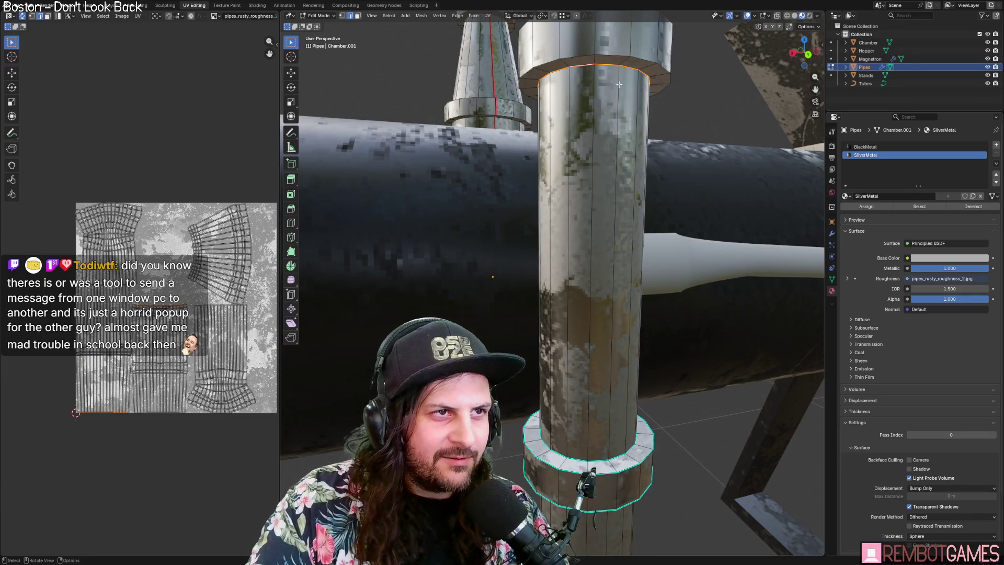
Clear the seam from the top collar loop and mark the collar's top loop sharp.
{"action": "left_click", "coordinate": [615, 52], "text": "alt"}
{"action": "key", "text": "ctrl+e"}
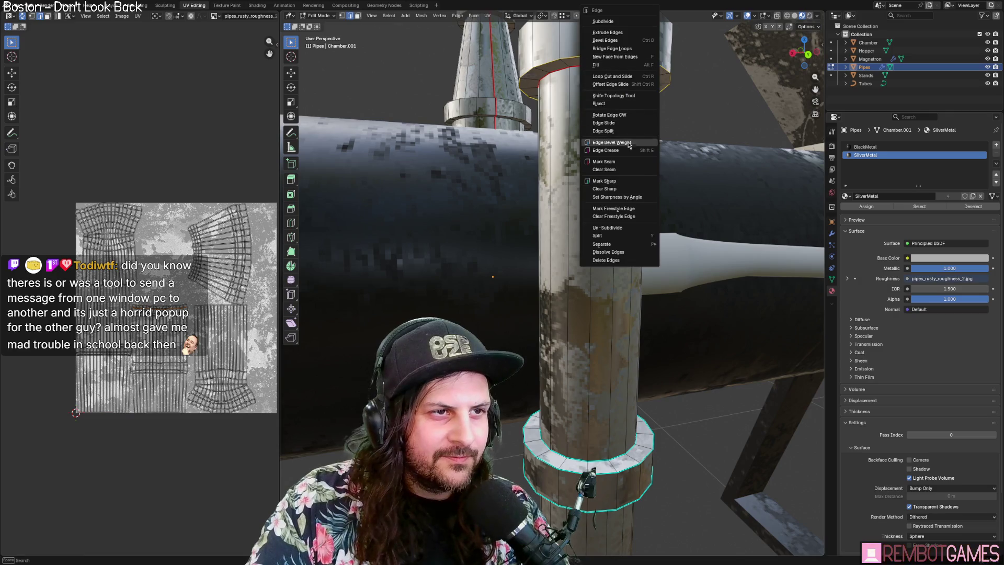
{"action": "left_click", "coordinate": [626, 175]}
{"action": "scroll", "coordinate": [626, 177], "scroll_direction": "up", "scroll_amount": 3}
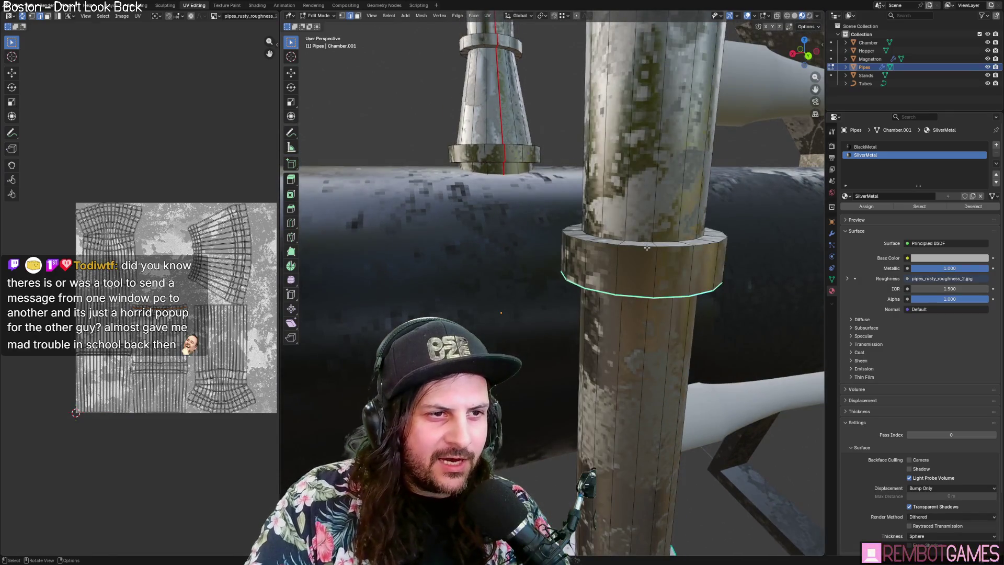
{"action": "left_click", "coordinate": [678, 247], "text": "alt"}
{"action": "key", "text": "ctrl+e"}
{"action": "left_click", "coordinate": [669, 249]}
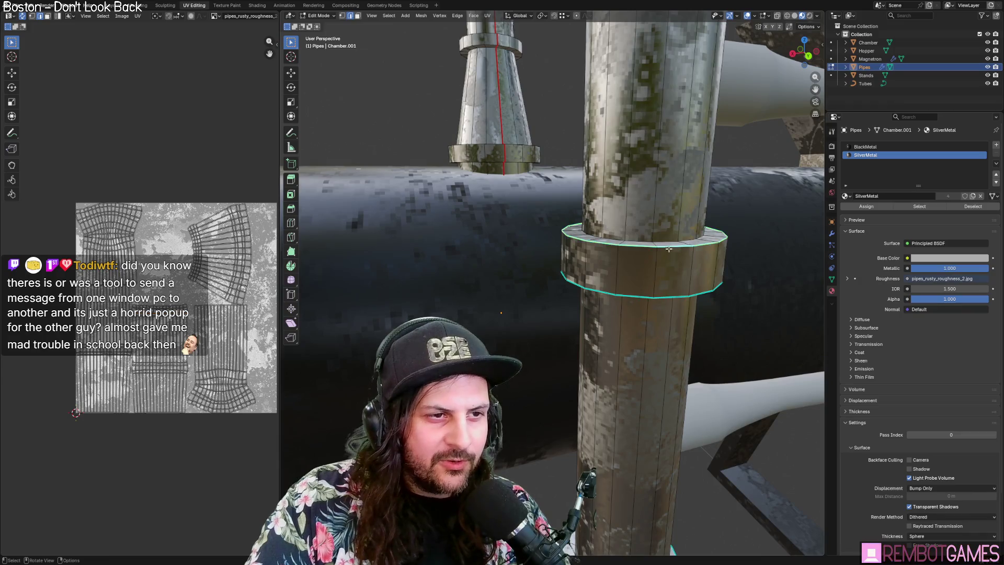
{"action": "key", "text": "ctrl+e"}
{"action": "left_click", "coordinate": [618, 219]}
Mark the upper collar's top and lower edge loops.
{"action": "mouse_move", "coordinate": [617, 220]}
{"action": "middle_mouse_down"}
{"action": "mouse_move", "coordinate": [657, 196]}
{"action": "mouse_move", "coordinate": [612, 211]}
{"action": "mouse_move", "coordinate": [626, 175]}
{"action": "middle_mouse_up"}
{"action": "left_click", "coordinate": [610, 212], "text": "alt"}
{"action": "key", "text": "ctrl+e"}
{"action": "left_click", "coordinate": [610, 212]}
{"action": "left_click", "coordinate": [652, 98], "text": "alt"}
{"action": "key", "text": "ctrl+e"}
{"action": "left_click", "coordinate": [636, 178]}
{"action": "mouse_move", "coordinate": [636, 181]}
{"action": "middle_mouse_down"}
{"action": "mouse_move", "coordinate": [626, 153]}
{"action": "mouse_move", "coordinate": [622, 232]}
{"action": "middle_mouse_up"}
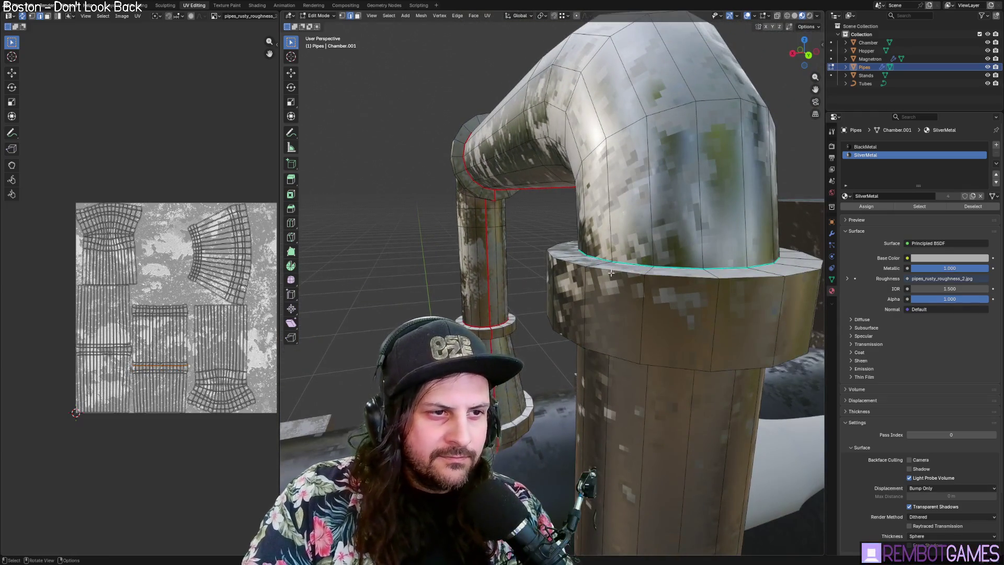
{"action": "left_click", "coordinate": [696, 279], "text": "alt"}
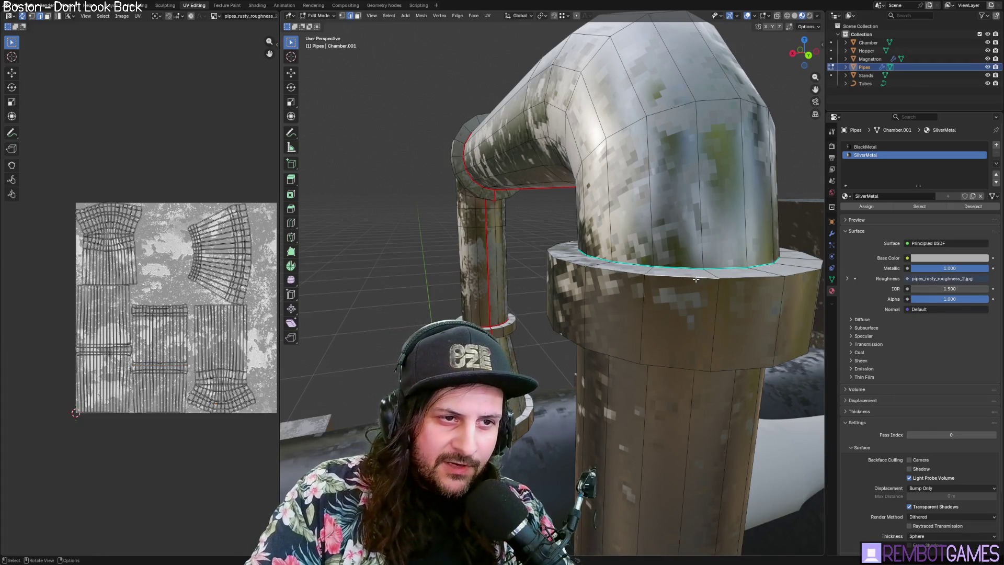
Mark the collar's outer loop, the pillar-top loop and the pillar collar loop as sharp.
{"action": "left_click", "coordinate": [747, 278], "text": "alt"}
{"action": "key", "text": "ctrl+e"}
{"action": "left_click", "coordinate": [779, 278]}
{"action": "middle_click_drag", "start_coordinate": [779, 279], "coordinate": [739, 263]}
{"action": "left_click", "coordinate": [729, 76], "text": "alt"}
{"action": "key", "text": "ctrl+e"}
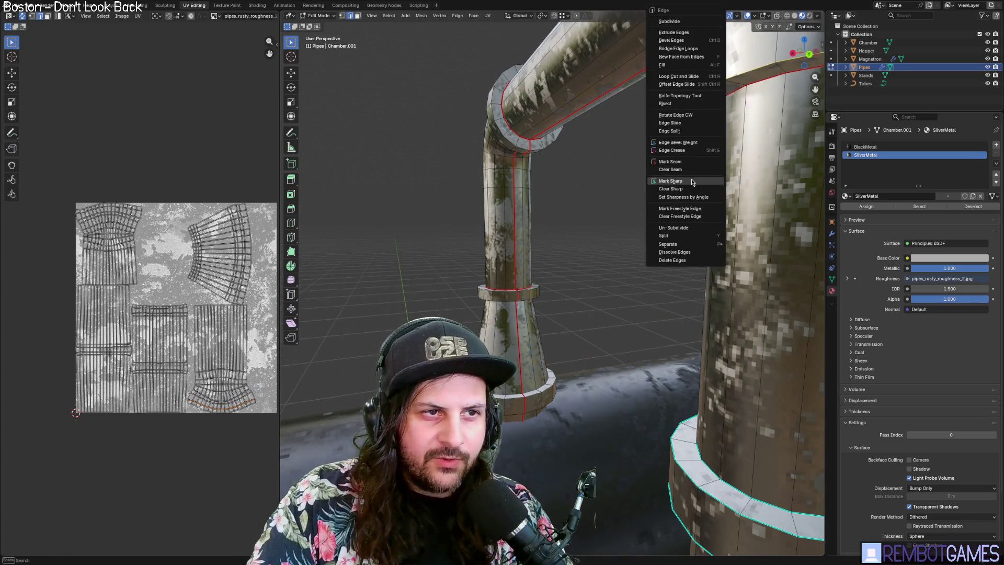
{"action": "left_click", "coordinate": [697, 182]}
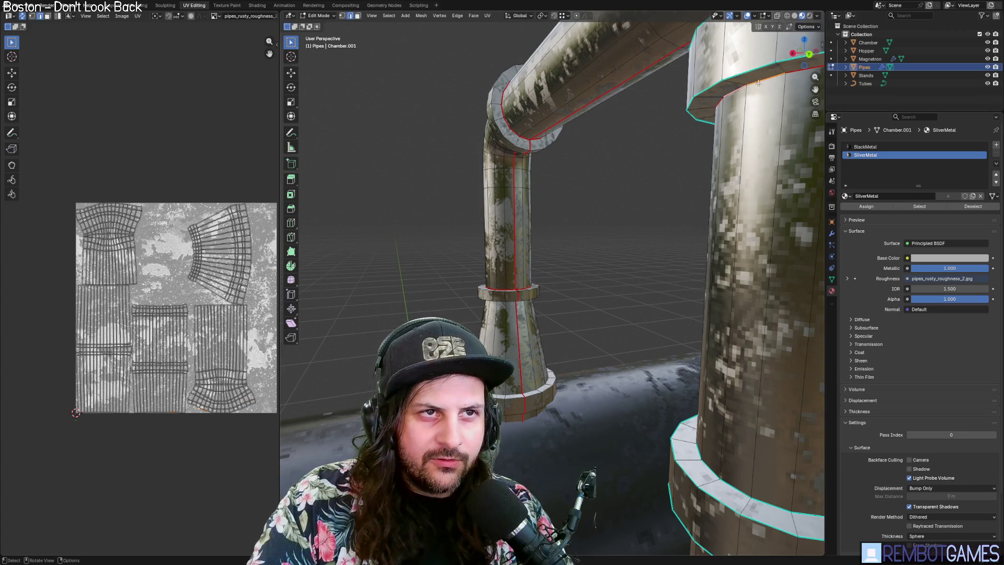
{"action": "left_click", "coordinate": [737, 90], "text": "alt"}
{"action": "key", "text": "ctrl+e"}
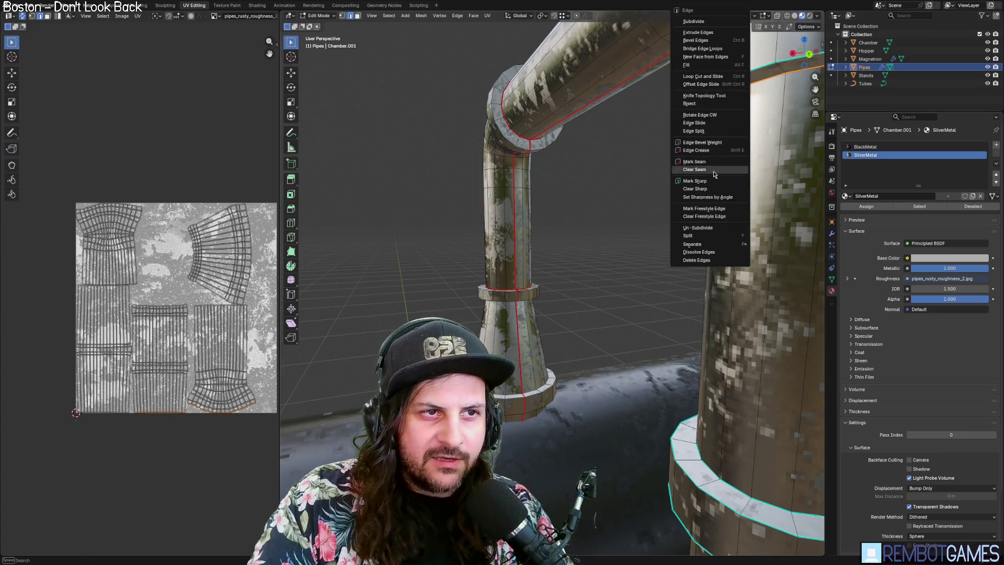
{"action": "left_click", "coordinate": [698, 181]}
{"action": "mouse_move", "coordinate": [698, 181]}
{"action": "middle_mouse_down"}
{"action": "mouse_move", "coordinate": [641, 227]}
{"action": "mouse_move", "coordinate": [561, 233]}
{"action": "middle_mouse_up"}
Mark two more pipe collar edge loops as sharp.
{"action": "scroll", "coordinate": [559, 234], "scroll_direction": "up", "scroll_amount": 2}
{"action": "left_click", "coordinate": [552, 179], "text": "alt"}
{"action": "key", "text": "ctrl+e"}
{"action": "left_click", "coordinate": [551, 179]}
{"action": "key", "text": "alt+a"}
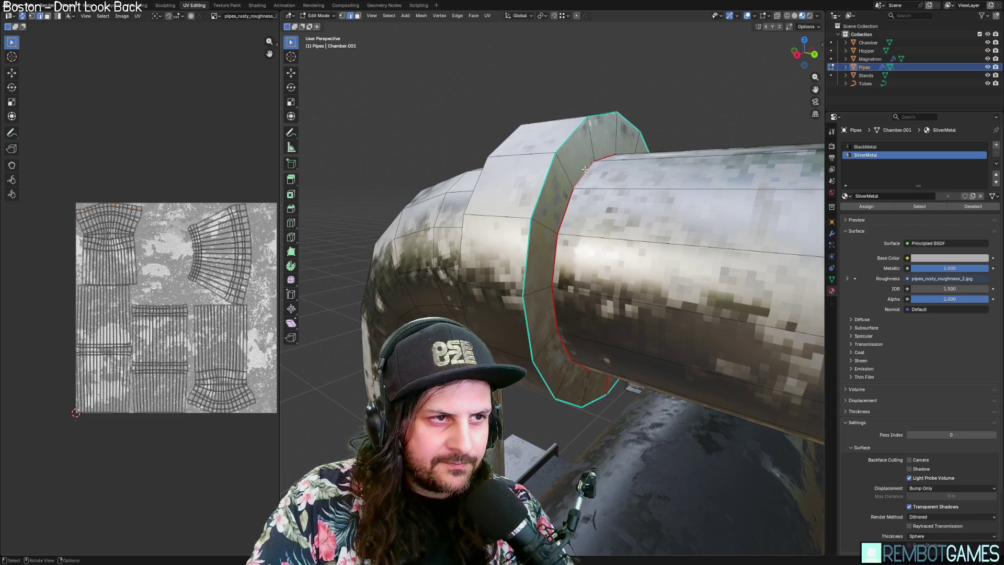
{"action": "left_click", "coordinate": [566, 208], "text": "alt"}
{"action": "key", "text": "ctrl+e"}
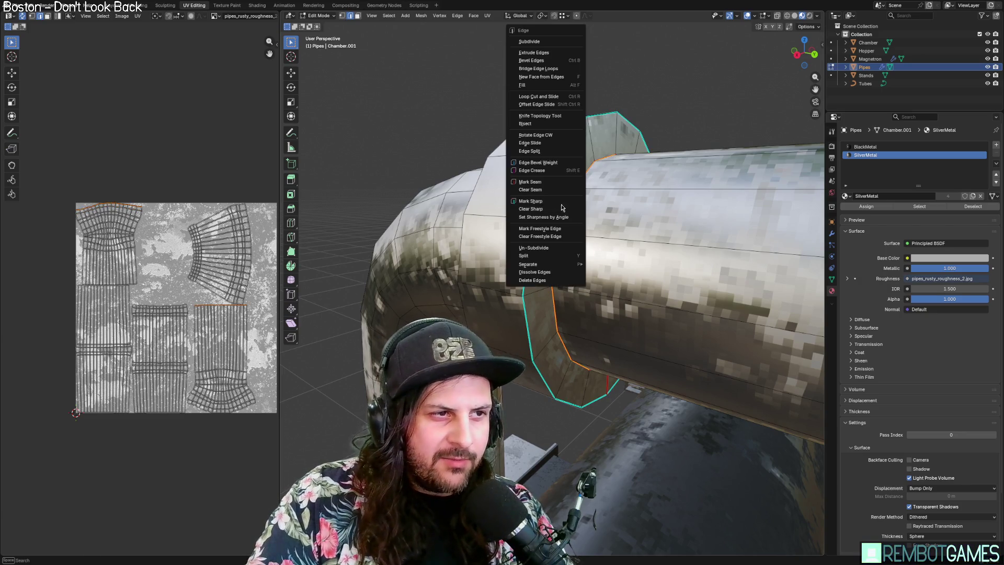
{"action": "left_click", "coordinate": [562, 206]}
Mark the next collar loop and its inner loop as sharp near the hopper.
{"action": "mouse_move", "coordinate": [562, 207]}
{"action": "middle_mouse_down"}
{"action": "mouse_move", "coordinate": [669, 194]}
{"action": "mouse_move", "coordinate": [484, 221]}
{"action": "middle_mouse_up"}
{"action": "left_click", "coordinate": [563, 251], "text": "alt"}
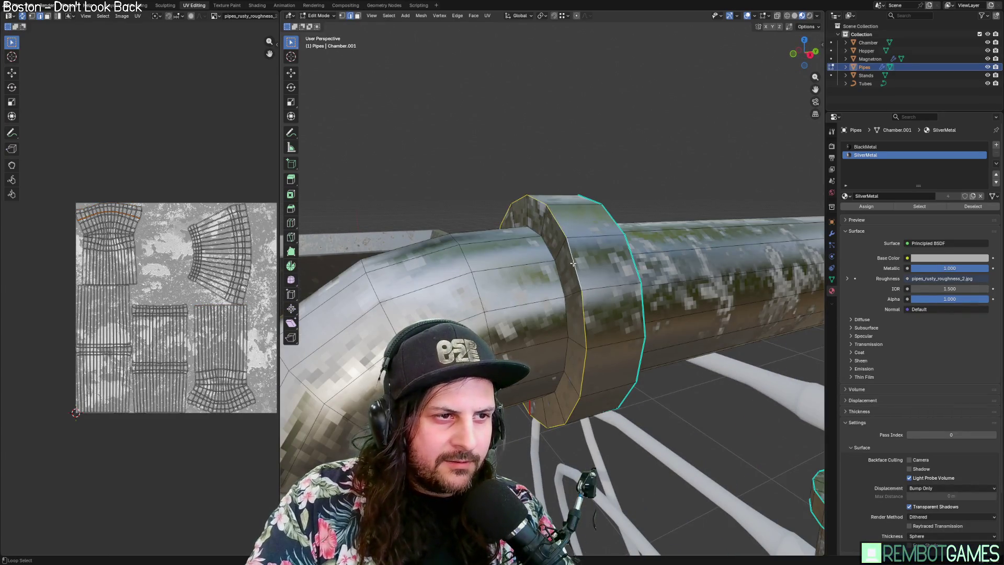
{"action": "key", "text": "ctrl+e"}
{"action": "left_click", "coordinate": [561, 255]}
{"action": "left_click", "coordinate": [542, 253], "text": "alt"}
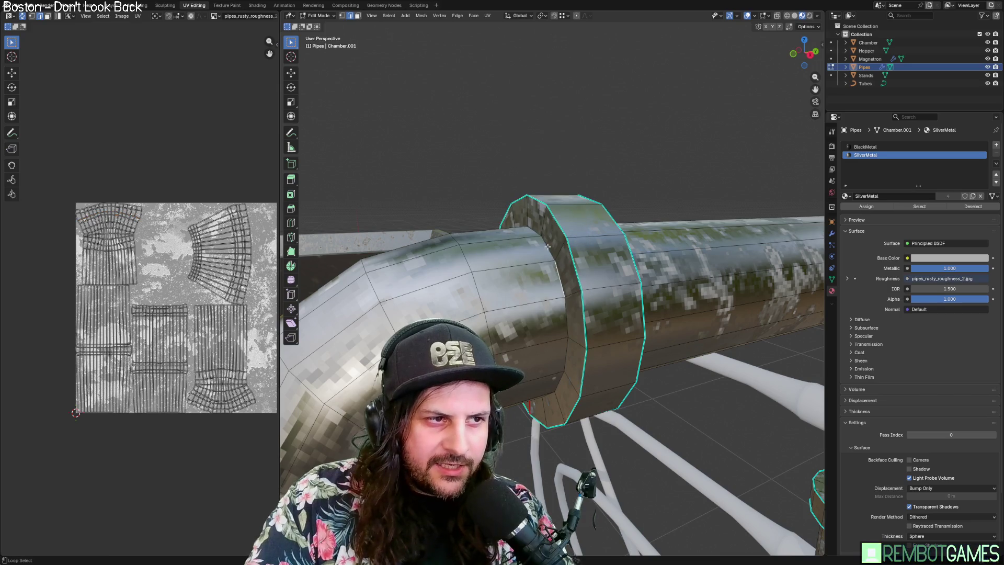
{"action": "key", "text": "ctrl+e"}
{"action": "left_click", "coordinate": [542, 252]}
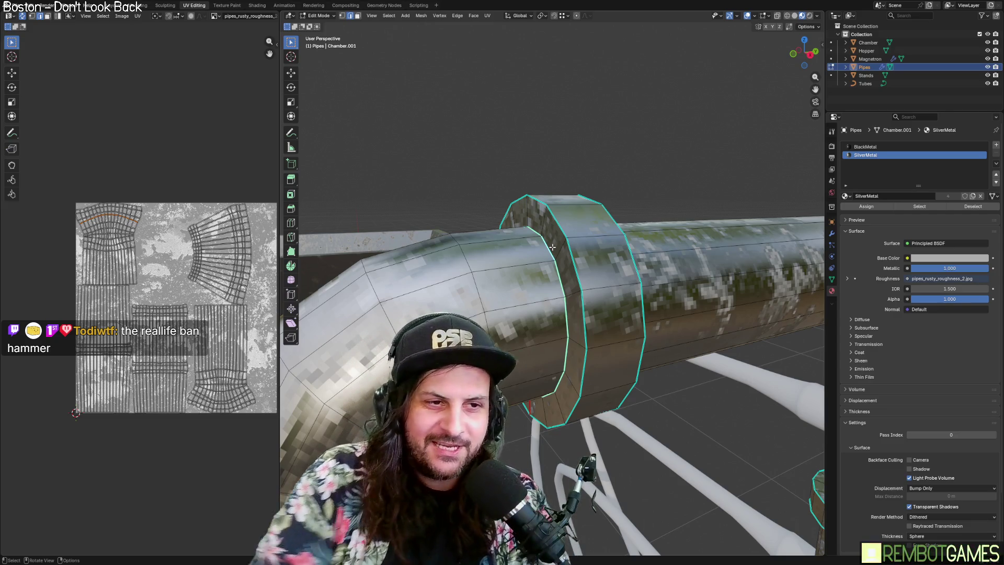
Inspect the pipe bend and hopper, then return to Object Mode and deselect Pipes.
{"action": "mouse_move", "coordinate": [582, 309]}
{"action": "middle_mouse_down"}
{"action": "mouse_move", "coordinate": [546, 318]}
{"action": "mouse_move", "coordinate": [617, 313]}
{"action": "middle_mouse_up"}
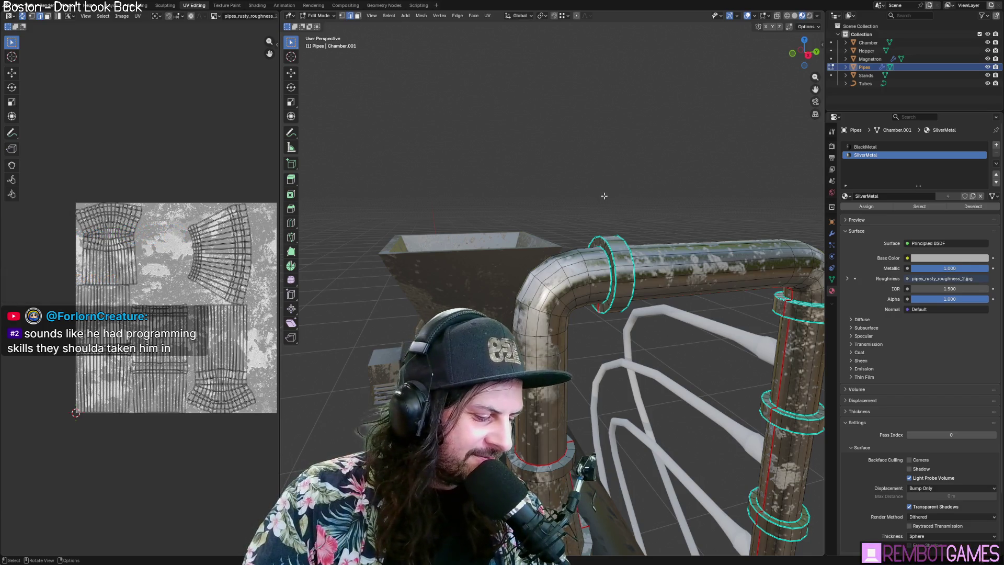
{"action": "mouse_move", "coordinate": [637, 230]}
{"action": "middle_mouse_down"}
{"action": "mouse_move", "coordinate": [621, 246]}
{"action": "mouse_move", "coordinate": [577, 254]}
{"action": "middle_mouse_up"}
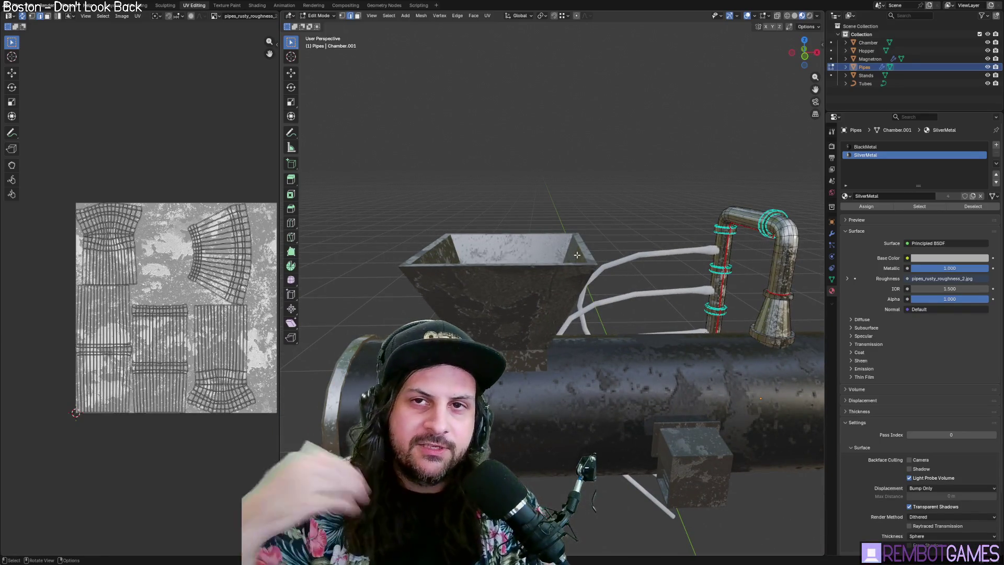
{"action": "middle_click_drag", "start_coordinate": [590, 236], "coordinate": [590, 242]}
{"action": "left_click", "coordinate": [19, 7]}
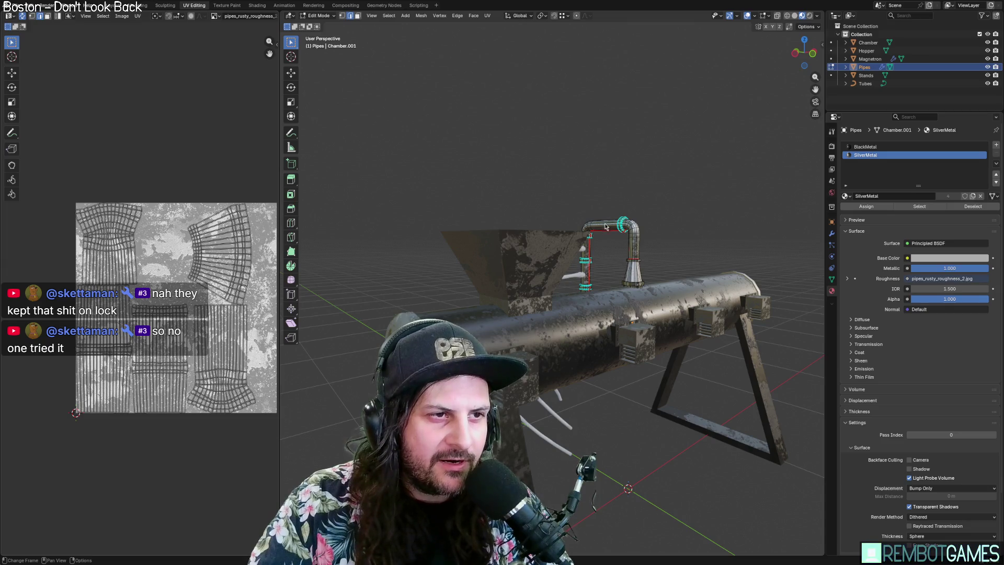
{"action": "key", "text": "Tab"}
{"action": "mouse_move", "coordinate": [623, 274]}
{"action": "middle_mouse_down"}
{"action": "mouse_move", "coordinate": [600, 224]}
{"action": "mouse_move", "coordinate": [705, 273]}
{"action": "middle_mouse_up"}
{"action": "left_click", "coordinate": [705, 273]}
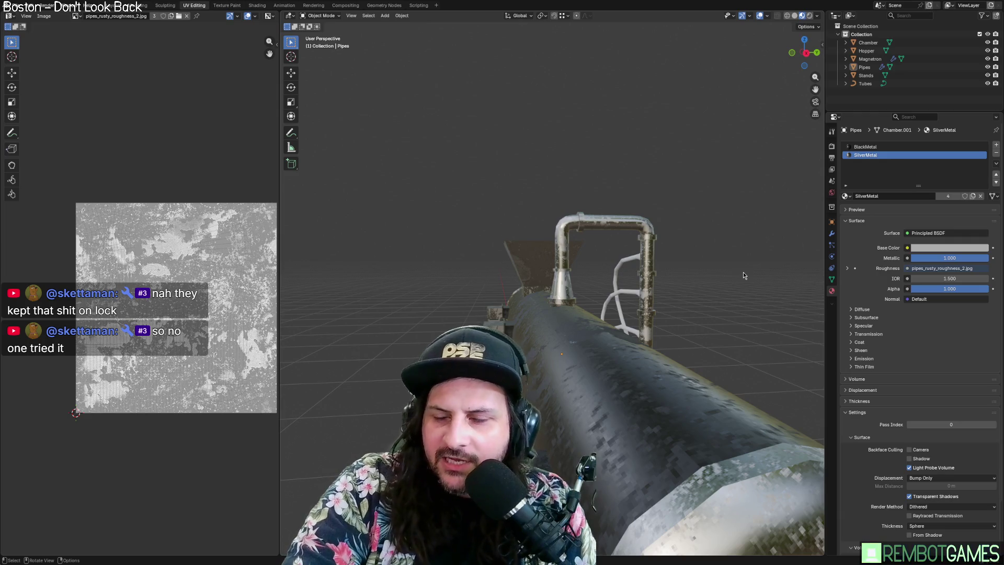
Orbit around the pipe assembly and check the File export formats without exporting.
{"action": "mouse_move", "coordinate": [743, 272]}
{"action": "middle_mouse_down"}
{"action": "mouse_move", "coordinate": [687, 272]}
{"action": "mouse_move", "coordinate": [719, 279]}
{"action": "mouse_move", "coordinate": [692, 291]}
{"action": "mouse_move", "coordinate": [702, 290]}
{"action": "mouse_move", "coordinate": [698, 322]}
{"action": "mouse_move", "coordinate": [657, 334]}
{"action": "mouse_move", "coordinate": [580, 310]}
{"action": "mouse_move", "coordinate": [594, 335]}
{"action": "mouse_move", "coordinate": [564, 372]}
{"action": "mouse_move", "coordinate": [572, 390]}
{"action": "middle_mouse_up"}
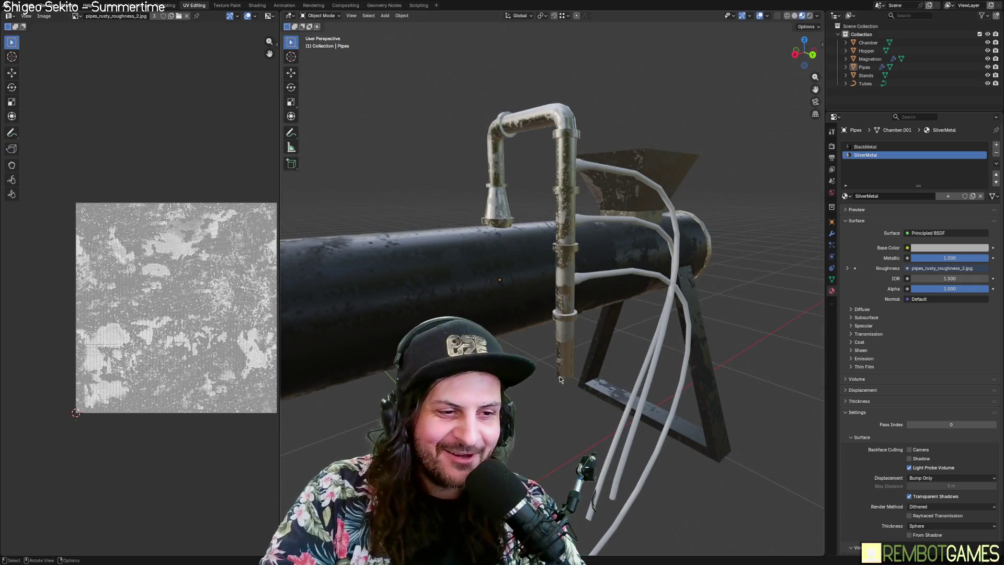
{"action": "scroll", "coordinate": [575, 366], "scroll_direction": "down", "scroll_amount": 5}
{"action": "mouse_move", "coordinate": [582, 343]}
{"action": "middle_mouse_down"}
{"action": "mouse_move", "coordinate": [551, 383]}
{"action": "mouse_move", "coordinate": [614, 341]}
{"action": "middle_mouse_up"}
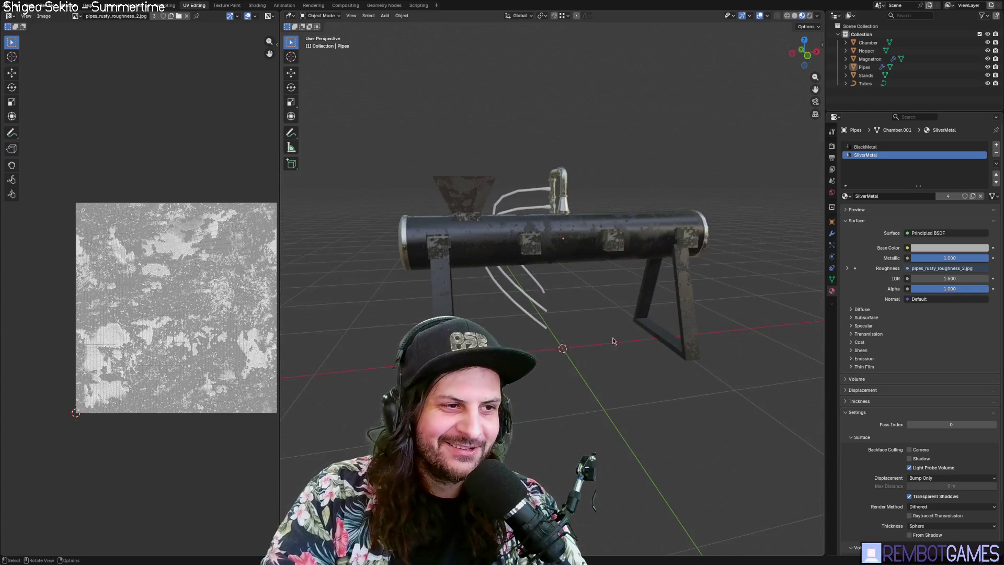
{"action": "left_click", "coordinate": [19, 6]}
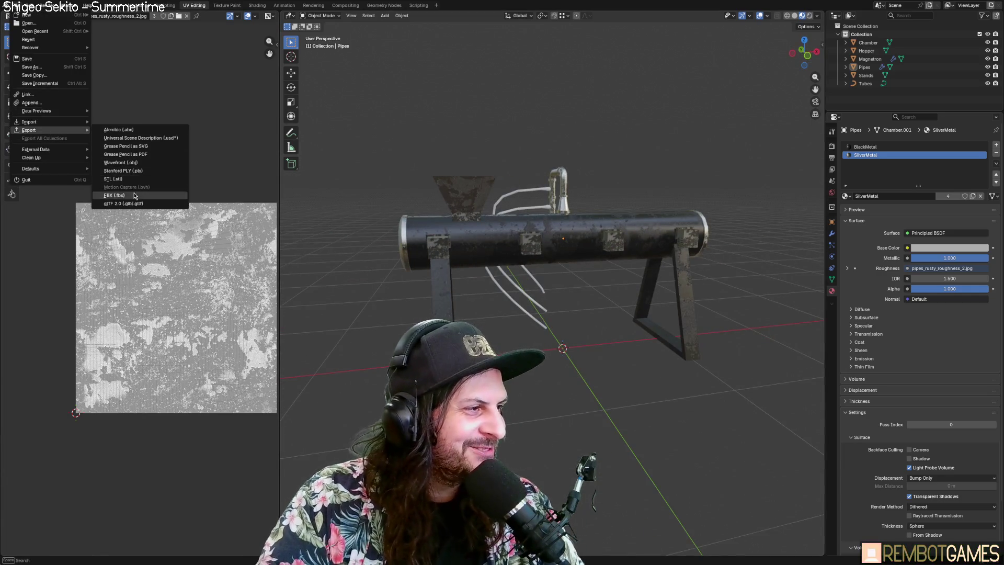
{"action": "key", "text": "Escape"}
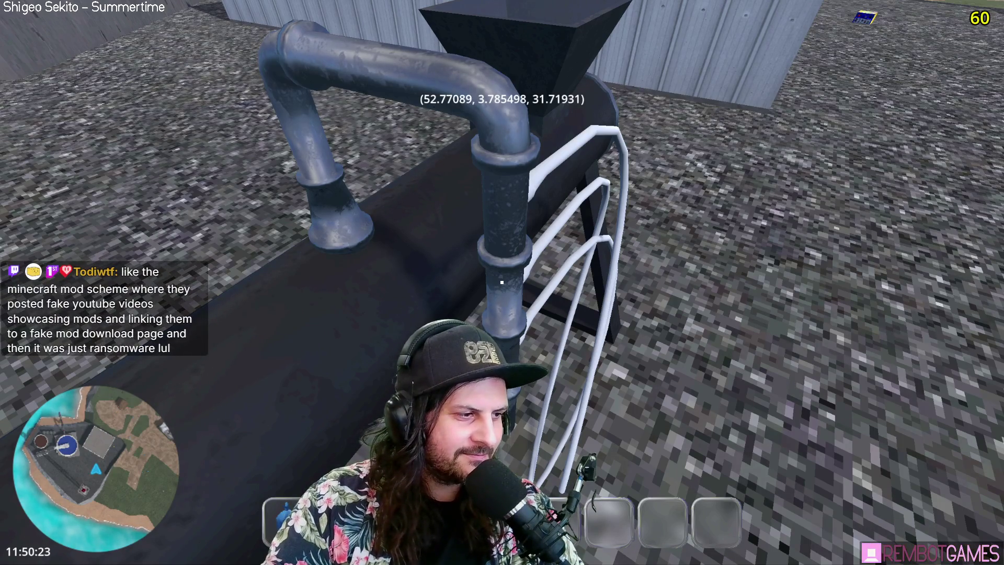
Stop the game and inspect the look_at error pointing to chicken_scene.gd line 35.
{"action": "key", "text": "F8"}
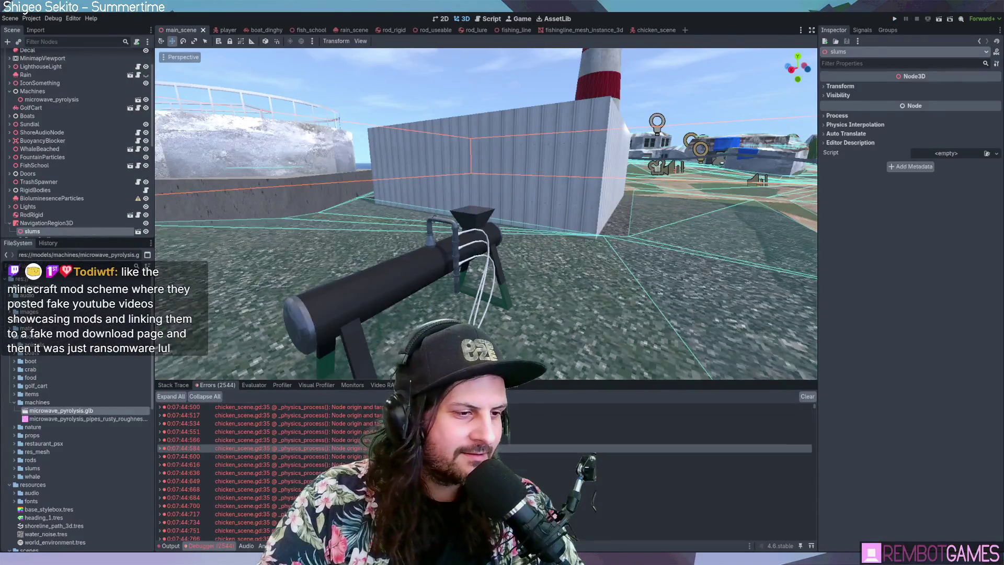
{"action": "left_click", "coordinate": [575, 432]}
{"action": "left_click", "coordinate": [471, 415]}
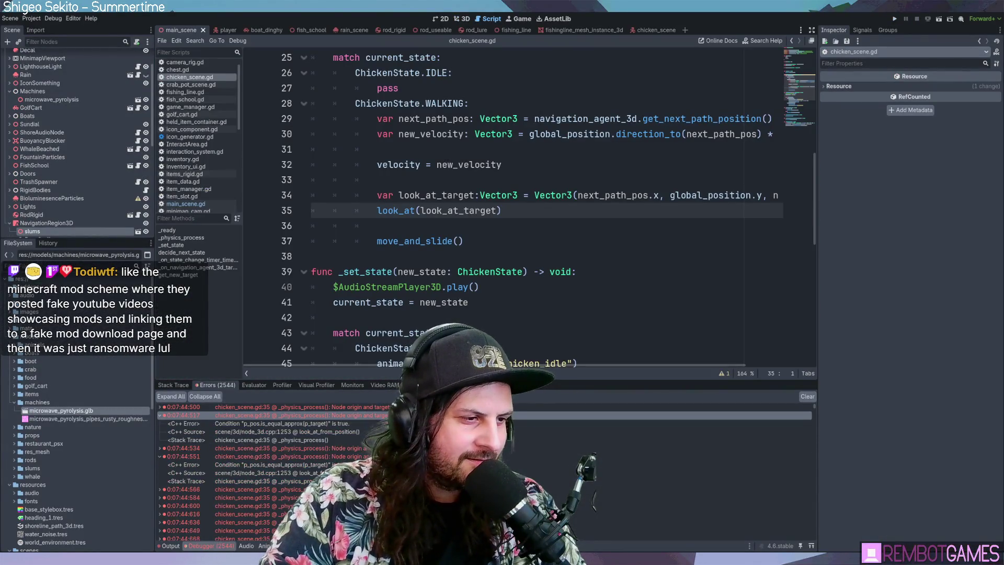
{"action": "double_click", "coordinate": [471, 415]}
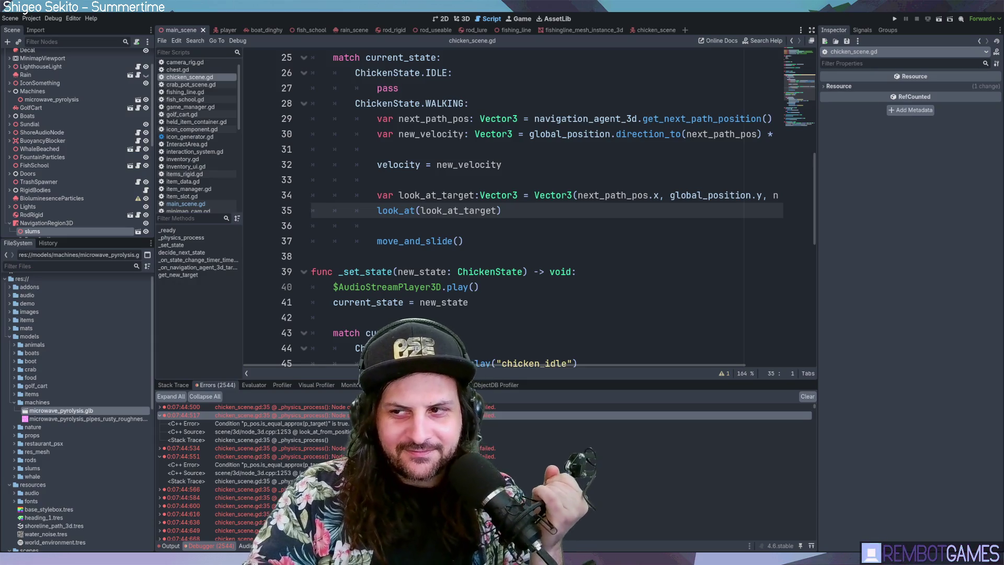
{"action": "left_click", "coordinate": [475, 287]}
{"action": "scroll", "coordinate": [474, 287], "scroll_direction": "down", "scroll_amount": 2}
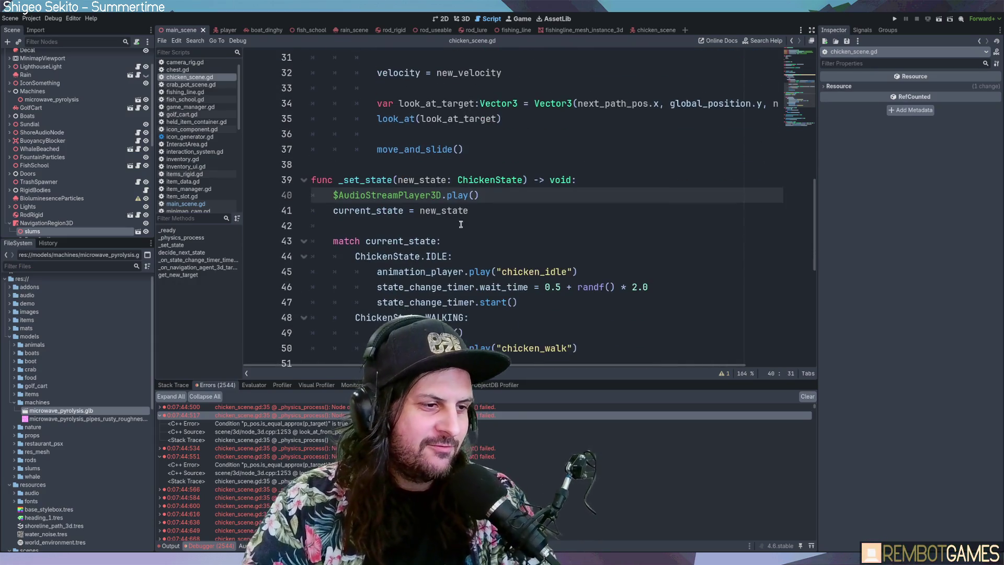
{"action": "left_click", "coordinate": [298, 406]}
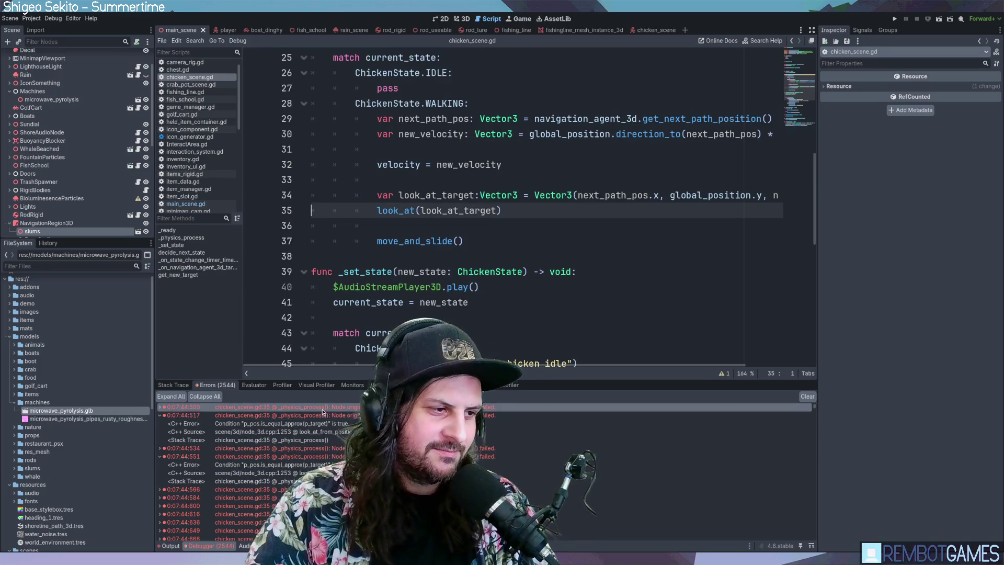
{"action": "double_click", "coordinate": [322, 415]}
{"action": "left_click", "coordinate": [313, 406]}
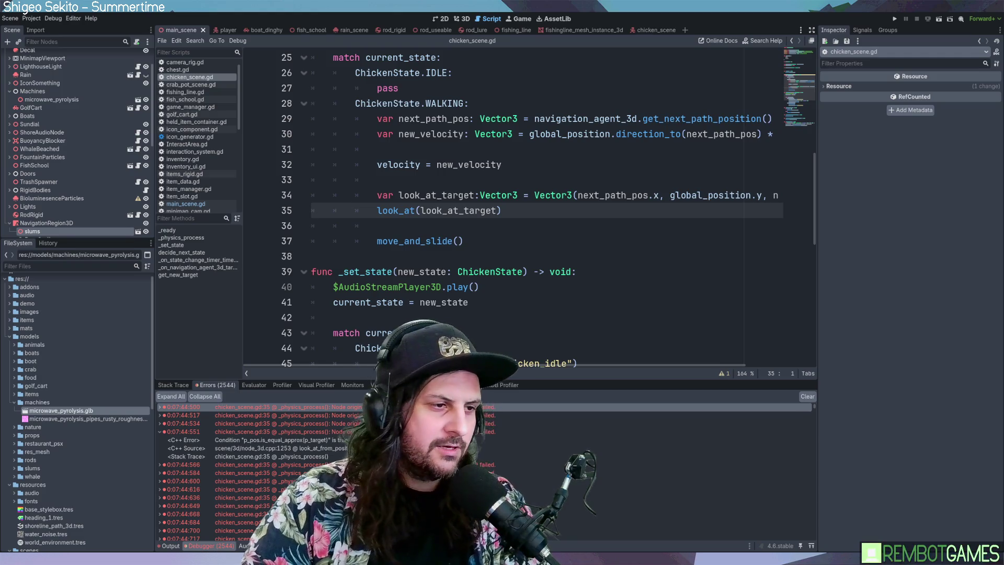
Paste the is_equal_approx guard over look_at and re-indent line 36 with tabs.
{"action": "left_click_drag", "start_coordinate": [502, 210], "coordinate": [312, 210]}
{"action": "type", "text": "if not global_position.is_equal_approx(target_position): \tlook_at(target_position)"}
{"action": "key", "text": "shift+Up"}
{"action": "key", "text": "Tab"}
{"action": "key", "text": "Tab"}
{"action": "key", "text": "Tab"}
{"action": "left_click", "coordinate": [526, 226]}
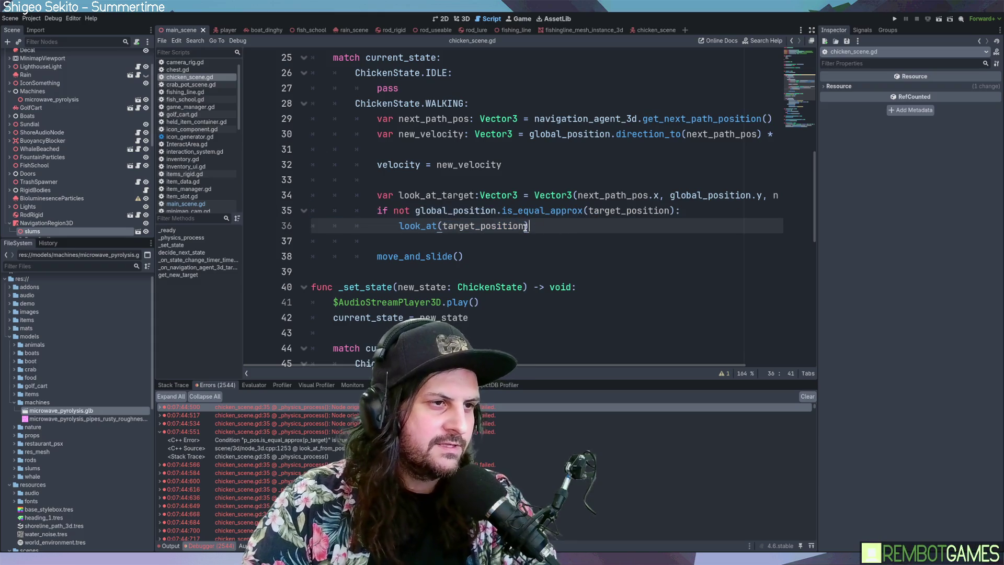
{"action": "left_click", "coordinate": [560, 210]}
{"action": "double_click", "coordinate": [556, 211]}
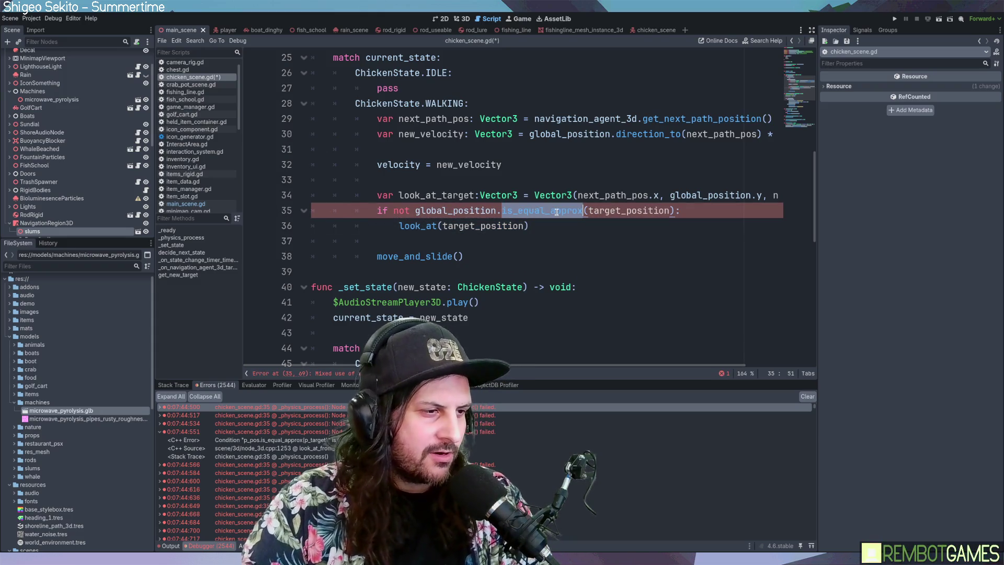
{"action": "left_click", "coordinate": [379, 228]}
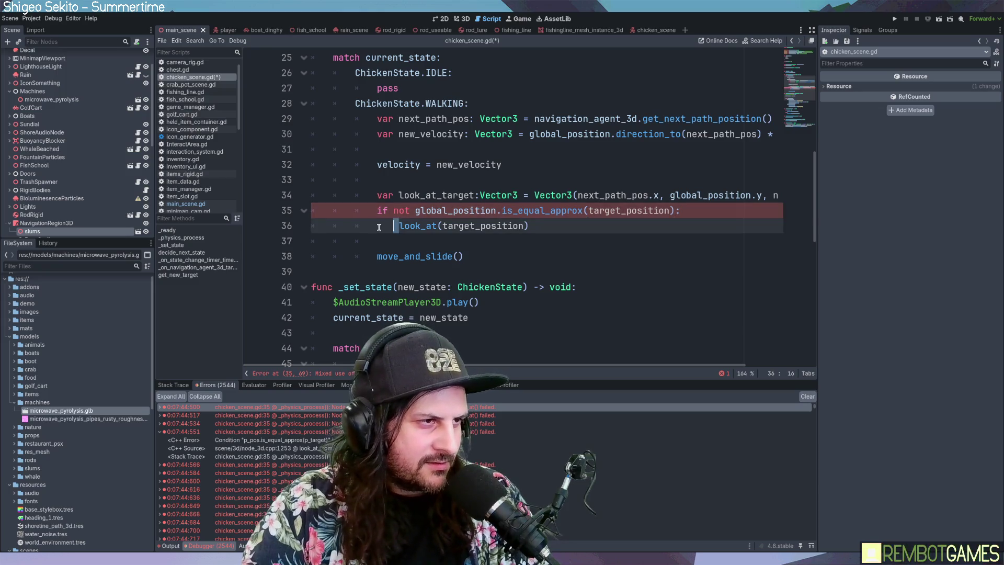
{"action": "key", "text": "BackSpace"}
{"action": "key", "text": "Tab"}
{"action": "key", "text": "Tab"}
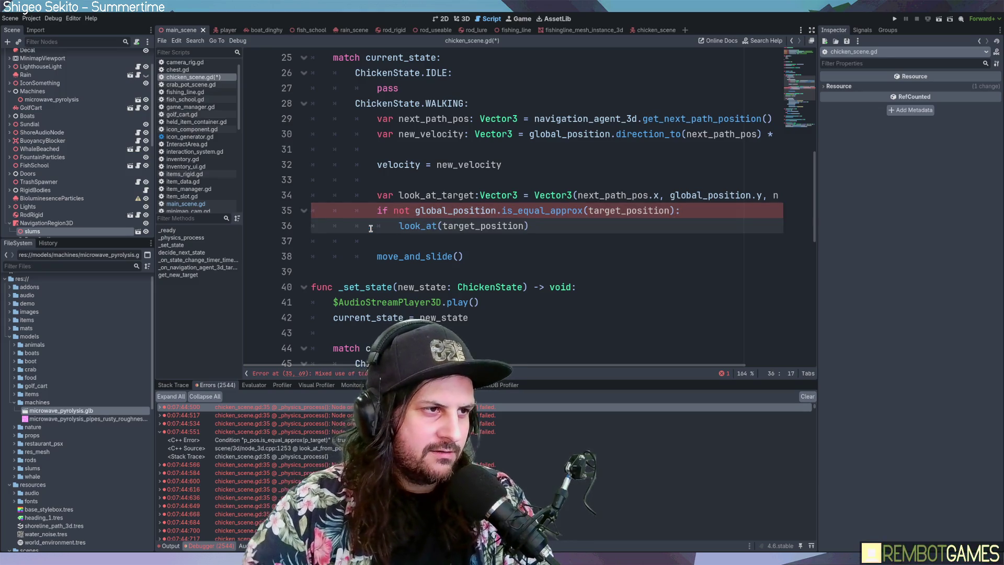
{"action": "left_click", "coordinate": [605, 226]}
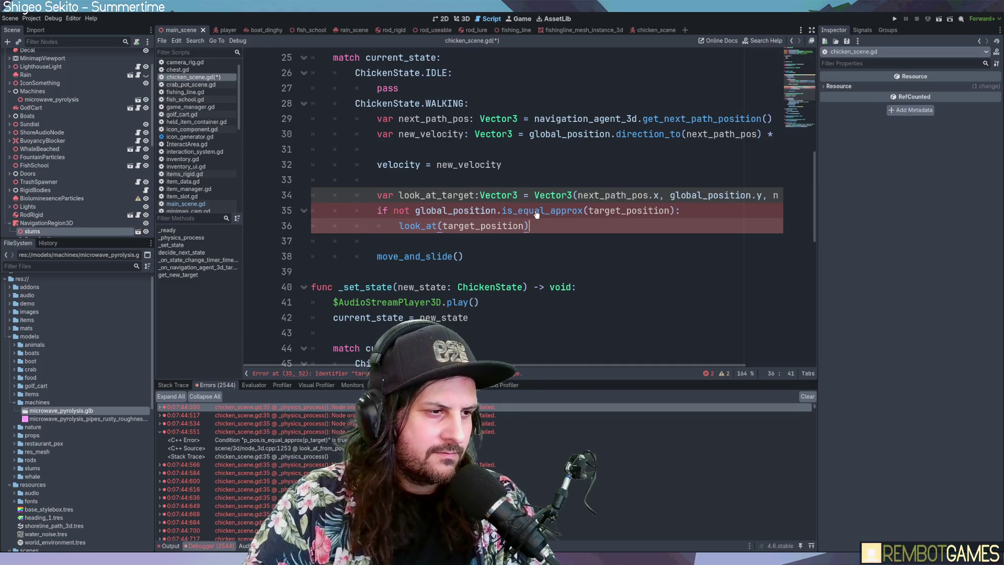
Replace target_position with look_at_target in both calls and view the is_equal_approx docs.
{"action": "left_click", "coordinate": [536, 212]}
{"action": "double_click", "coordinate": [621, 210]}
{"action": "double_click", "coordinate": [442, 196]}
{"action": "key", "text": "ctrl+c"}
{"action": "double_click", "coordinate": [606, 211]}
{"action": "key", "text": "ctrl+v"}
{"action": "left_click", "coordinate": [732, 212]}
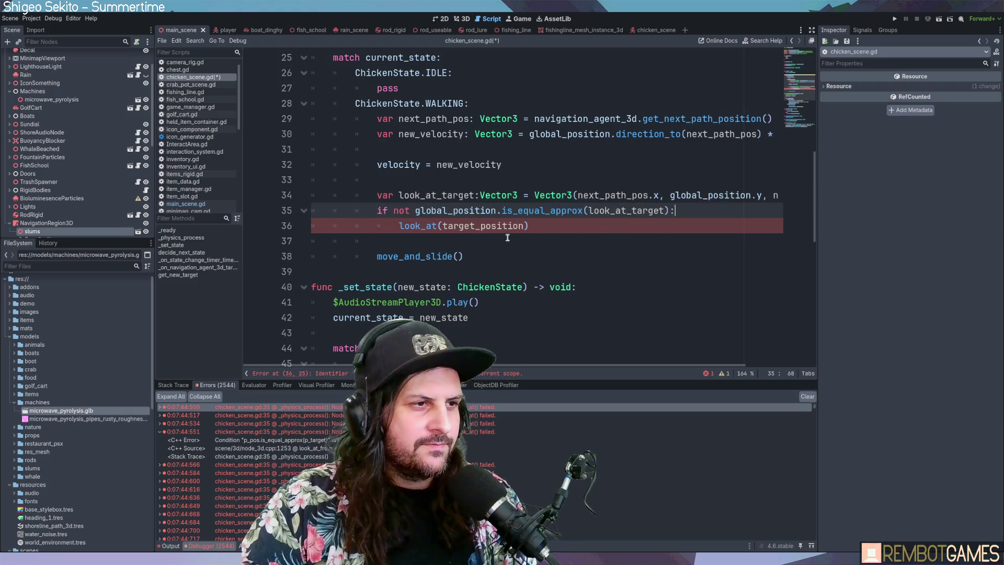
{"action": "double_click", "coordinate": [508, 226]}
{"action": "key", "text": "ctrl+v"}
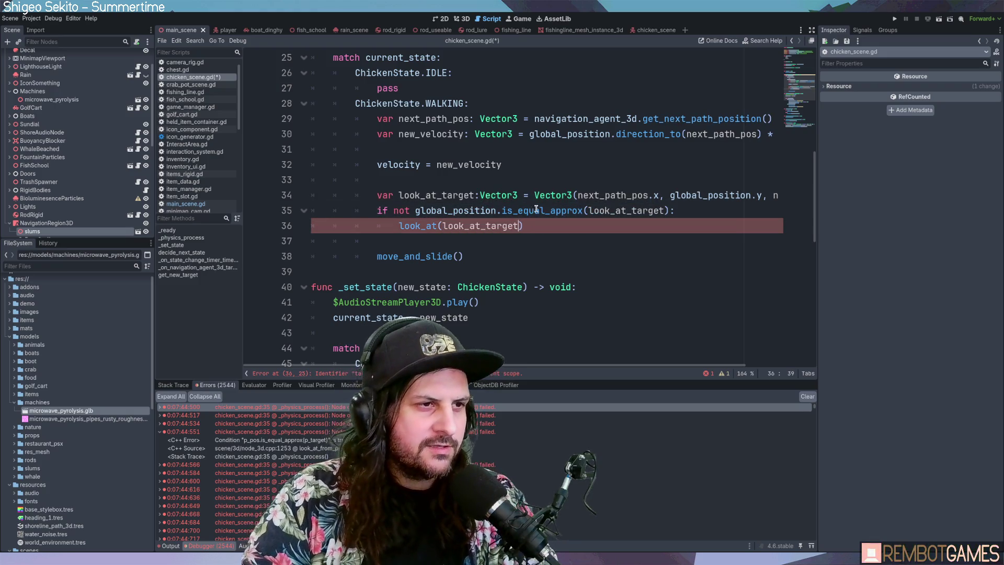
{"action": "left_click", "coordinate": [575, 210], "text": "ctrl"}
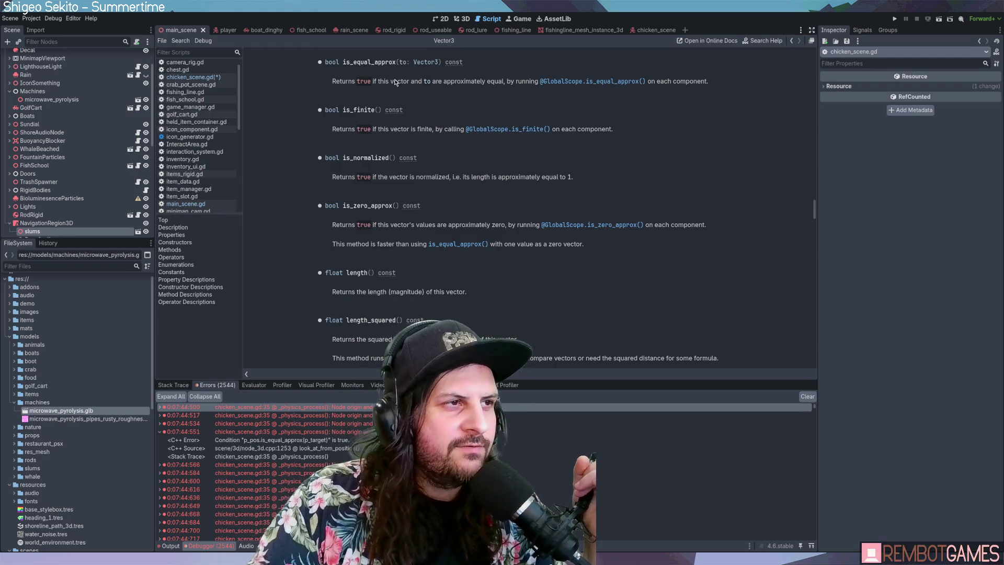
Read the Vector3 is_equal_approx description, then return to chicken_scene.gd.
{"action": "double_click", "coordinate": [451, 82]}
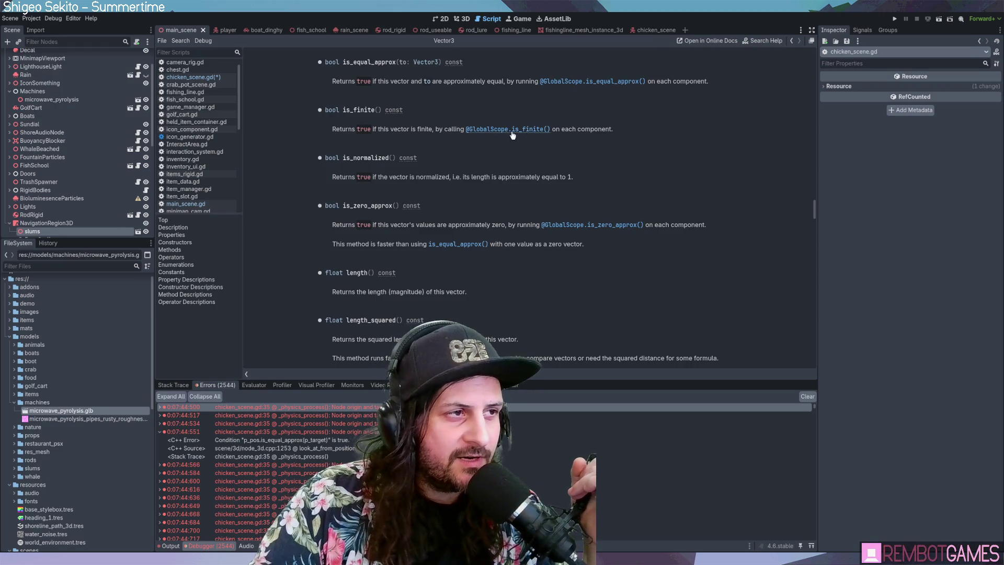
{"action": "scroll", "coordinate": [398, 121], "scroll_direction": "up", "scroll_amount": 3}
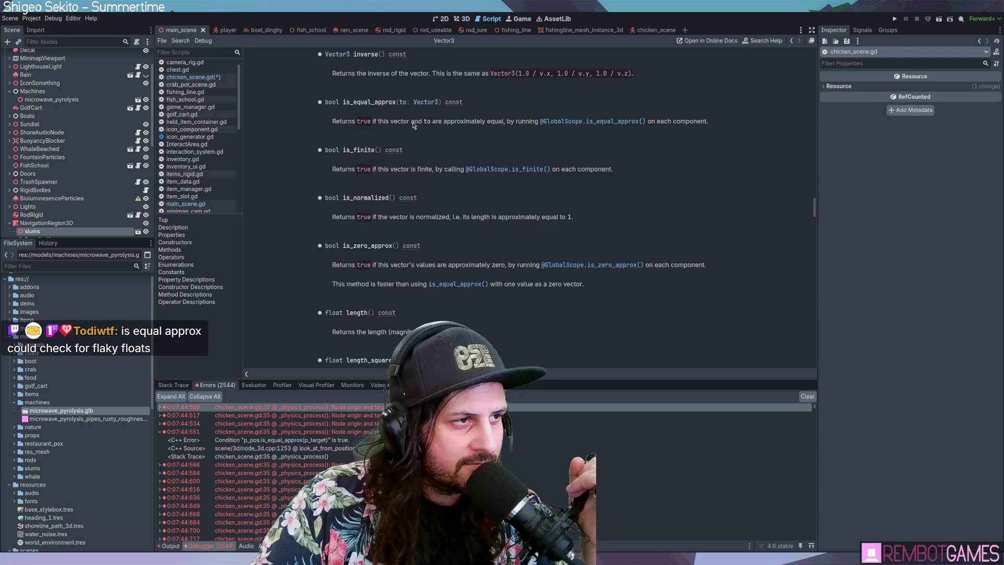
{"action": "scroll", "coordinate": [414, 126], "scroll_direction": "up", "scroll_amount": 1}
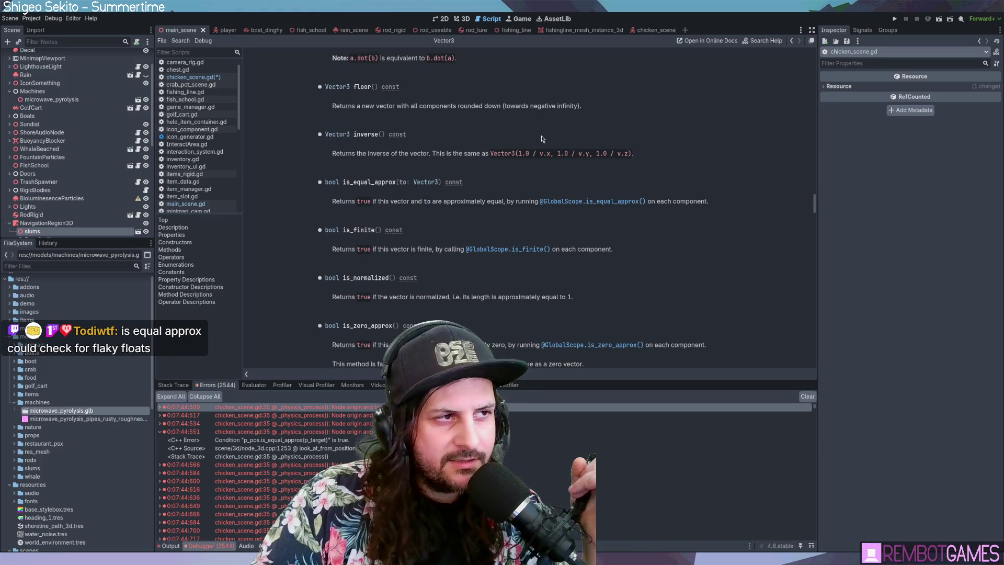
{"action": "scroll", "coordinate": [543, 139], "scroll_direction": "down", "scroll_amount": 2}
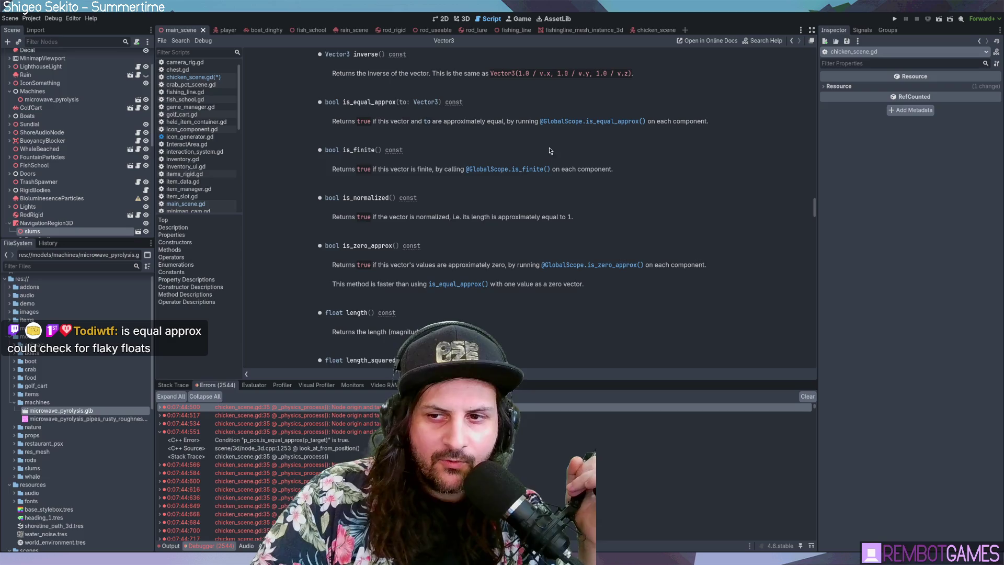
{"action": "key", "text": "alt+Left"}
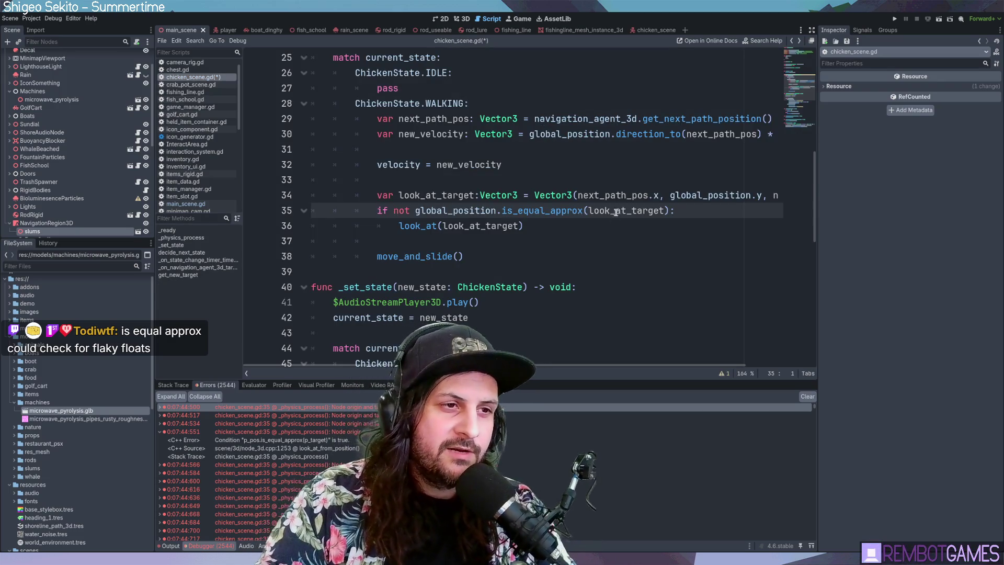
Save chicken_scene.gd and launch the game with F5.
{"action": "key", "text": "ctrl+s"}
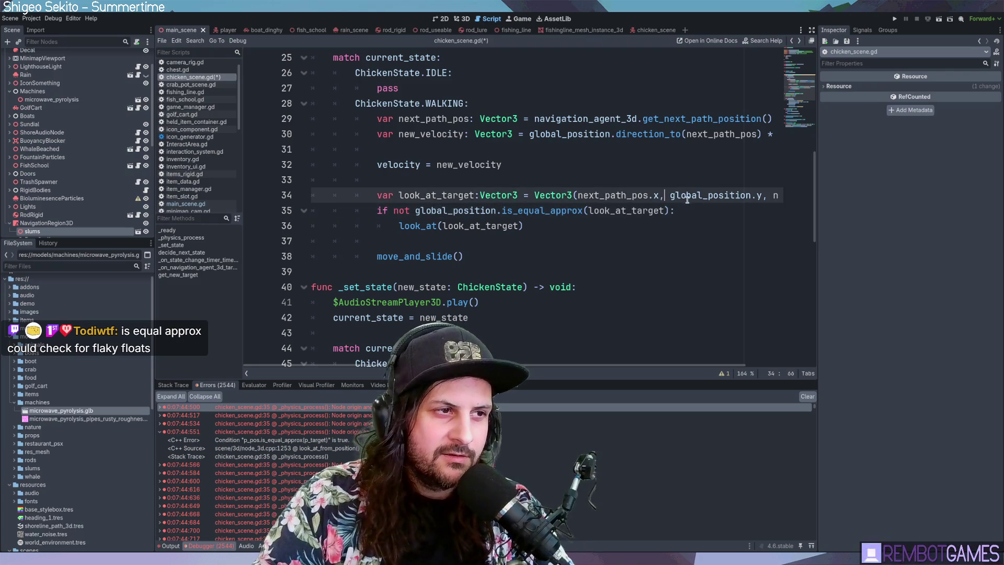
{"action": "left_click", "coordinate": [568, 210]}
{"action": "left_click", "coordinate": [585, 226]}
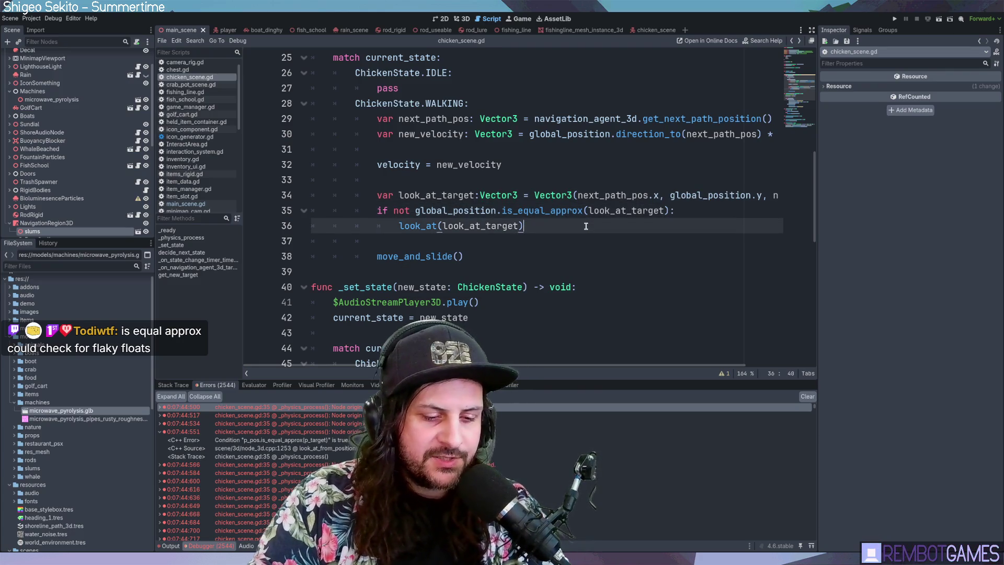
{"action": "key", "text": "F5"}
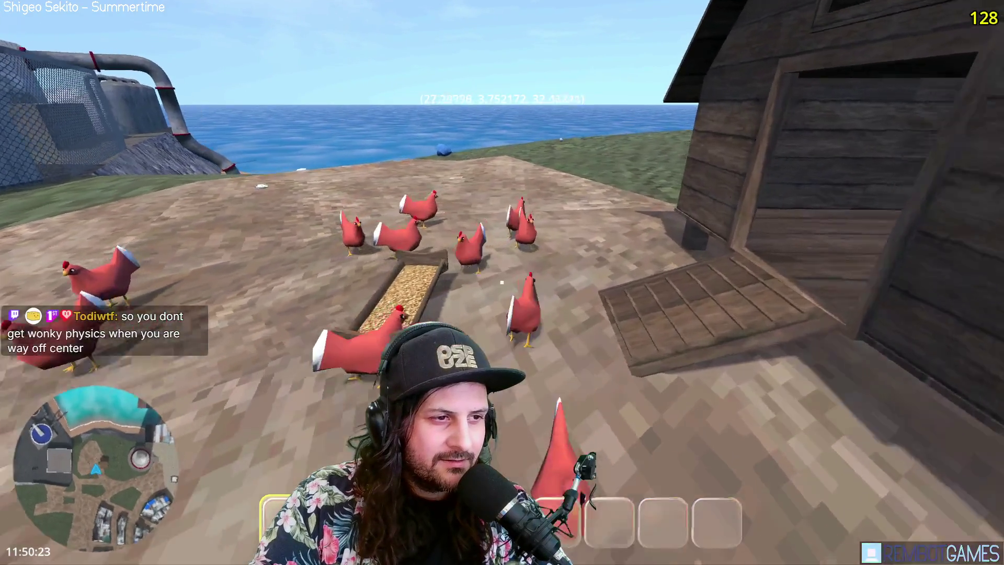
Walk around the coop watching the chickens, then stop and rerun the game.
{"action": "key", "text": "w"}
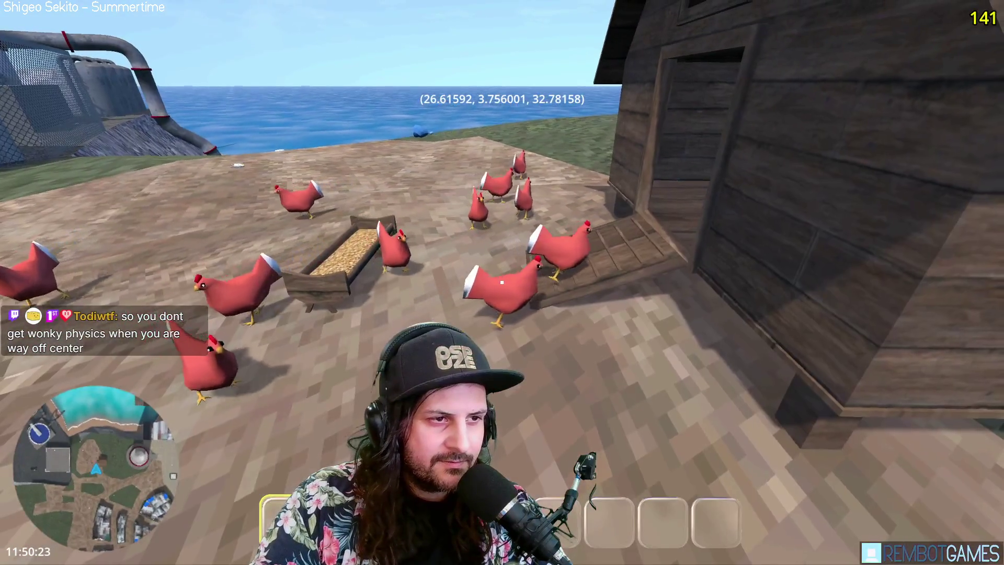
{"action": "key", "text": "w"}
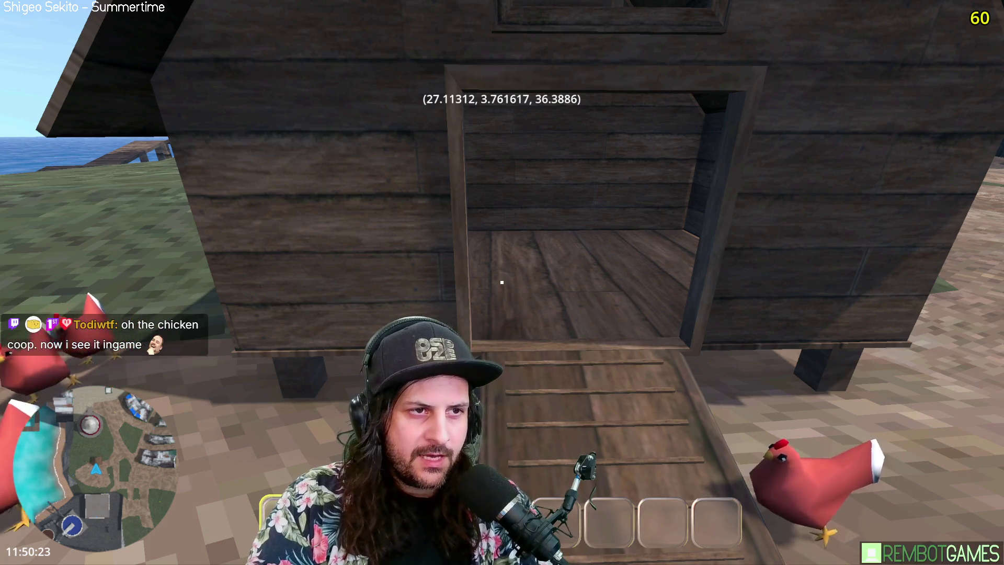
{"action": "key", "text": "s"}
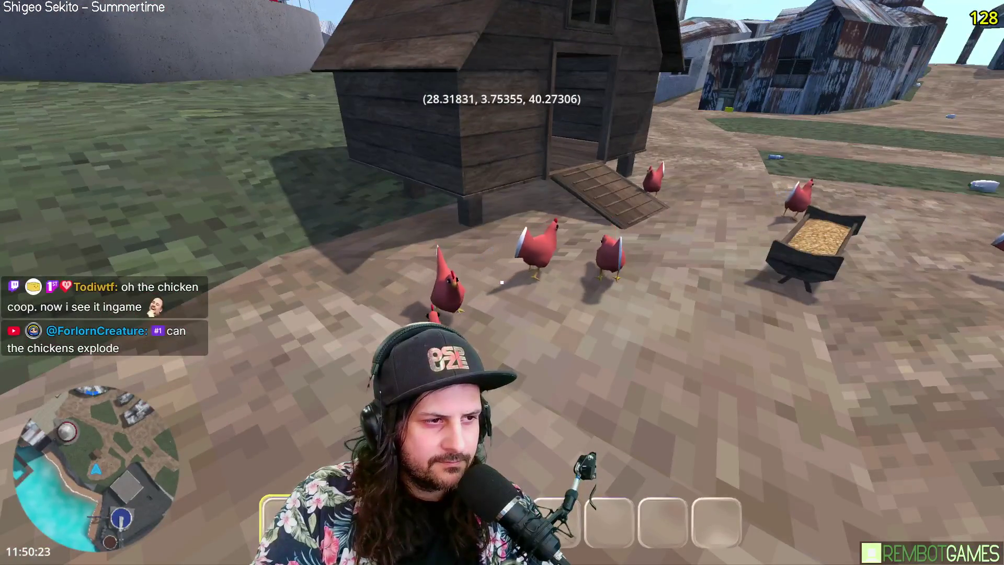
{"action": "key", "text": "w"}
{"action": "key", "text": "w"}
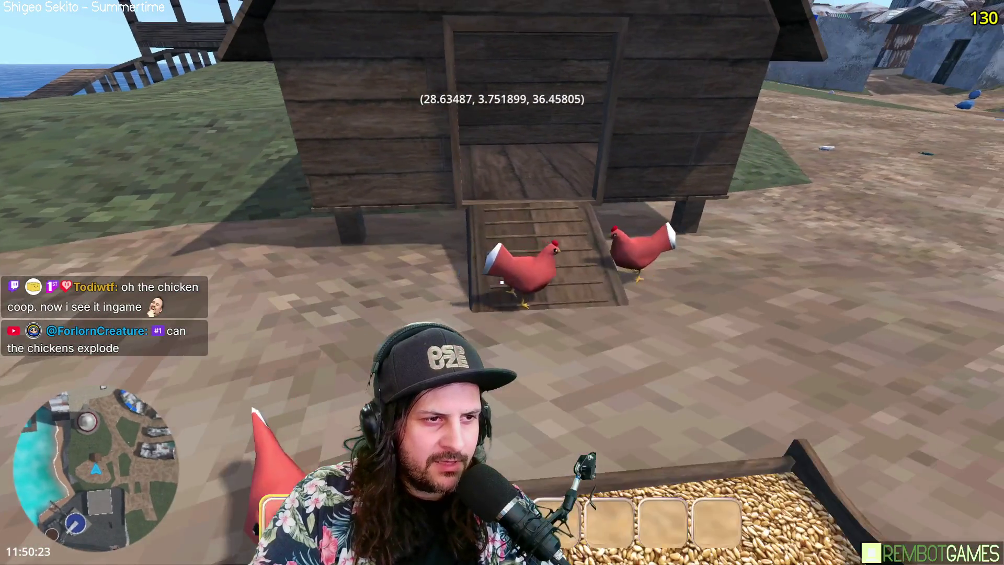
{"action": "key", "text": "w"}
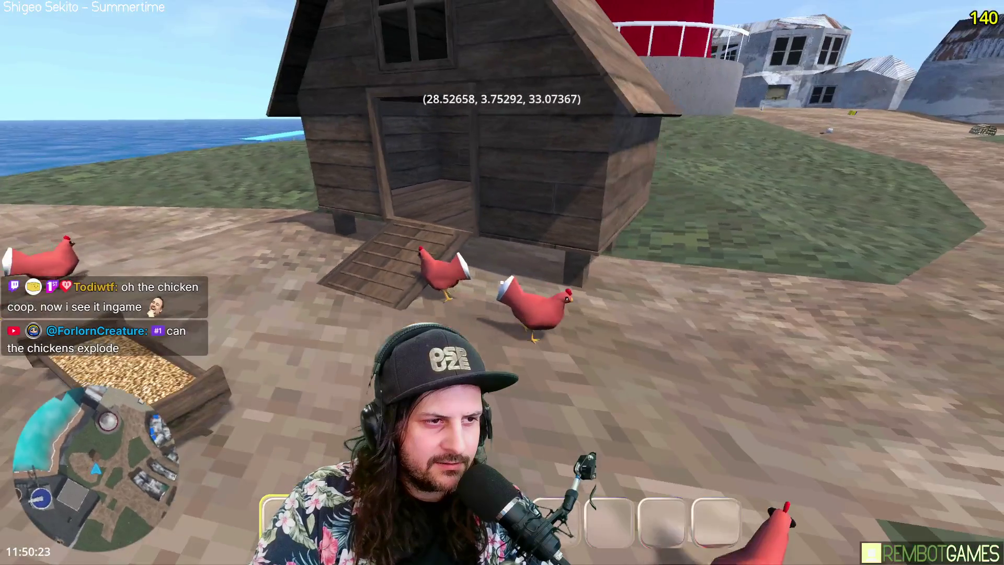
{"action": "key", "text": "w"}
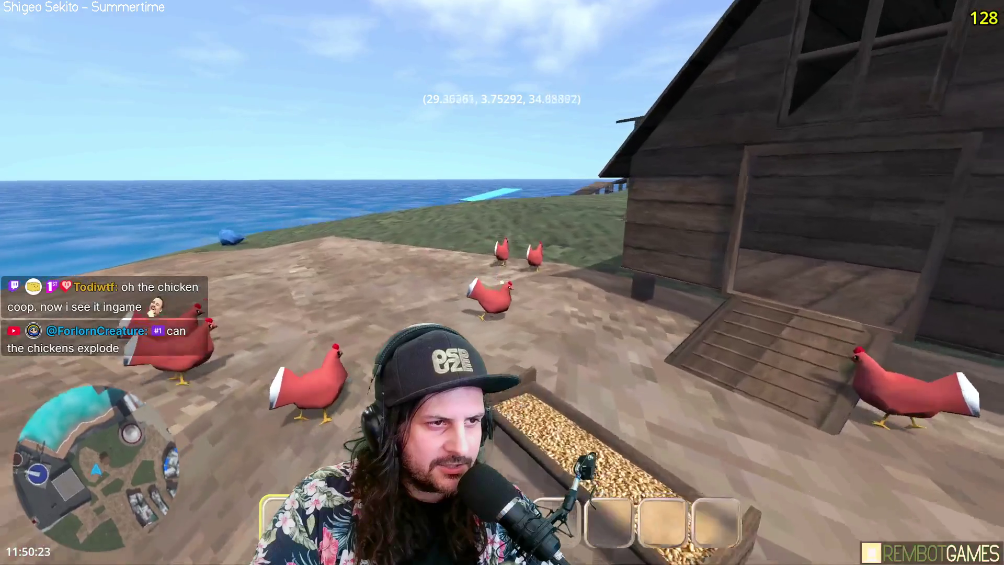
{"action": "key", "text": "w"}
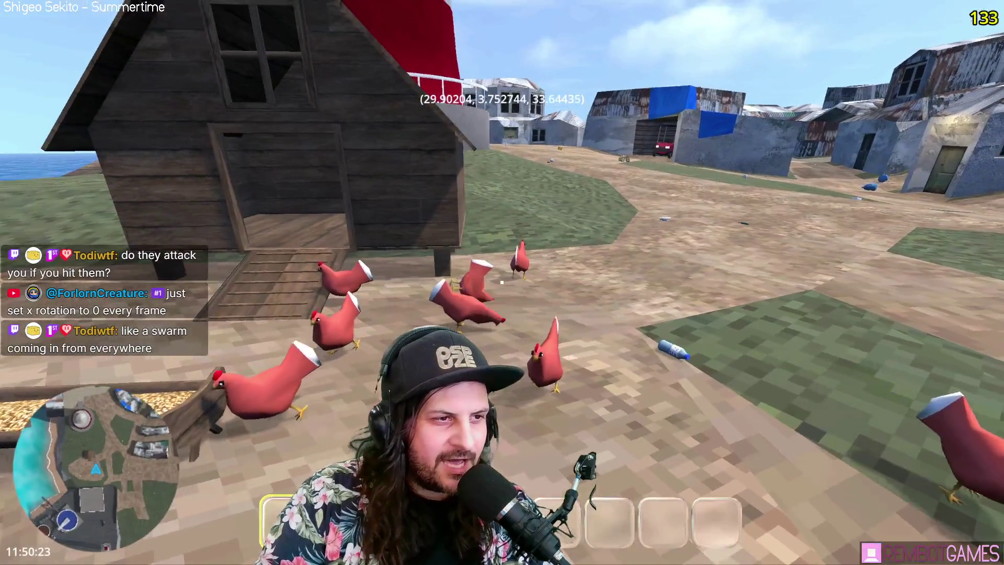
{"action": "key", "text": "w"}
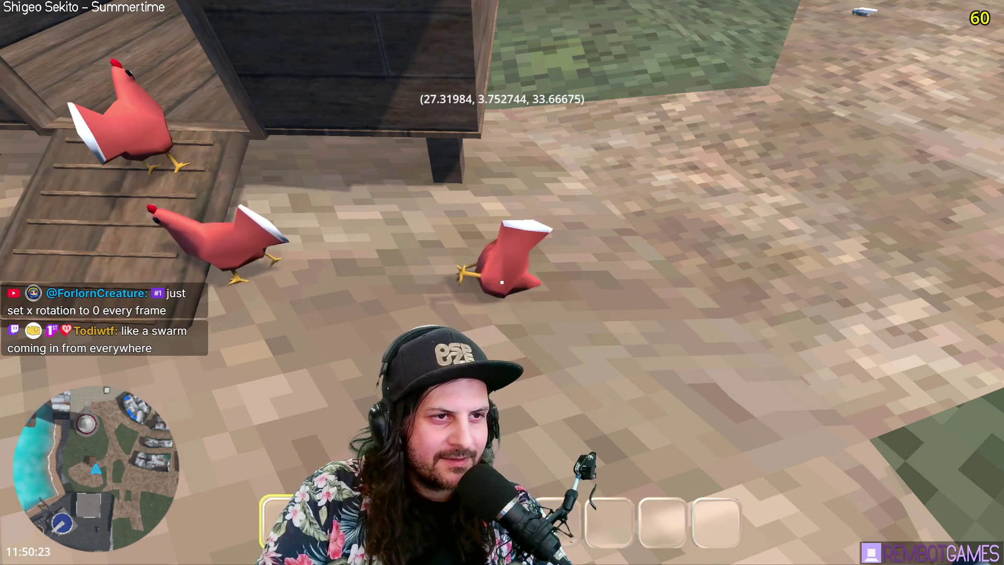
{"action": "key", "text": "s"}
{"action": "key", "text": "s"}
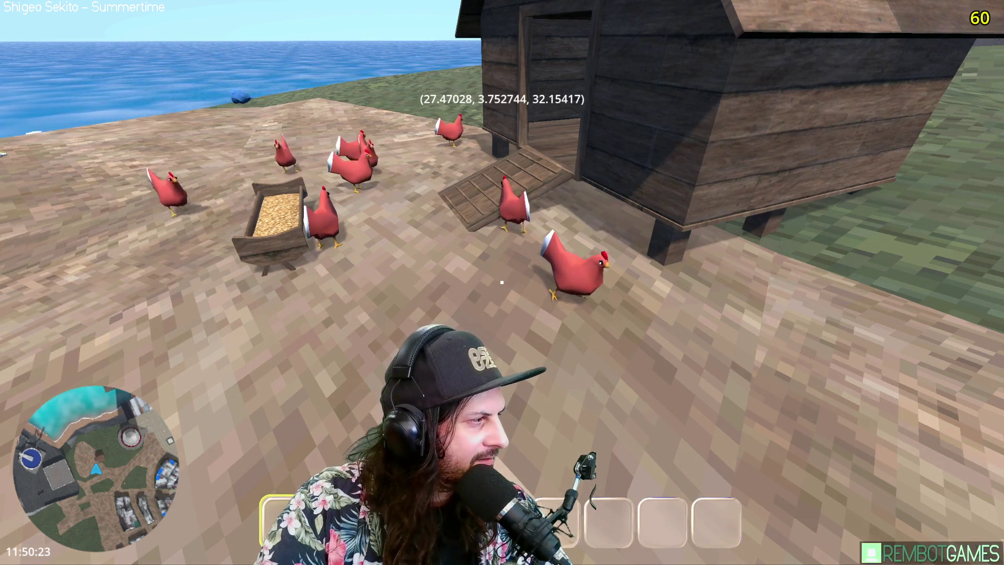
{"action": "key", "text": "F8"}
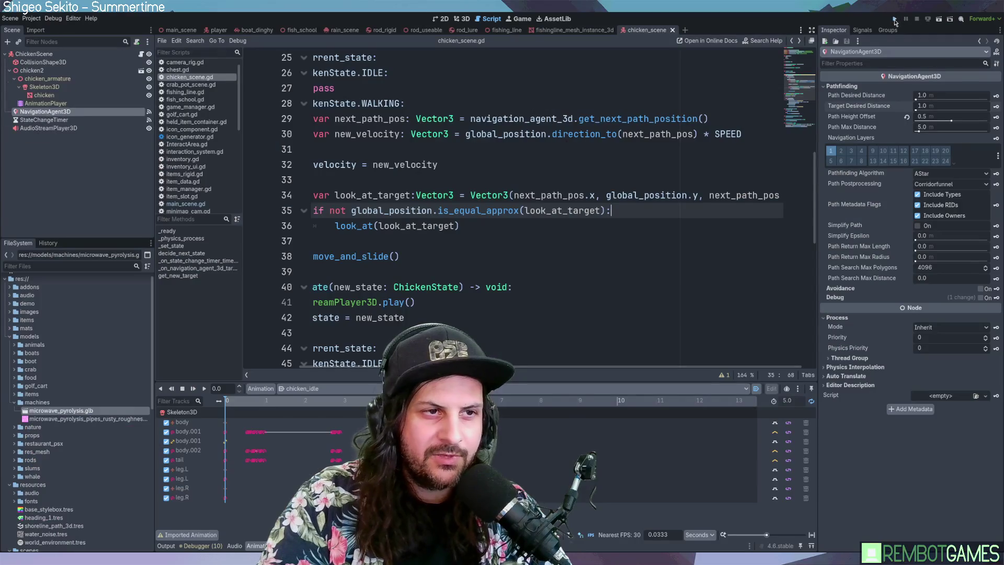
{"action": "left_click", "coordinate": [895, 20]}
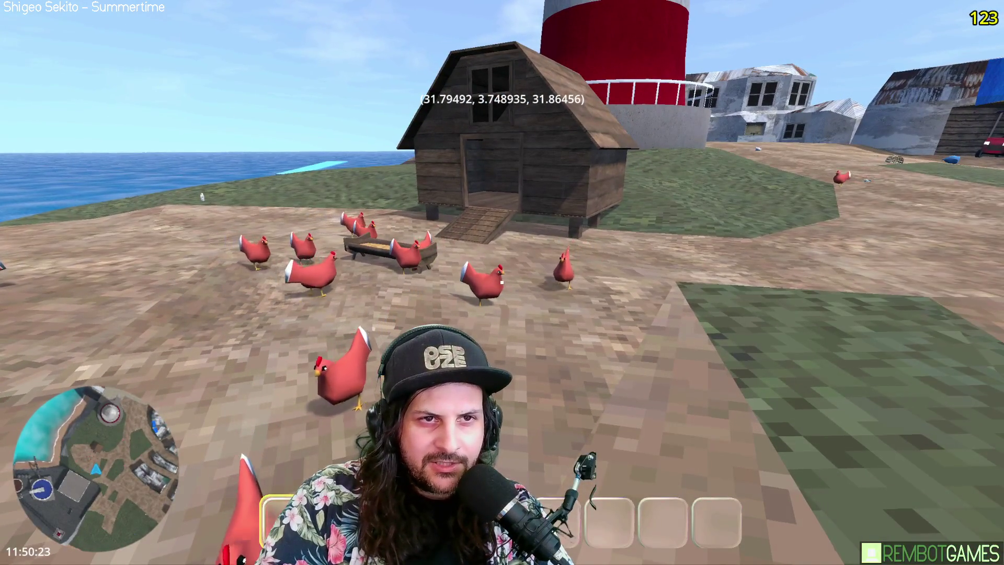
Walk from the coop to the fence and pick up the water bottle.
{"action": "key", "text": "w"}
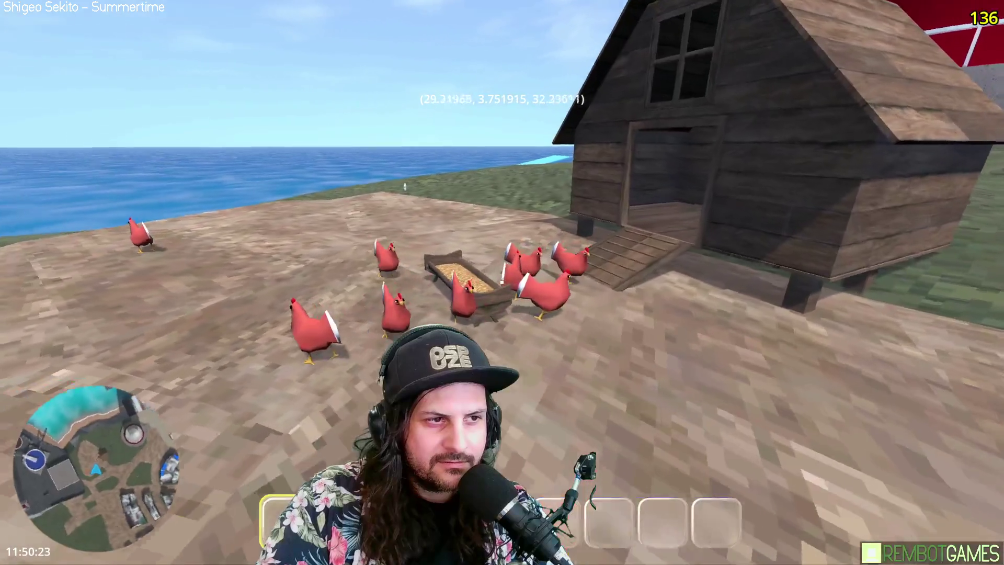
{"action": "key", "text": "s"}
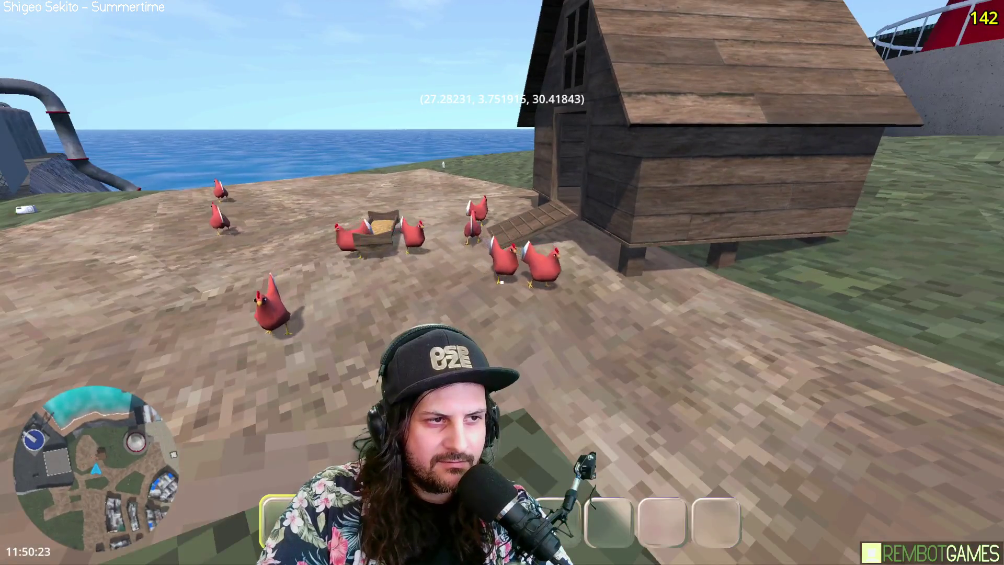
{"action": "key", "text": "w"}
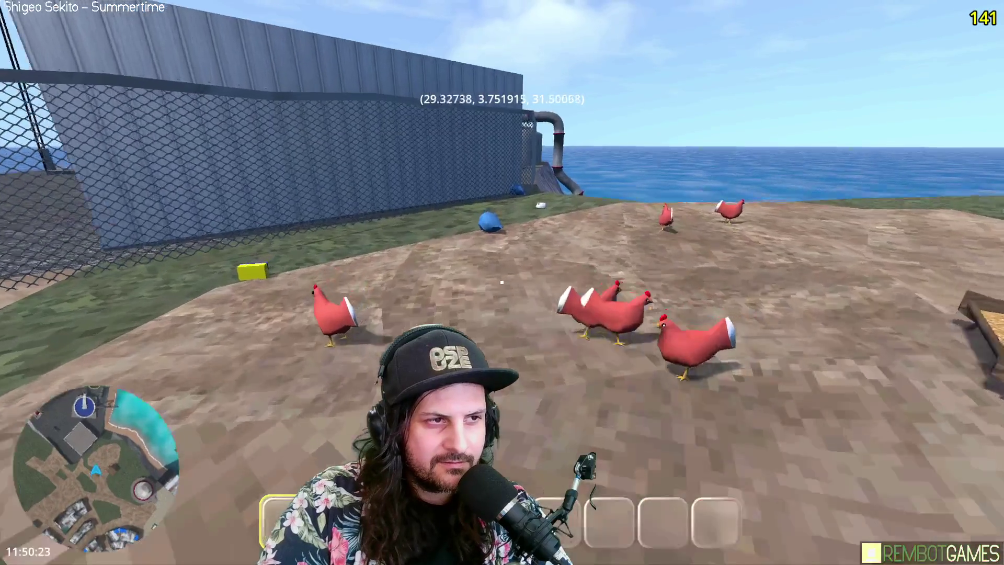
{"action": "key", "text": "w"}
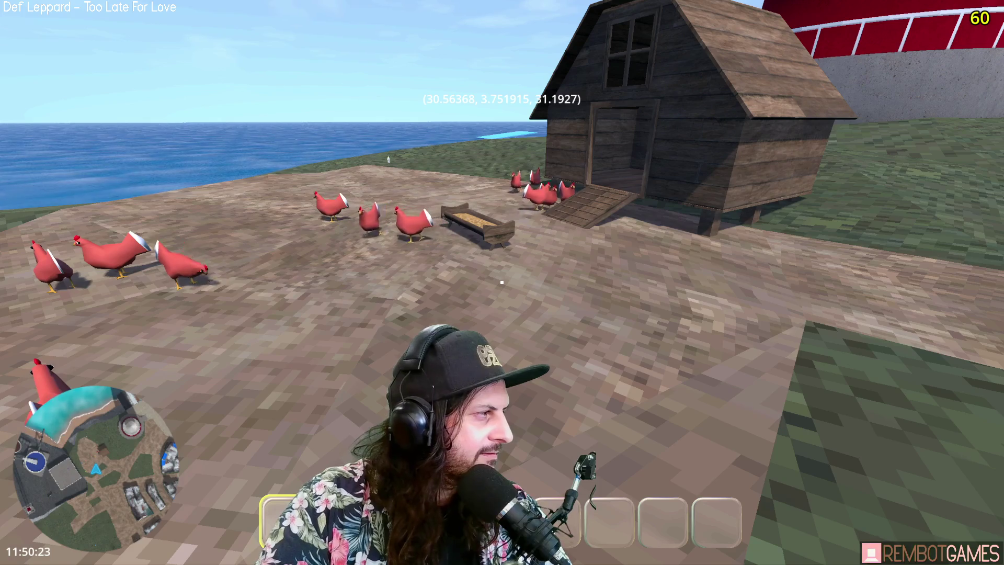
{"action": "key", "text": "w"}
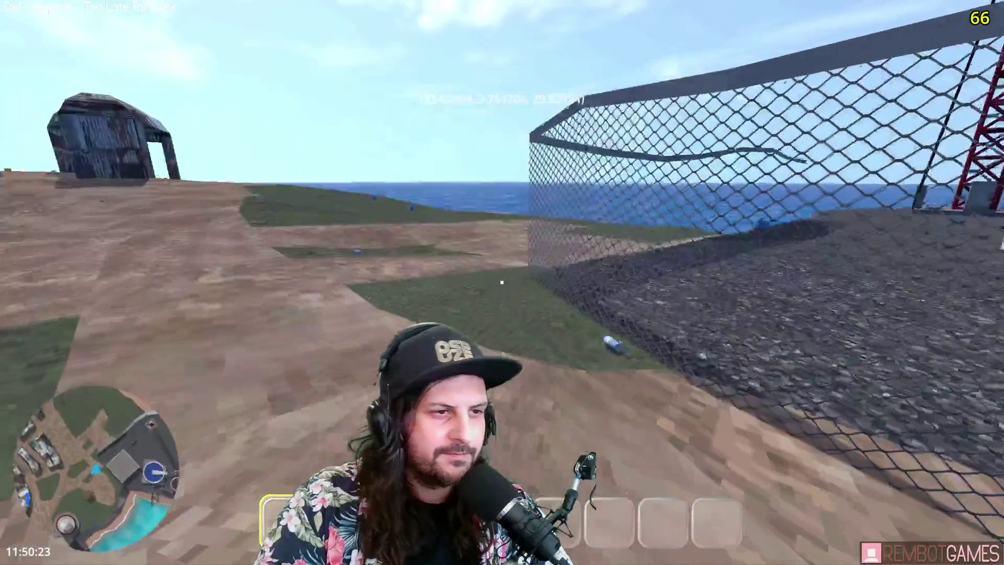
{"action": "key", "text": "e"}
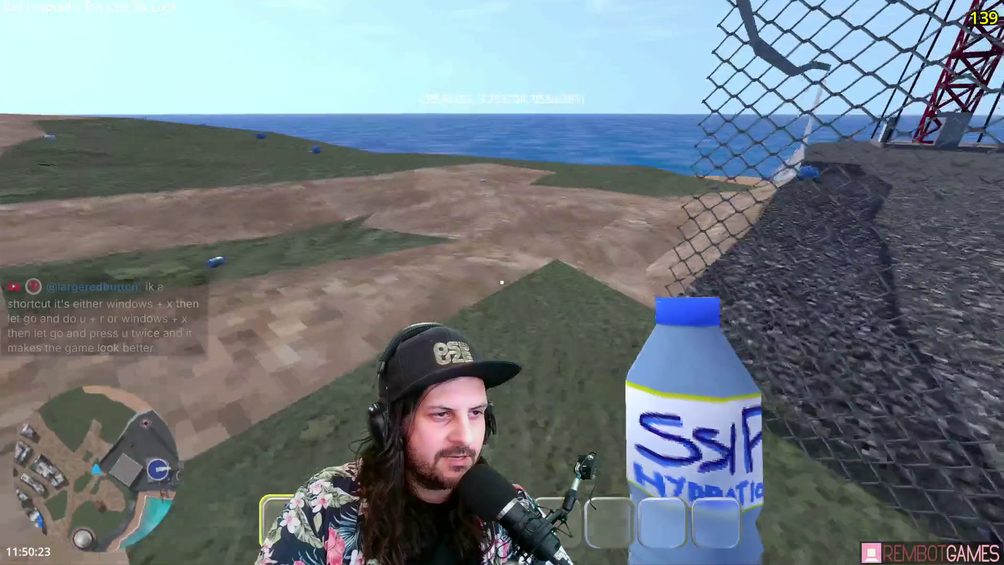
Walk along the fence, looking around at the red tower, pipe machine and village.
{"action": "key", "text": "w"}
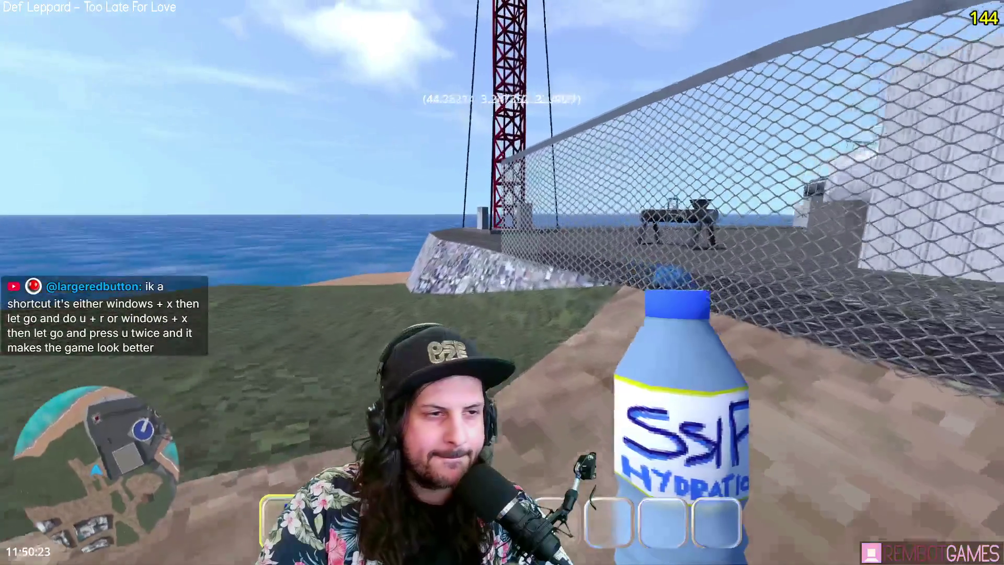
{"action": "key", "text": "w"}
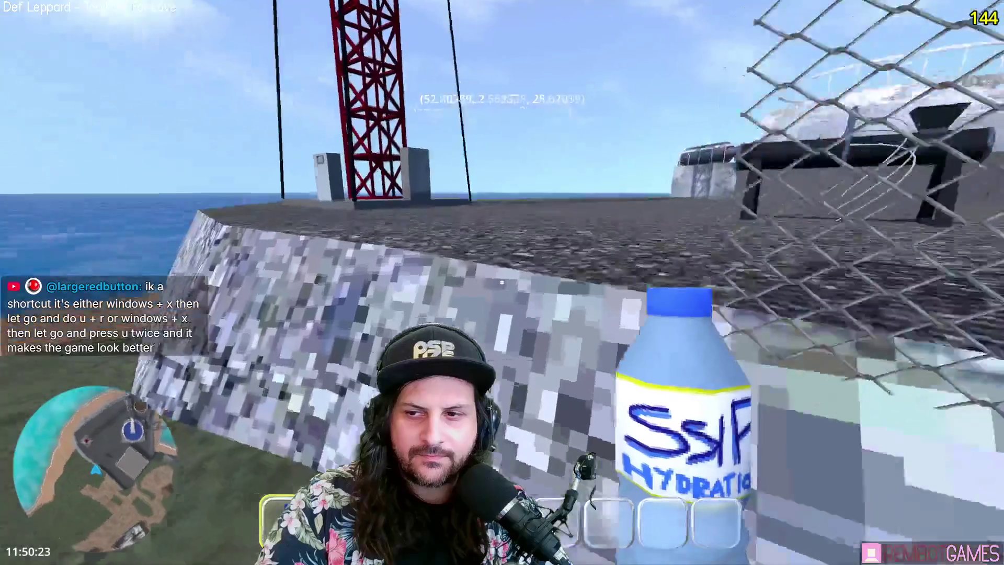
{"action": "key", "text": "w"}
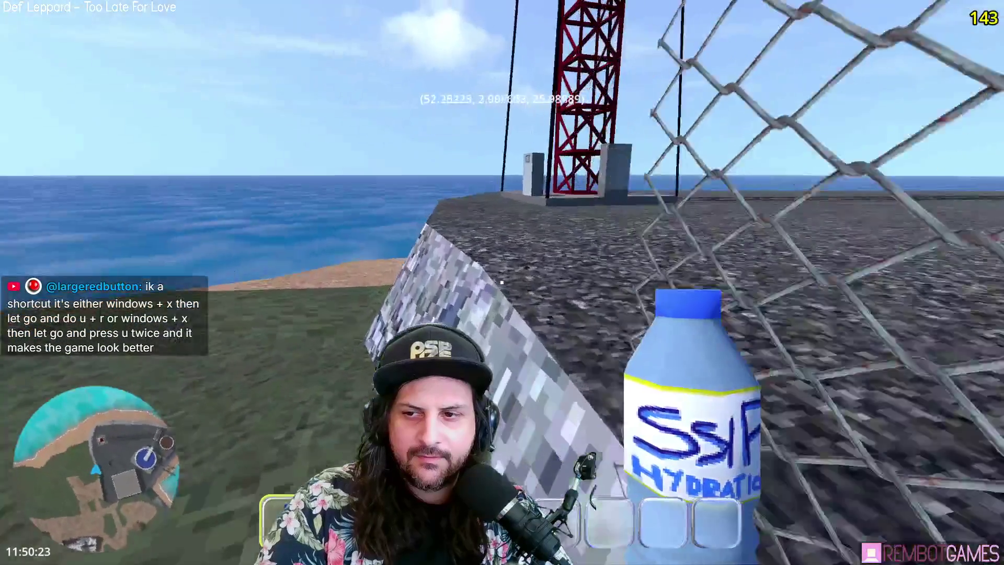
{"action": "key", "text": "w"}
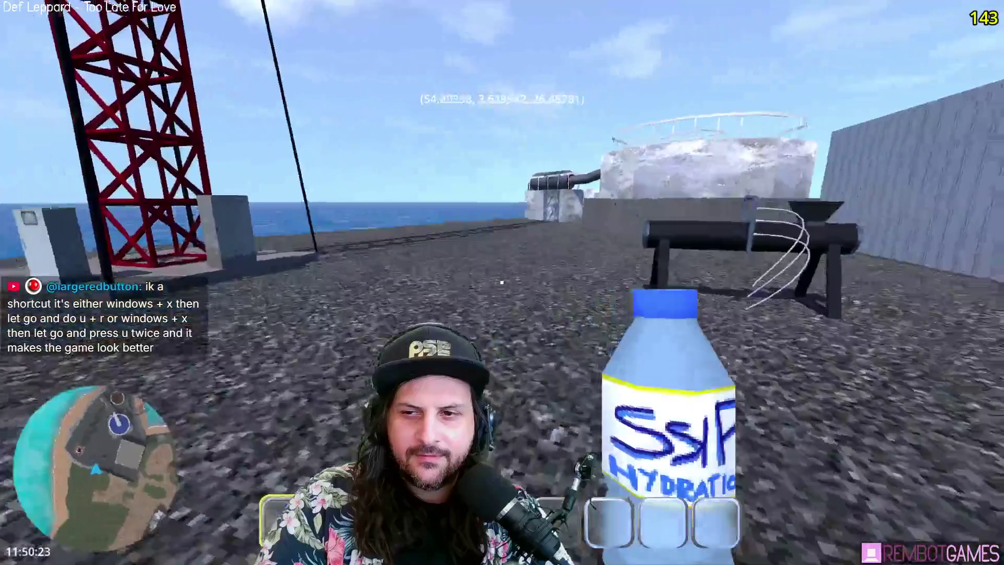
{"action": "key", "text": "w"}
{"action": "key", "text": "w"}
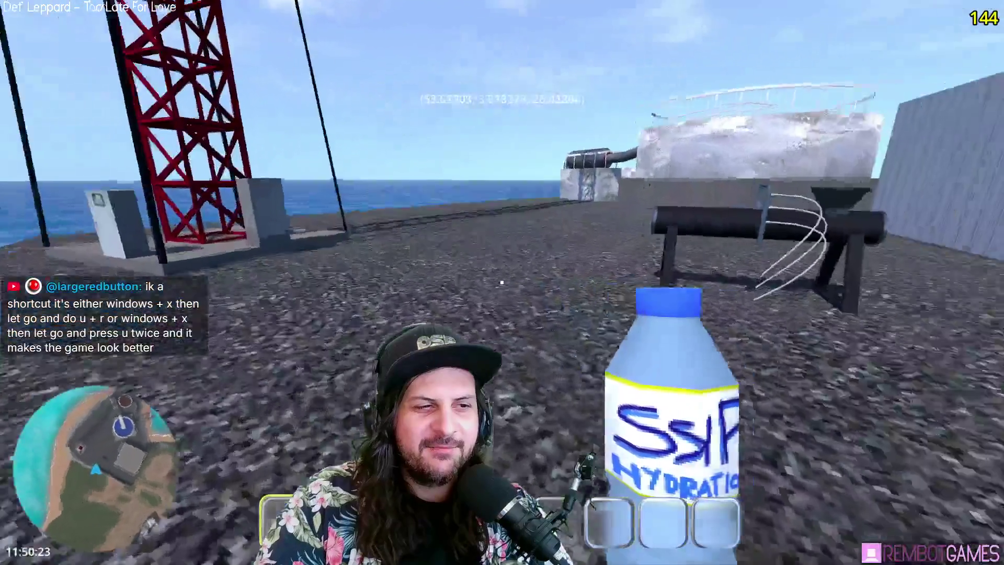
{"action": "key", "text": "w"}
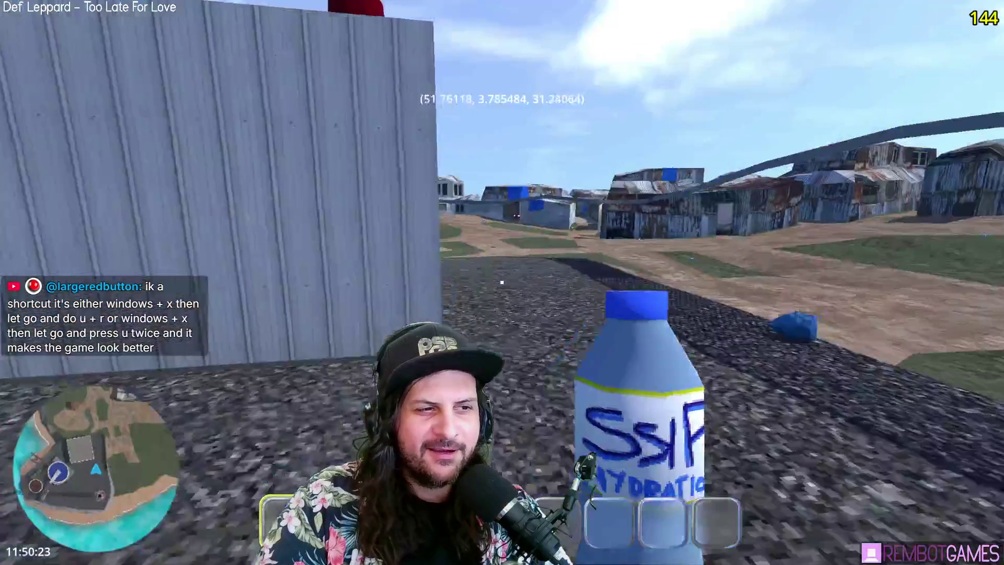
{"action": "key", "text": "w"}
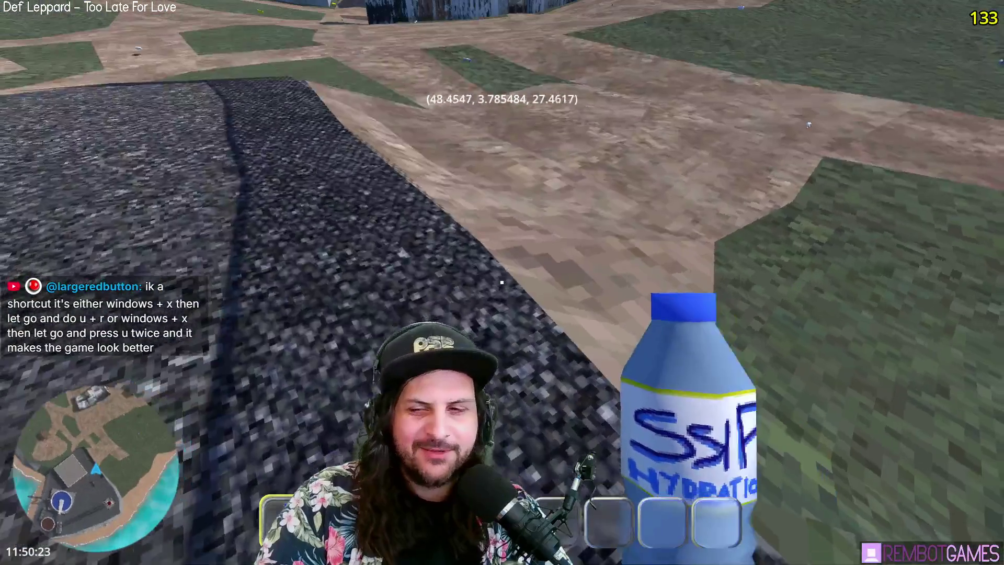
{"action": "key", "text": "w"}
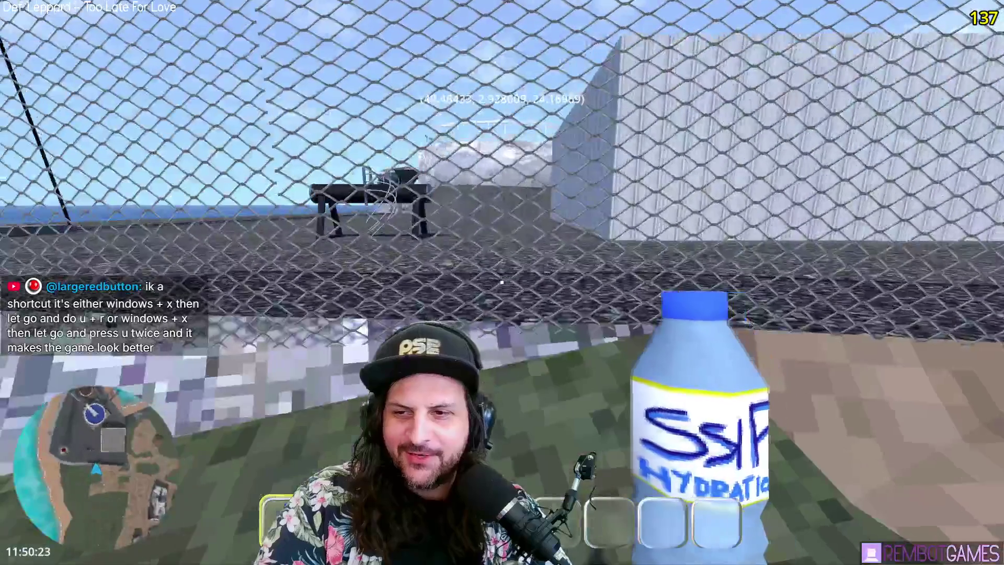
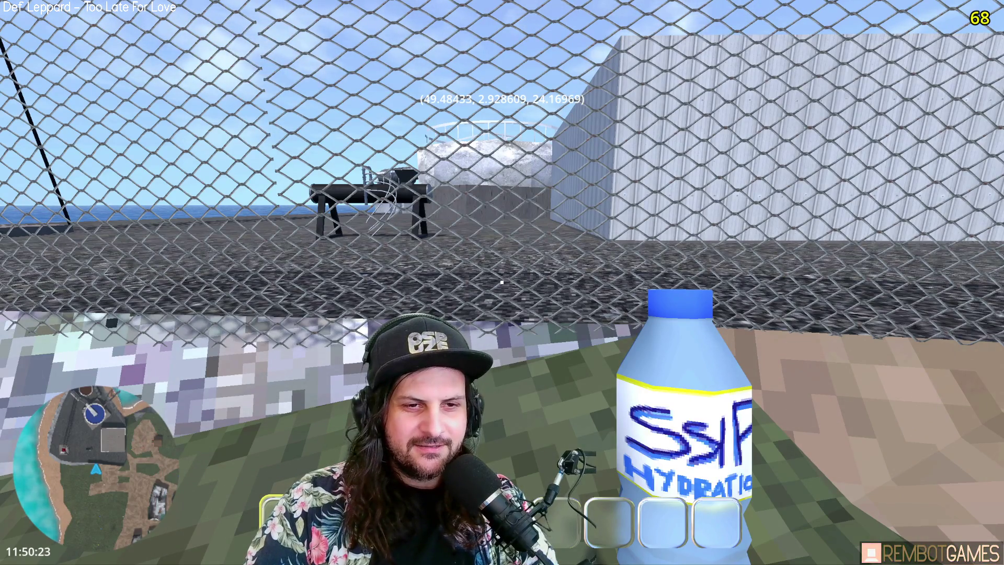
Stop the game, then relaunch it to watch the red chickens at the coop.
{"action": "key", "text": "F8"}
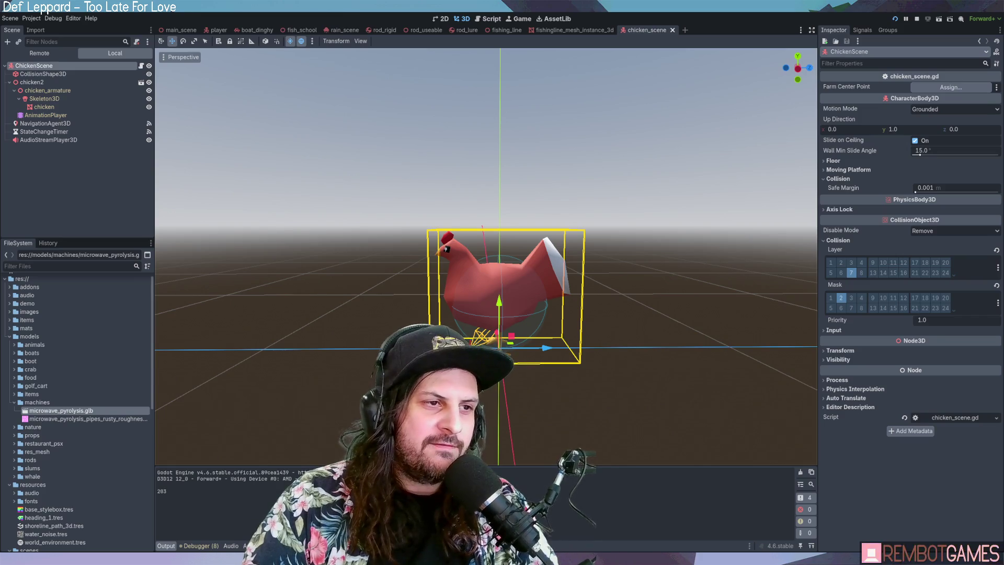
{"action": "key", "text": "F5"}
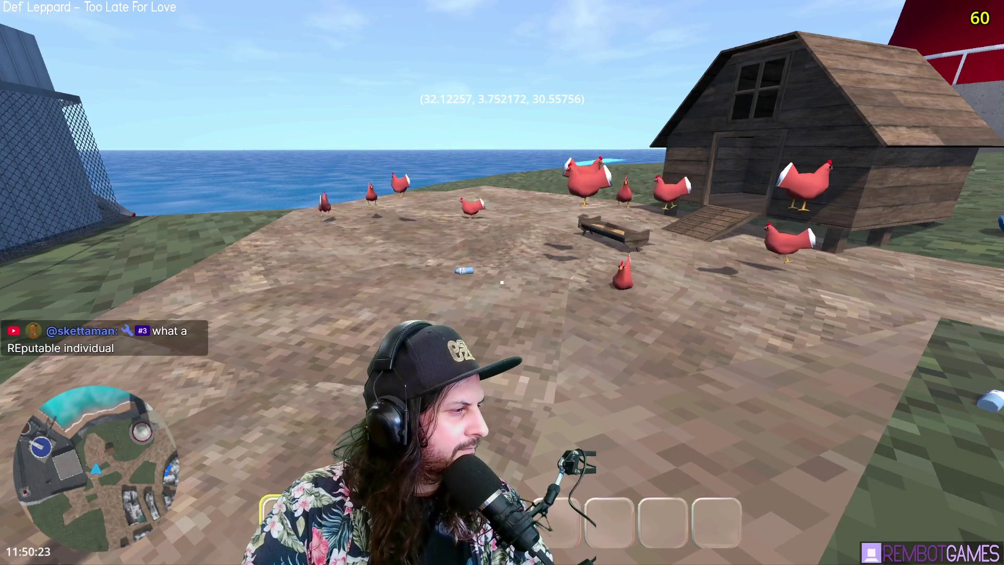
{"action": "key", "text": "w"}
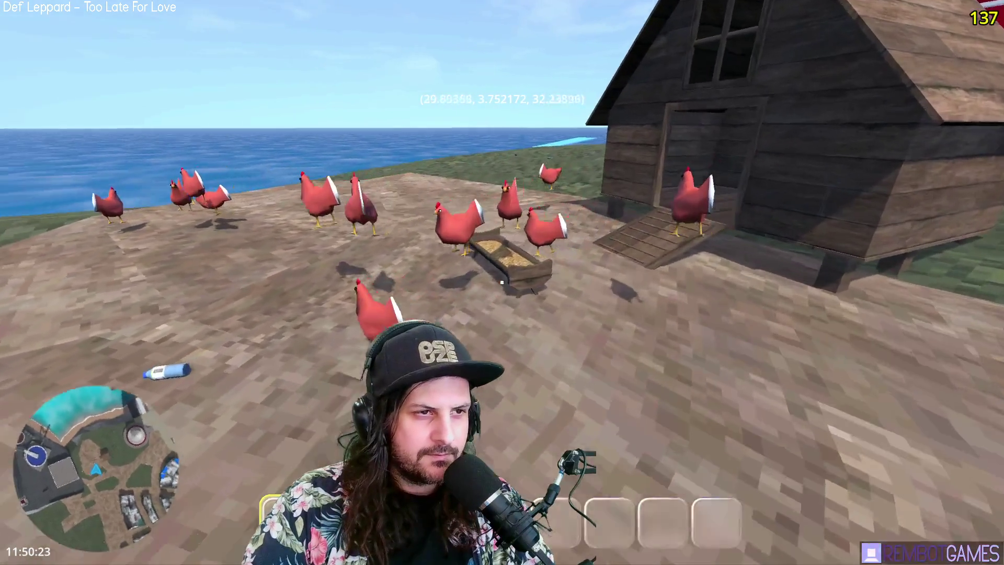
{"action": "key", "text": "Left"}
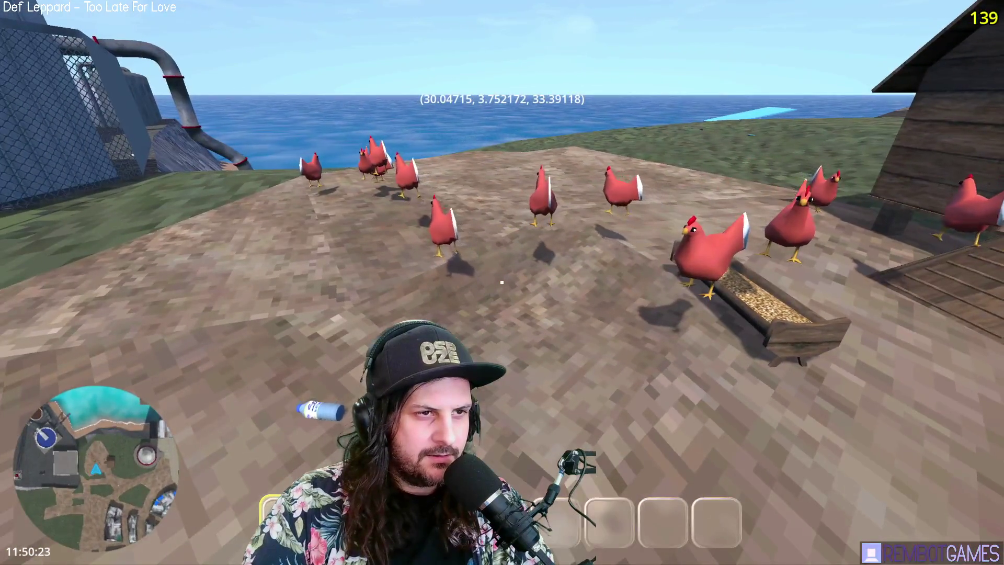
{"action": "key", "text": "Right"}
{"action": "key", "text": "w"}
{"action": "key", "text": "Right"}
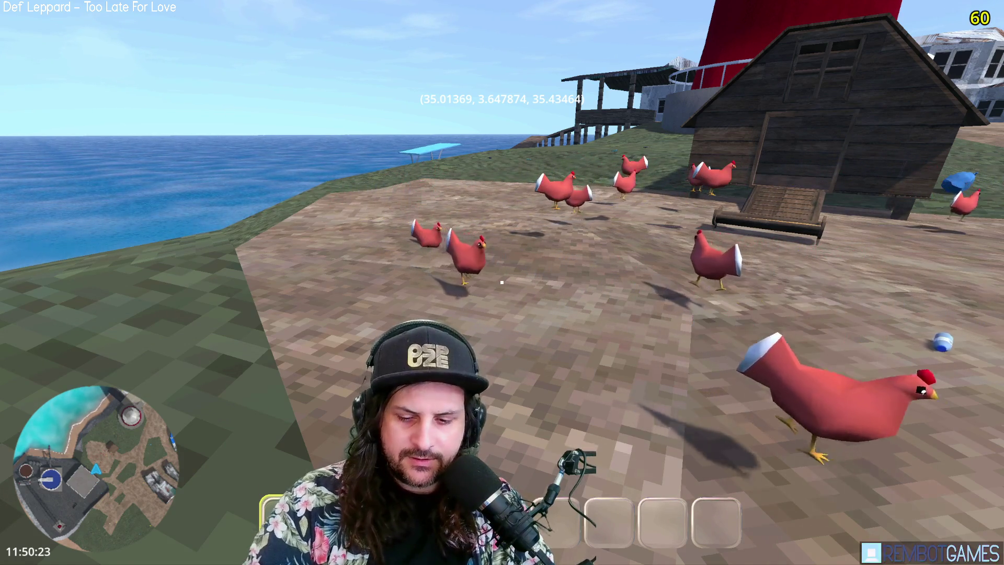
{"action": "key", "text": "Right"}
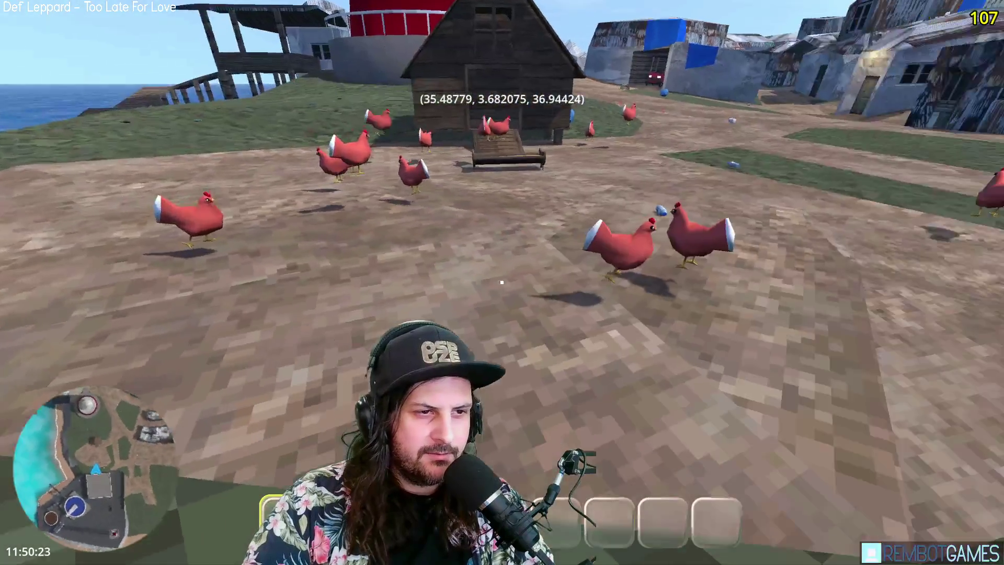
{"action": "key", "text": "Right"}
{"action": "key", "text": "w"}
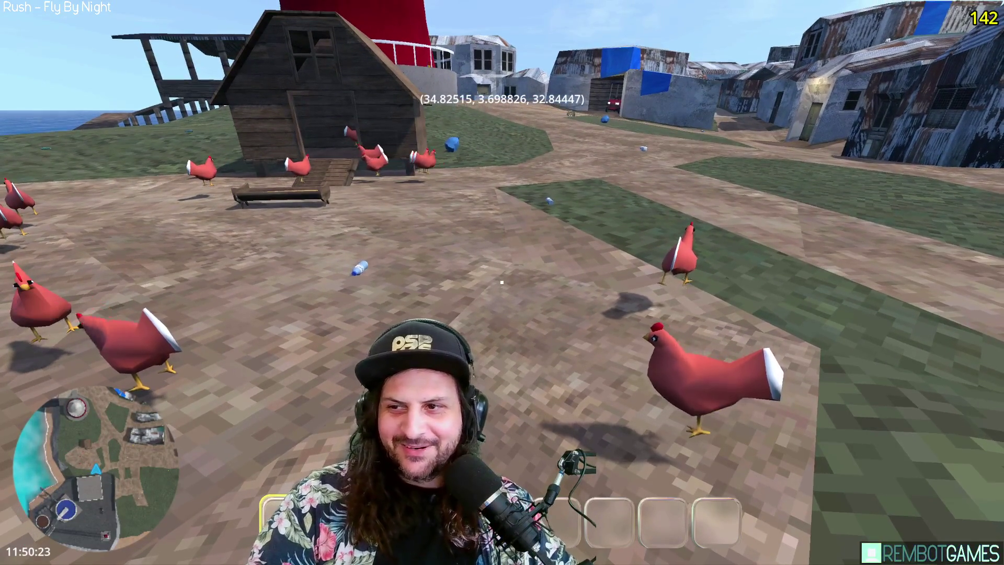
{"action": "key", "text": "Left"}
{"action": "key", "text": "w"}
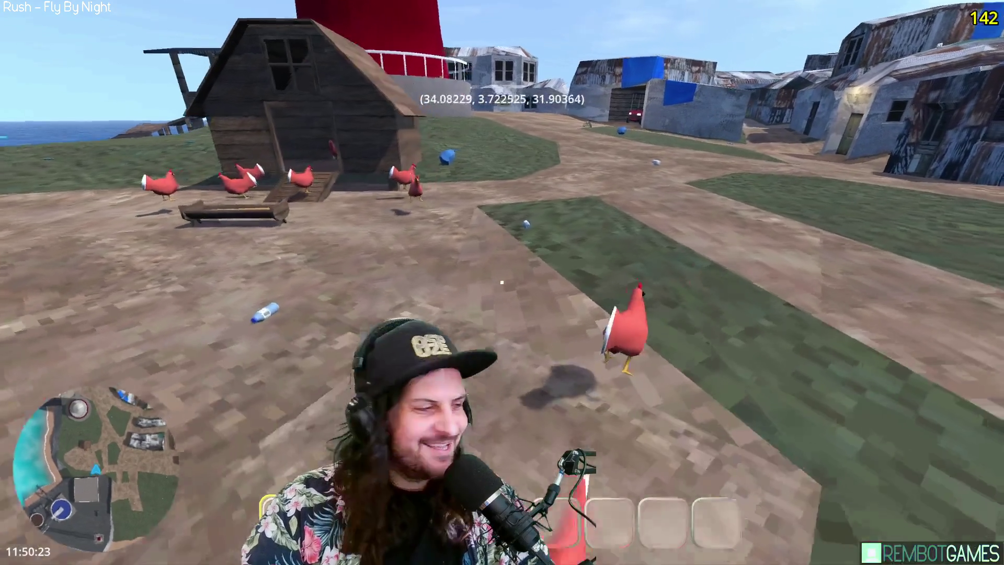
{"action": "key", "text": "w"}
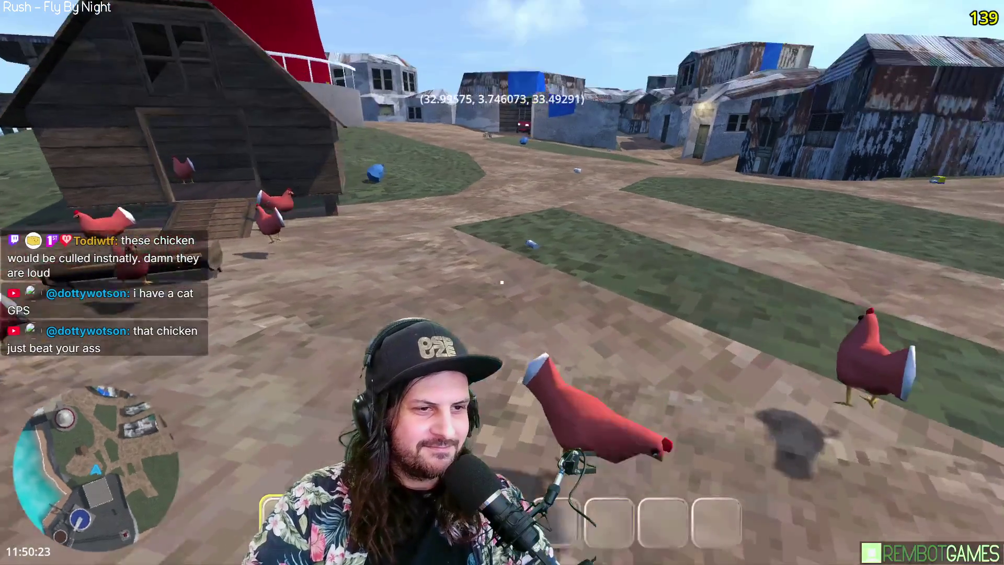
{"action": "key", "text": "w"}
{"action": "key", "text": "w"}
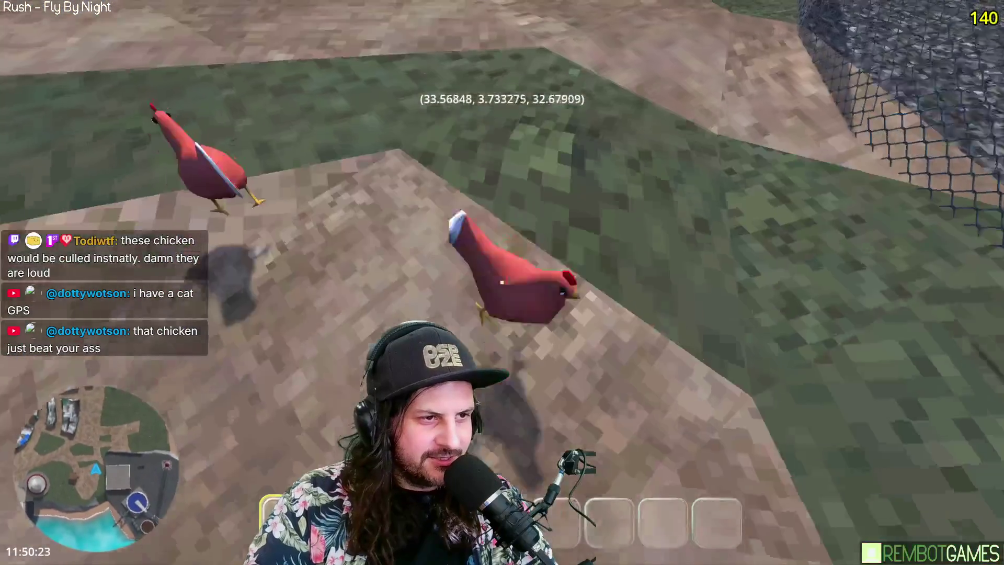
{"action": "key", "text": "s"}
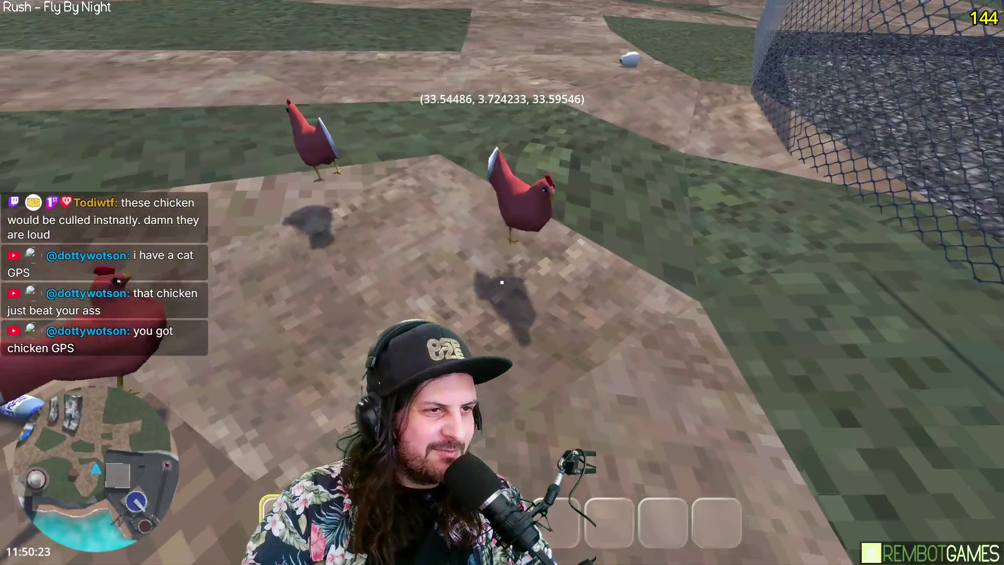
{"action": "key", "text": "w"}
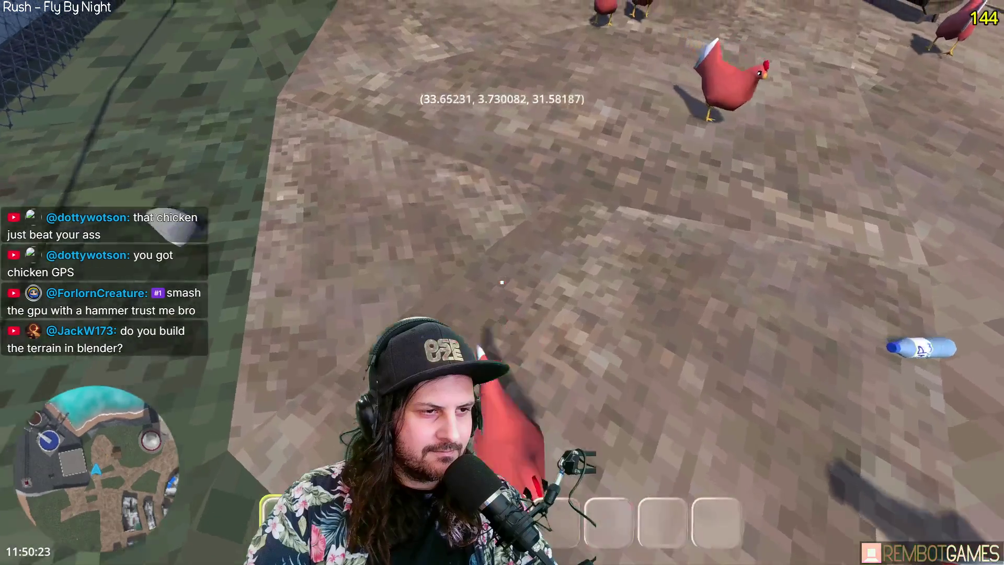
{"action": "key", "text": "w"}
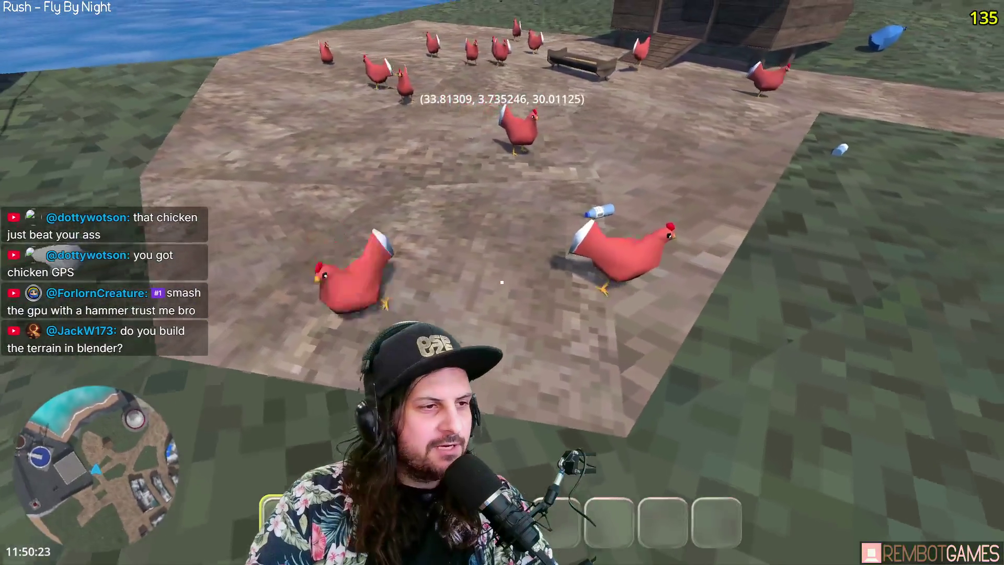
{"action": "key", "text": "w"}
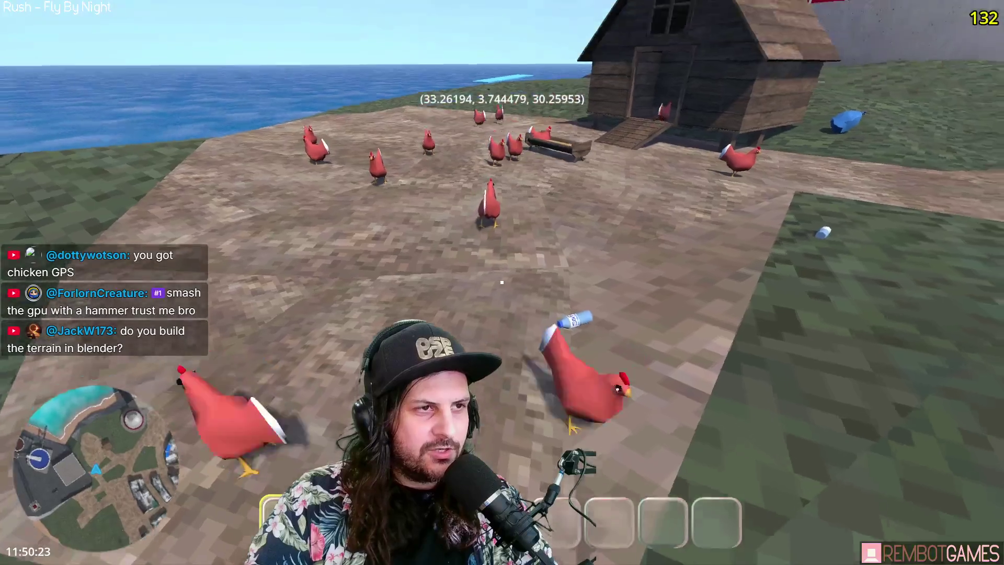
{"action": "key", "text": "w"}
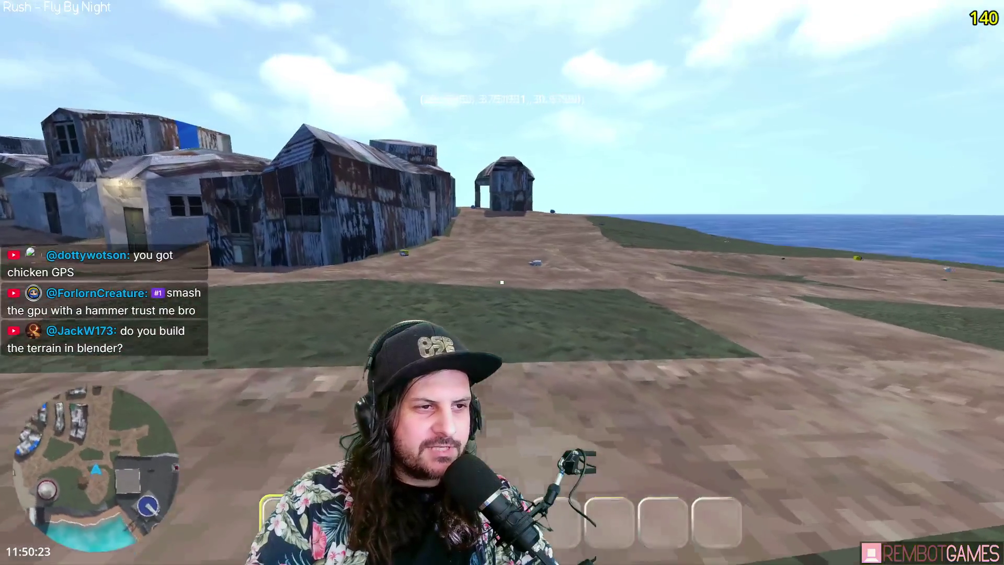
{"action": "key", "text": "a"}
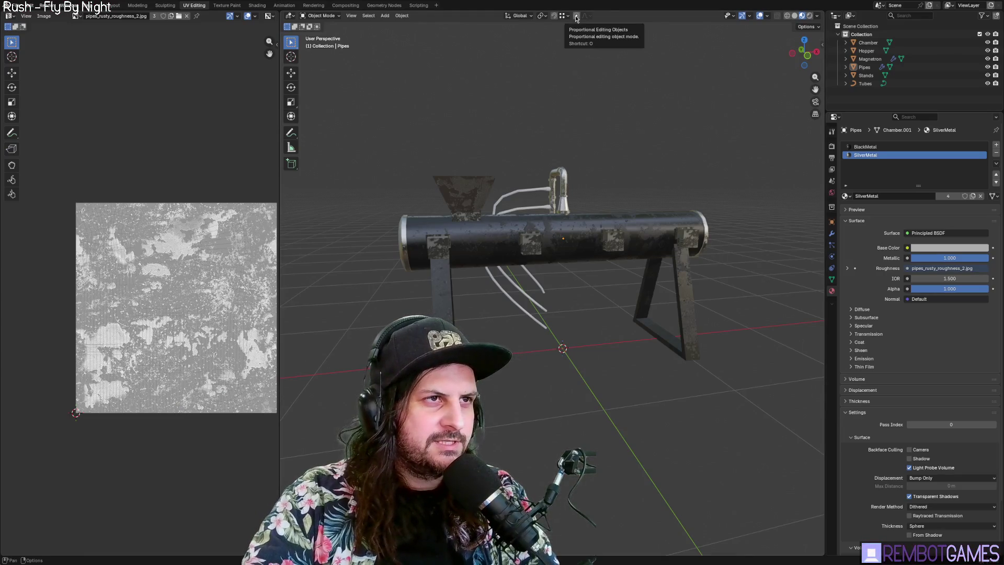
Enter Edit Mode on the Pipes mesh and select the pipe elbow faces in face mode.
{"action": "mouse_move", "coordinate": [580, 293]}
{"action": "middle_mouse_down"}
{"action": "mouse_move", "coordinate": [598, 310]}
{"action": "mouse_move", "coordinate": [554, 304]}
{"action": "middle_mouse_up"}
{"action": "scroll", "coordinate": [555, 304], "scroll_direction": "down", "scroll_amount": 5}
{"action": "scroll", "coordinate": [550, 303], "scroll_direction": "up", "scroll_amount": 5}
{"action": "scroll", "coordinate": [567, 215], "scroll_direction": "up", "scroll_amount": 1}
{"action": "key", "text": "Tab"}
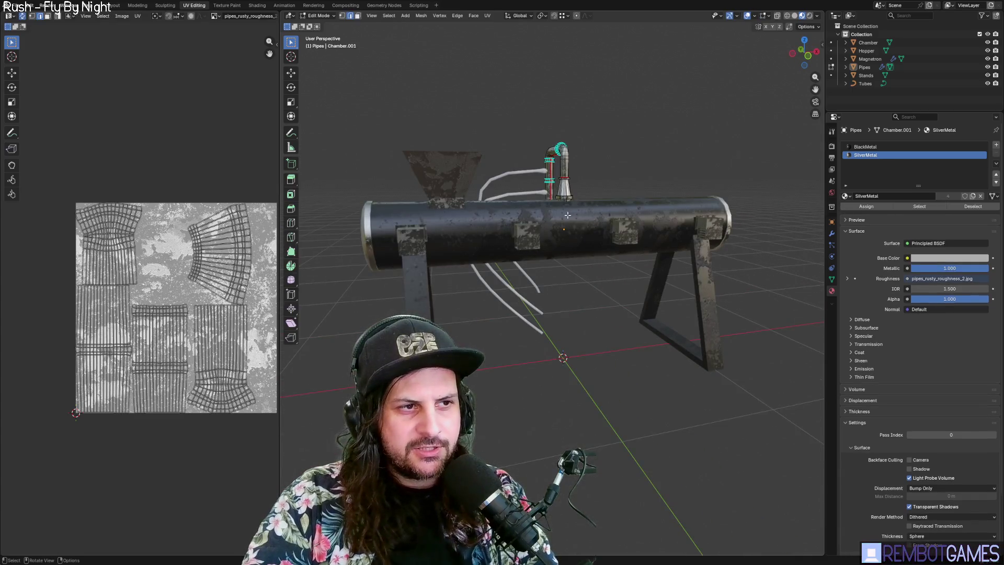
{"action": "left_click", "coordinate": [560, 144]}
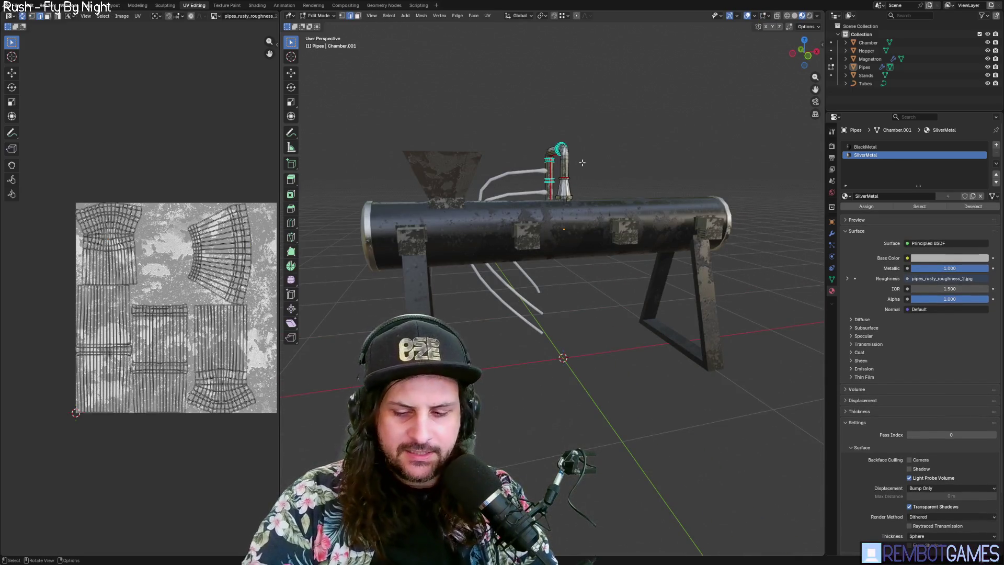
{"action": "key", "text": "KP_Decimal"}
{"action": "key", "text": "3"}
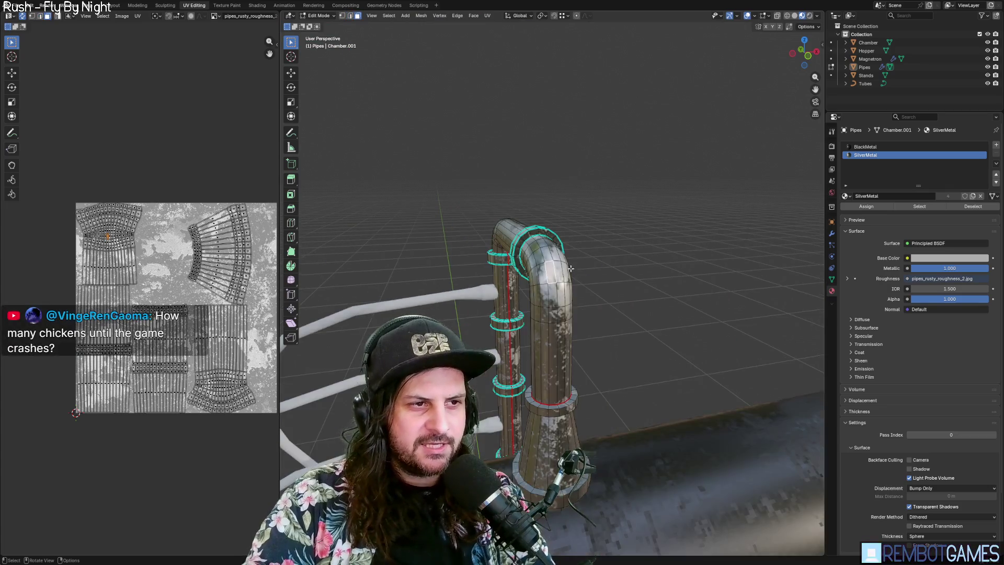
{"action": "middle_click_drag", "start_coordinate": [571, 269], "coordinate": [625, 269]}
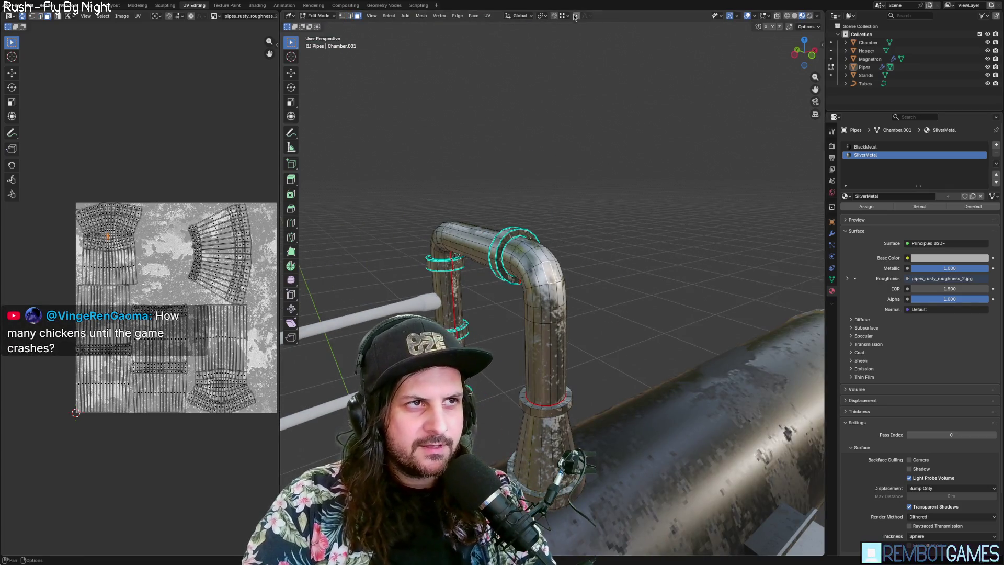
Move the elbow with proportional editing, then pick a different proportional falloff shape.
{"action": "key", "text": "g"}
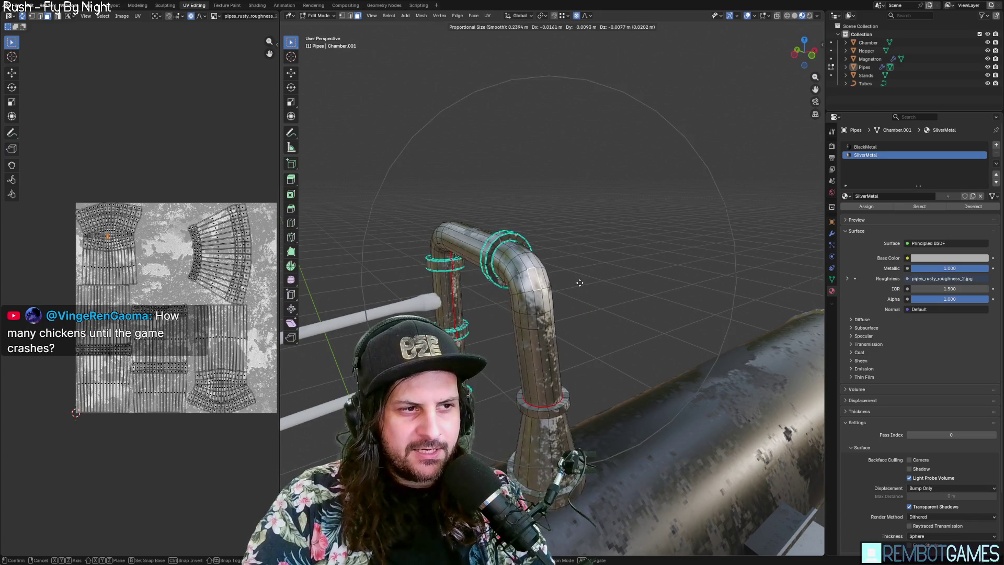
{"action": "scroll", "coordinate": [628, 340], "scroll_direction": "down", "scroll_amount": 9}
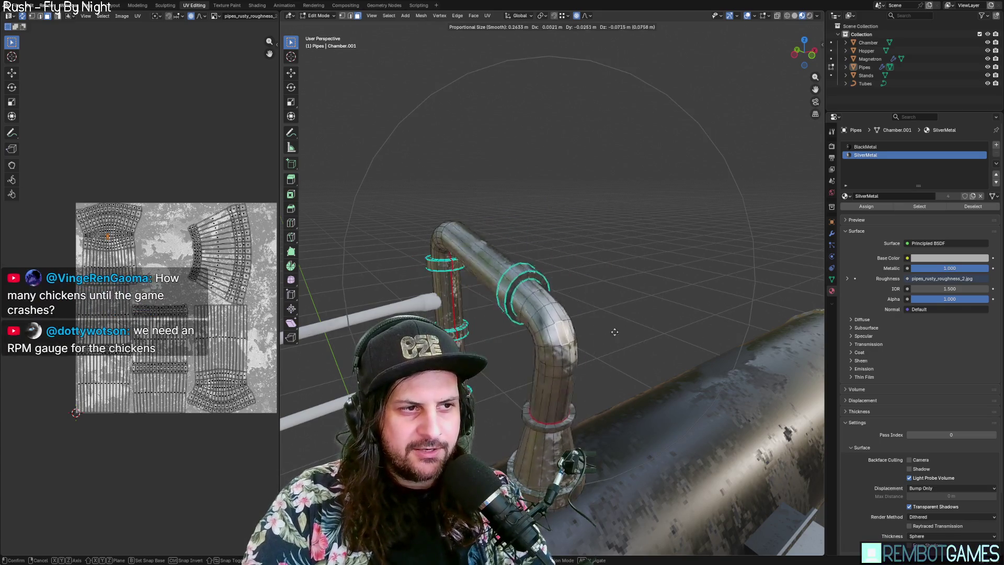
{"action": "scroll", "coordinate": [664, 347], "scroll_direction": "down", "scroll_amount": 12}
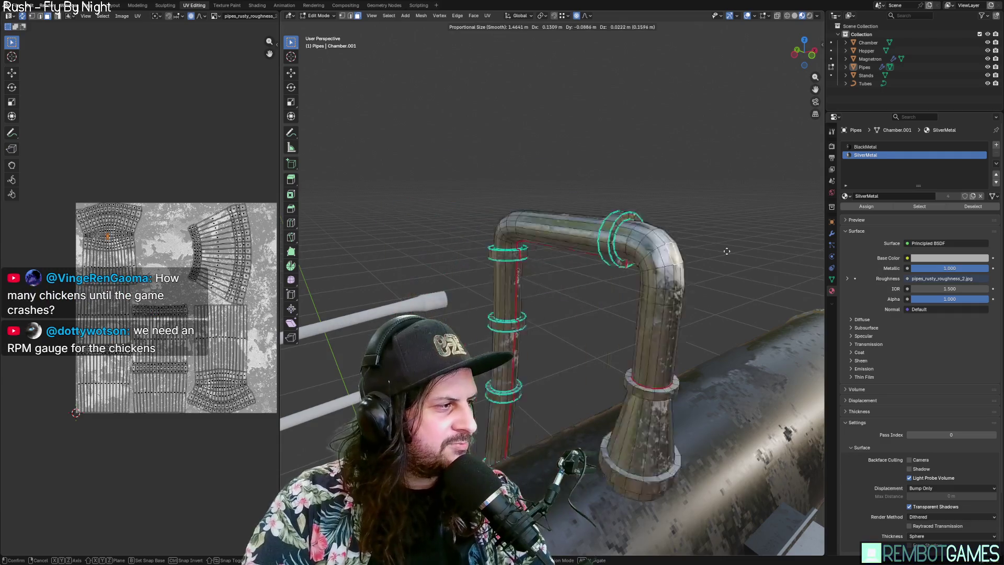
{"action": "scroll", "coordinate": [750, 228], "scroll_direction": "up", "scroll_amount": 20}
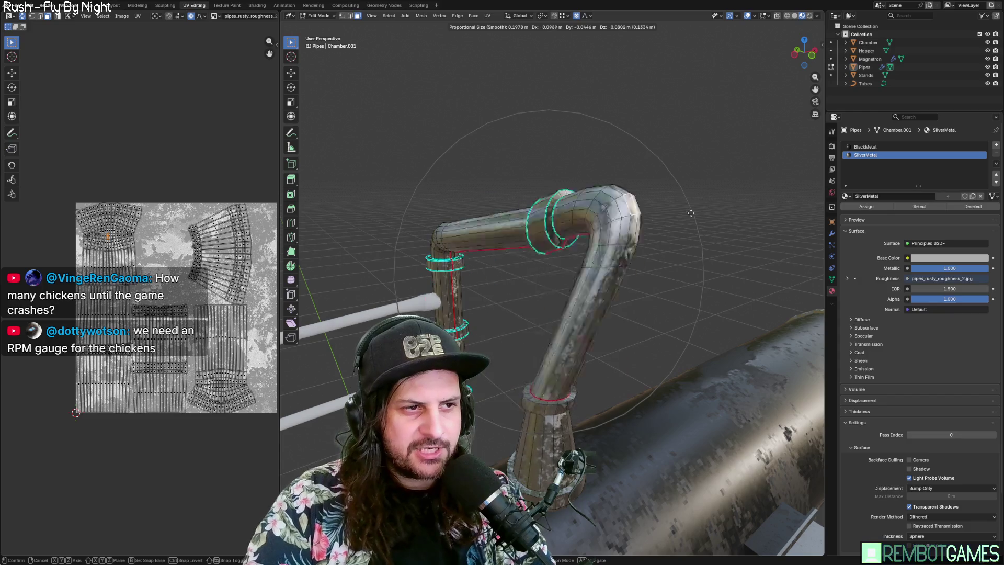
{"action": "left_click", "coordinate": [616, 164]}
{"action": "left_click", "coordinate": [589, 15]}
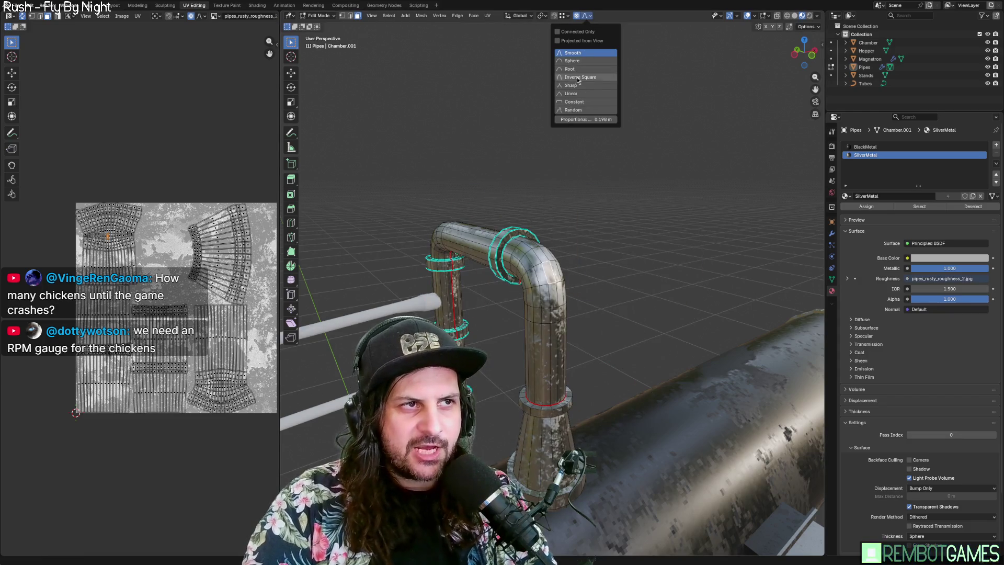
{"action": "left_click", "coordinate": [576, 16]}
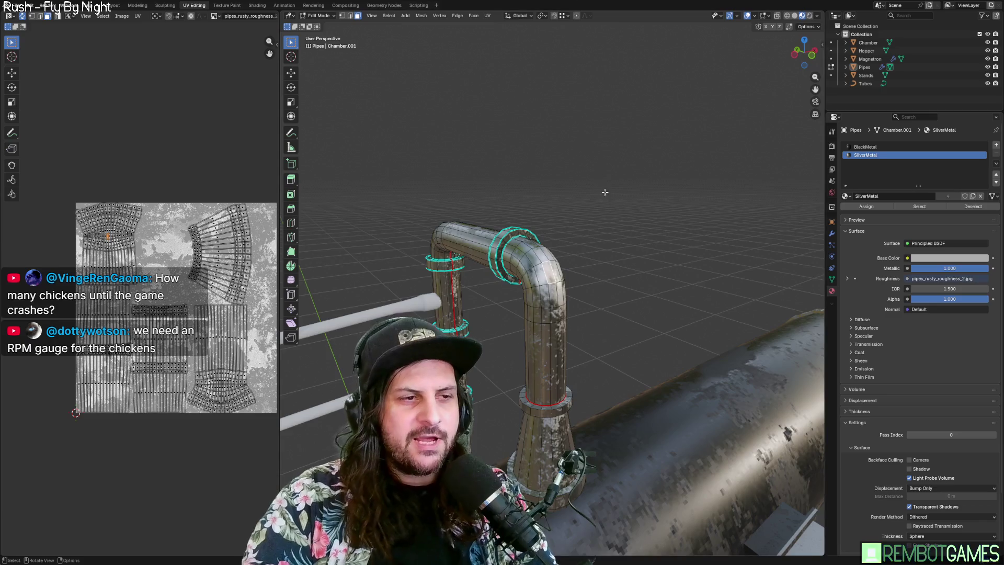
{"action": "scroll", "coordinate": [606, 193], "scroll_direction": "down", "scroll_amount": 3}
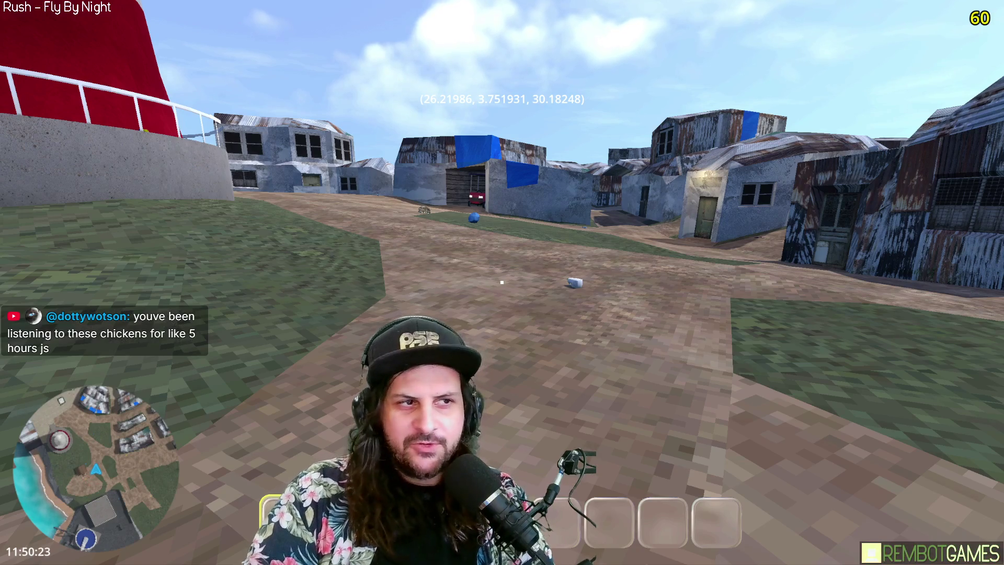
{"action": "key", "text": "w"}
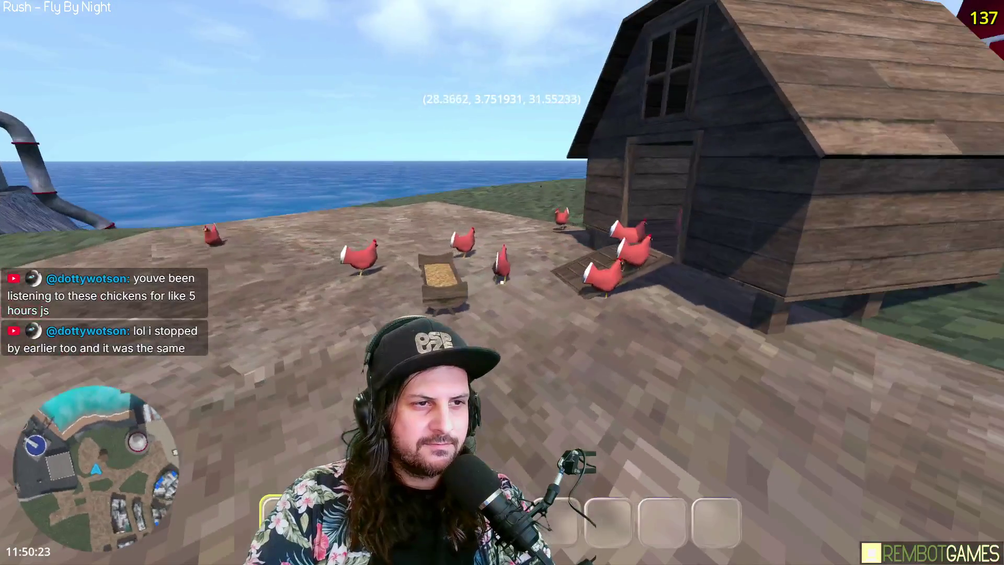
{"action": "key", "text": "w"}
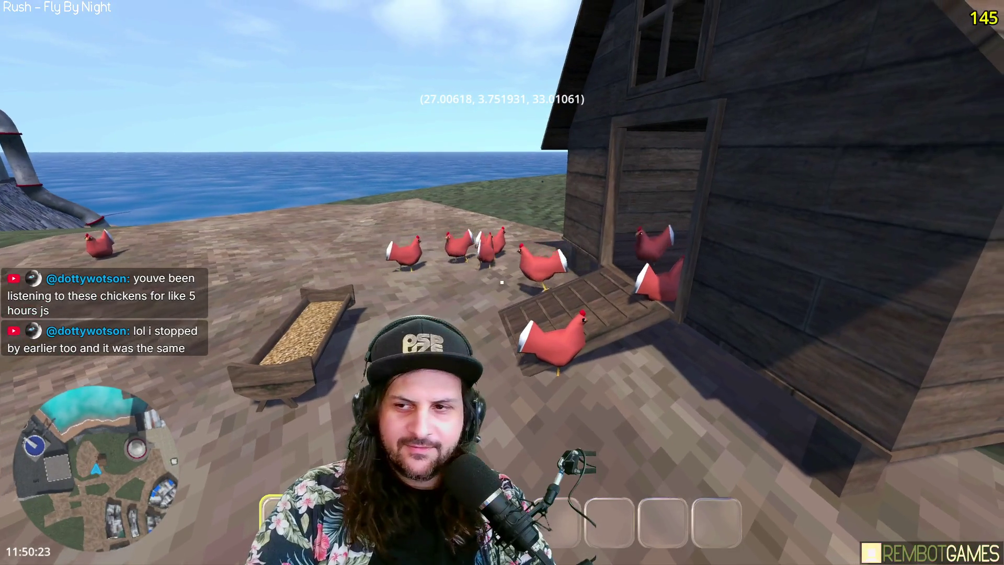
{"action": "key", "text": "w"}
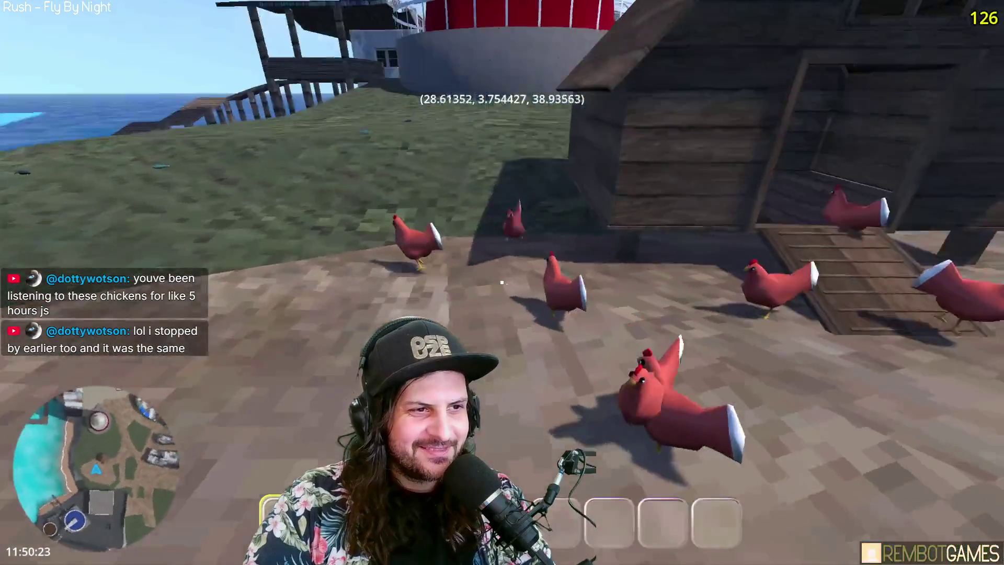
{"action": "key", "text": "w"}
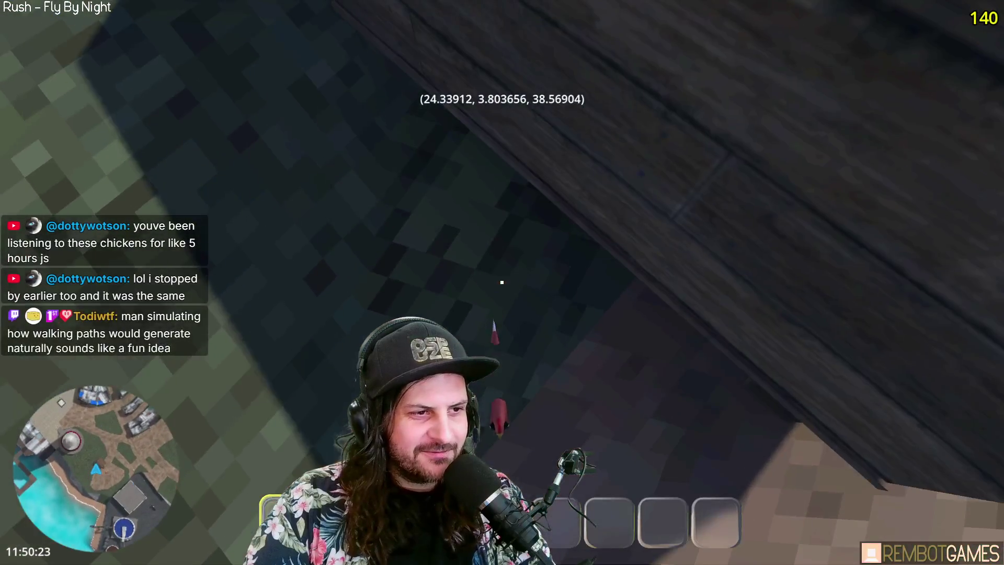
{"action": "key", "text": "w"}
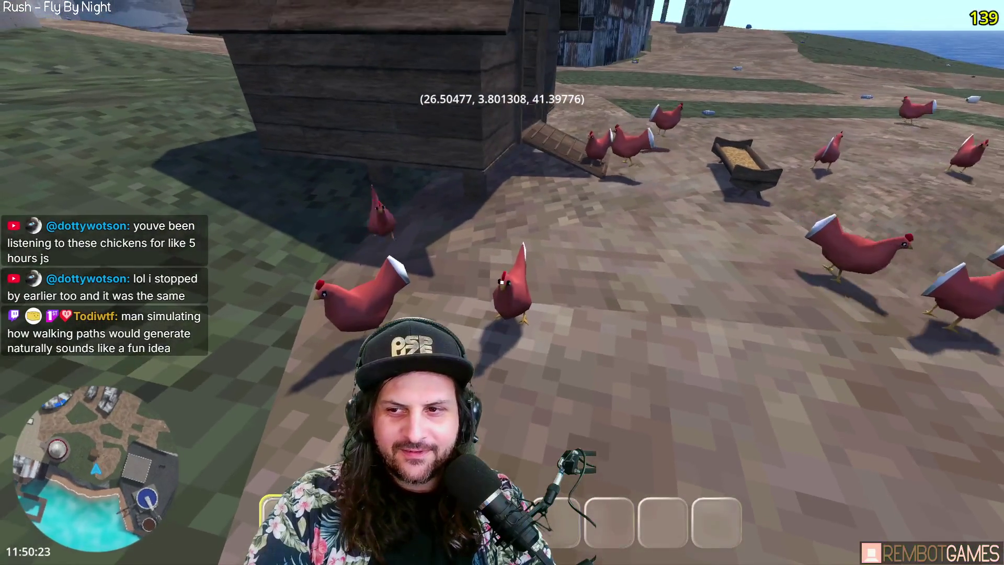
{"action": "key", "text": "w"}
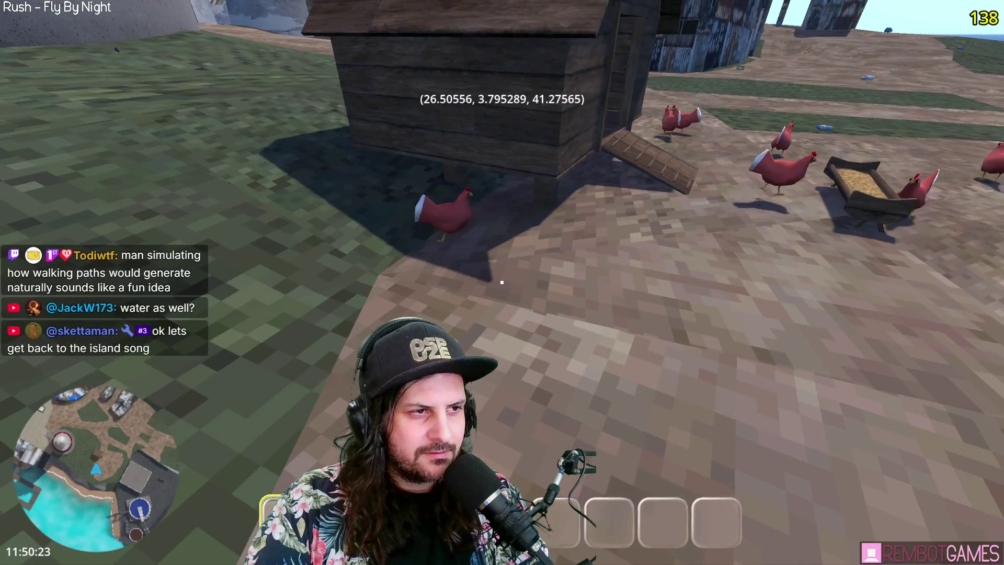
{"action": "key", "text": "w"}
{"action": "key", "text": "w"}
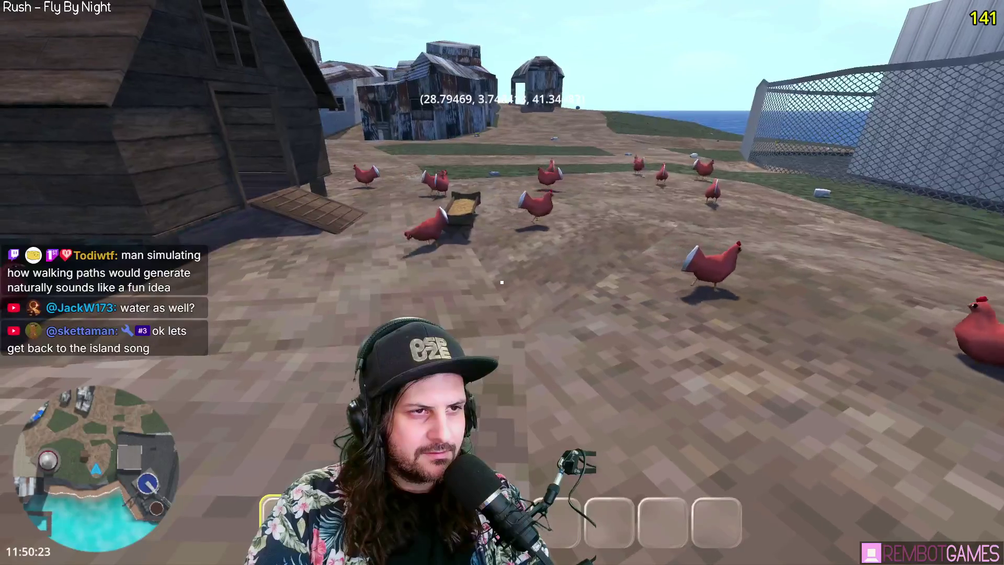
{"action": "key", "text": "w"}
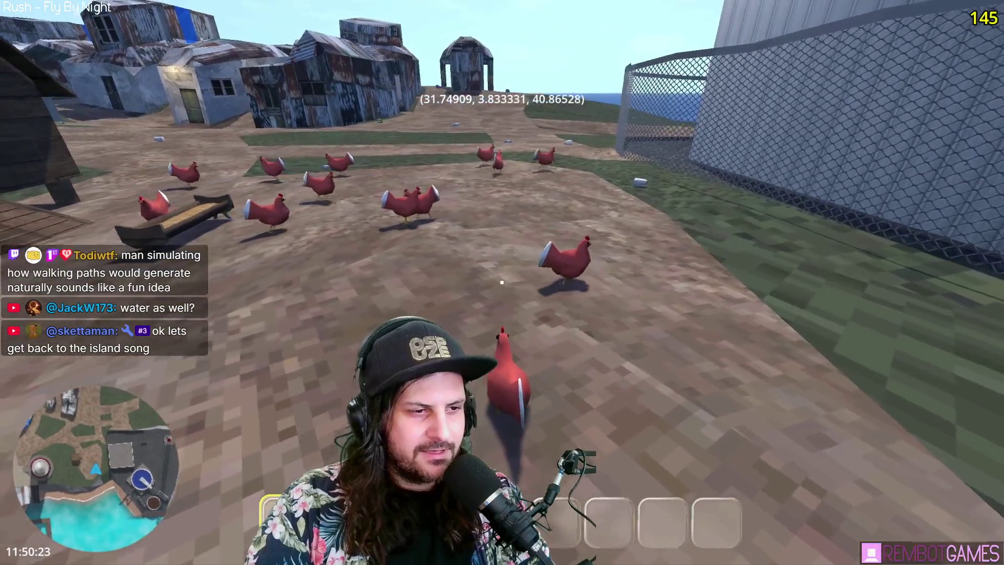
{"action": "key", "text": "w"}
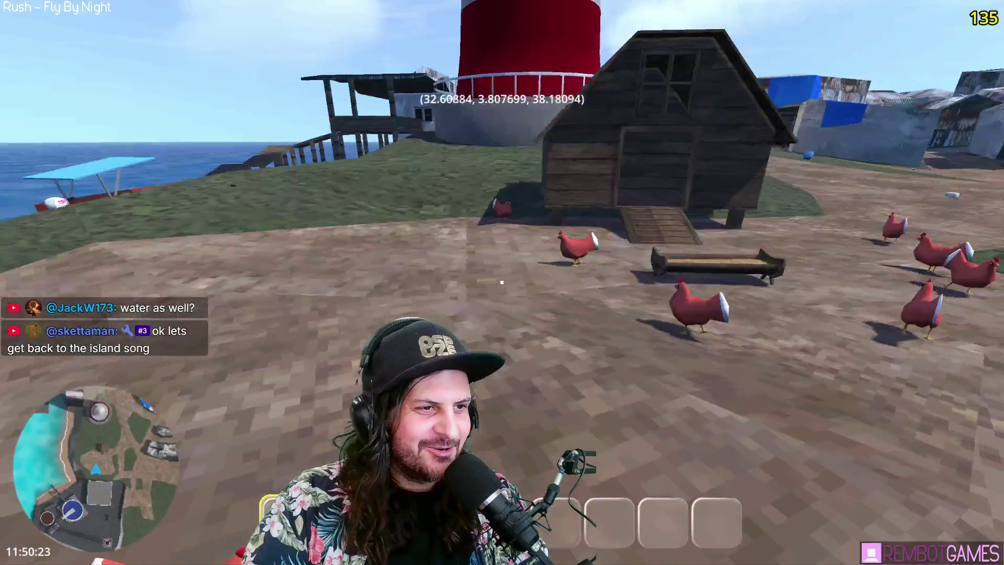
{"action": "key", "text": "w"}
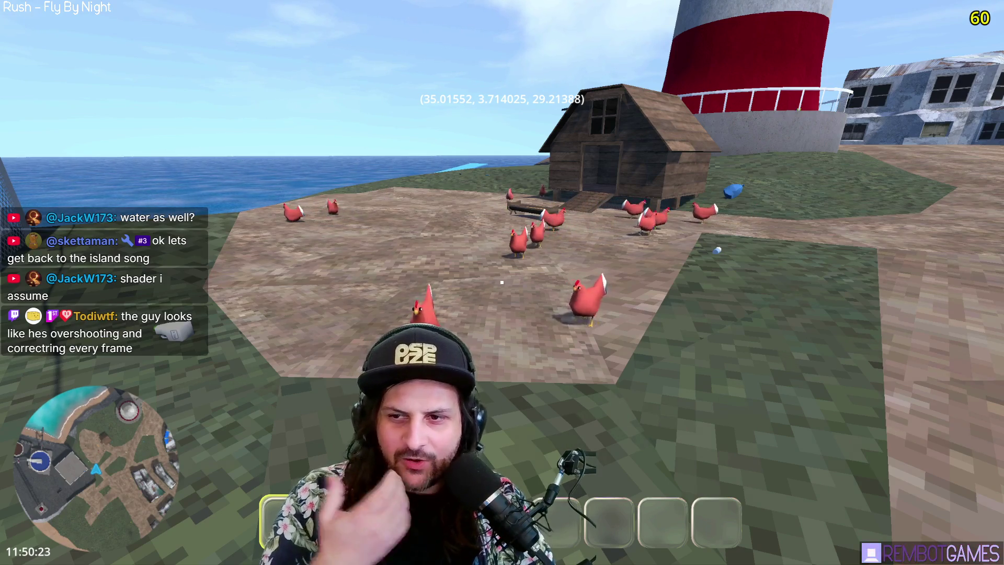
{"action": "key", "text": "w"}
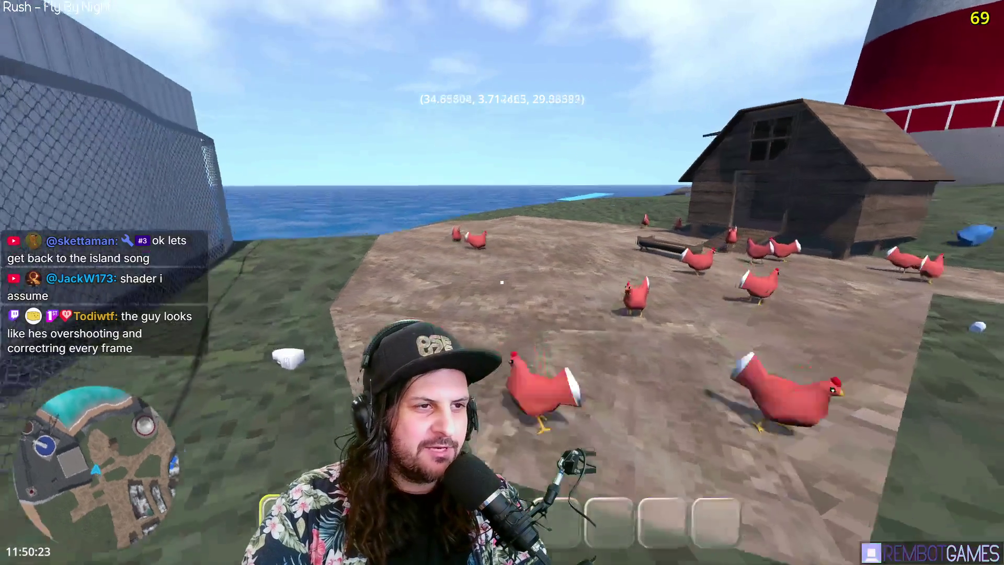
Walk down to the beach and swim toward the pier and boat, then back.
{"action": "key", "text": "w"}
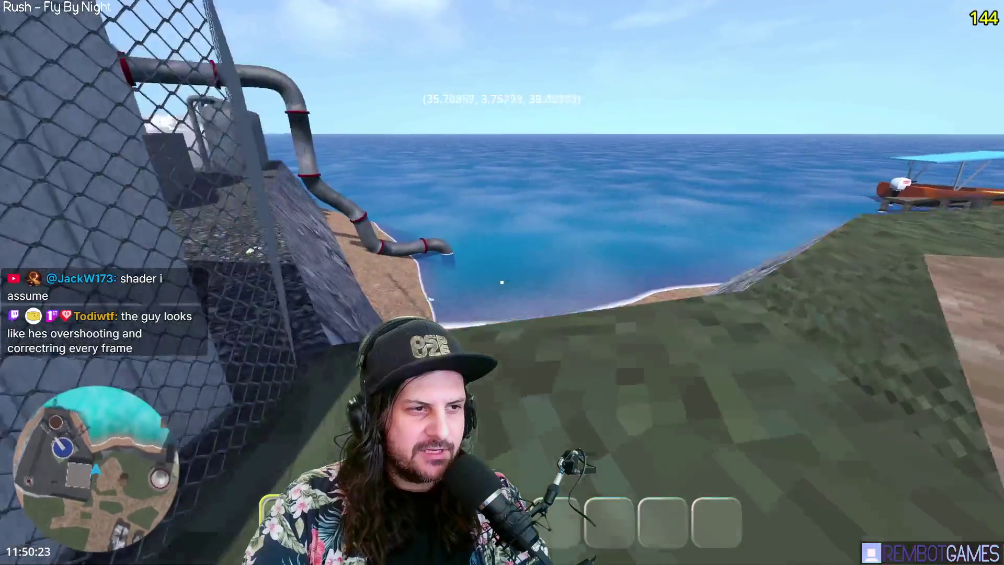
{"action": "key", "text": "w"}
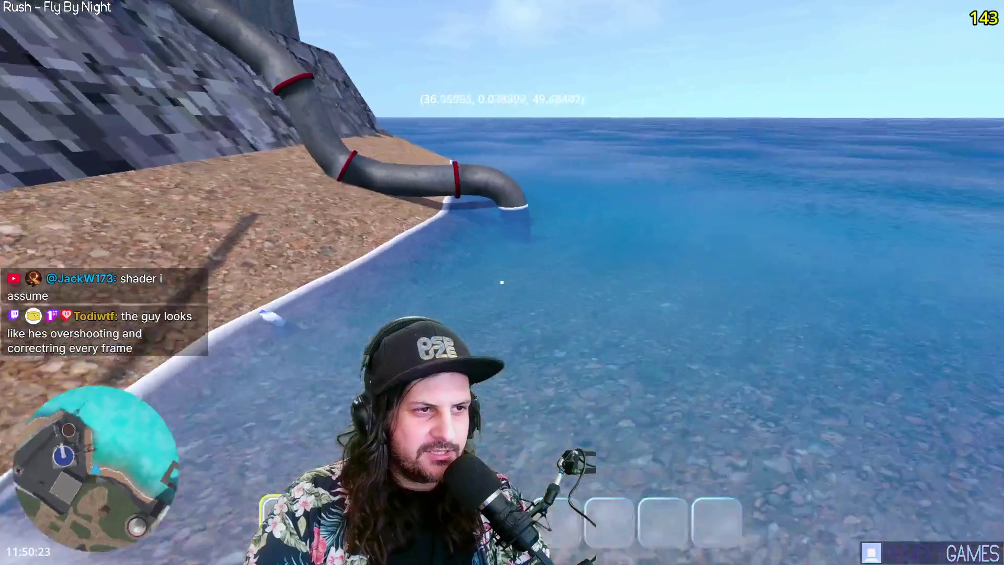
{"action": "key", "text": "w"}
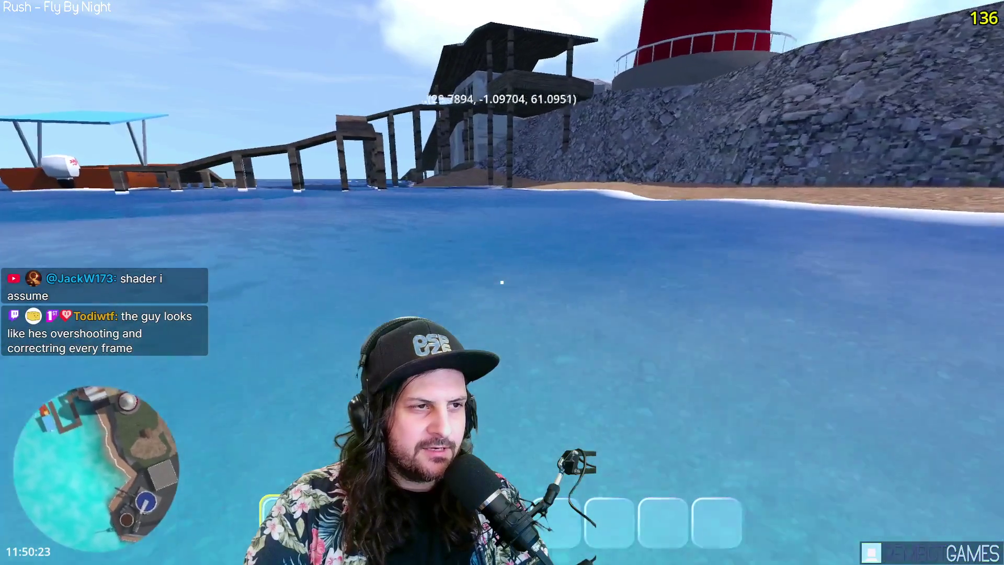
{"action": "key", "text": "w"}
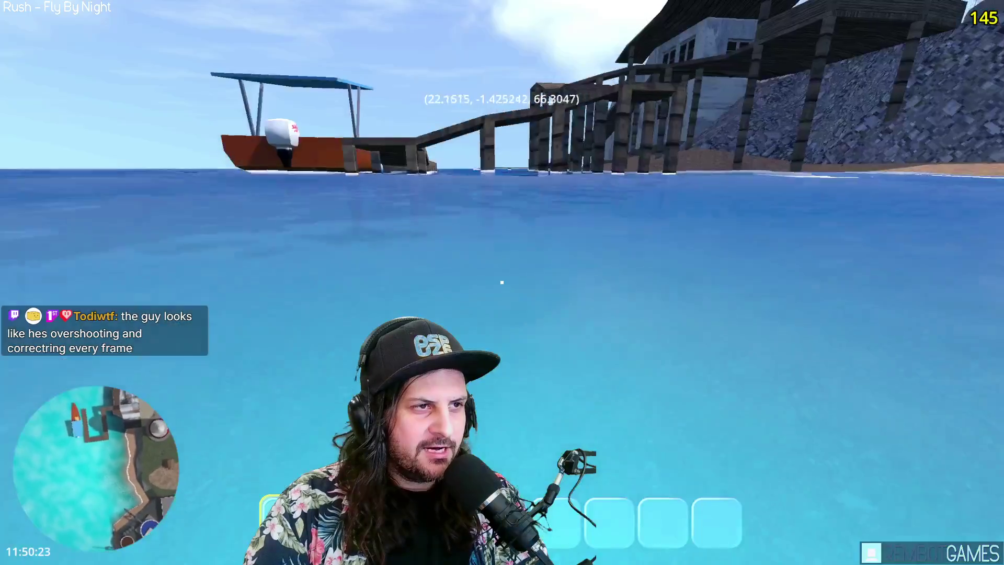
{"action": "key", "text": "w"}
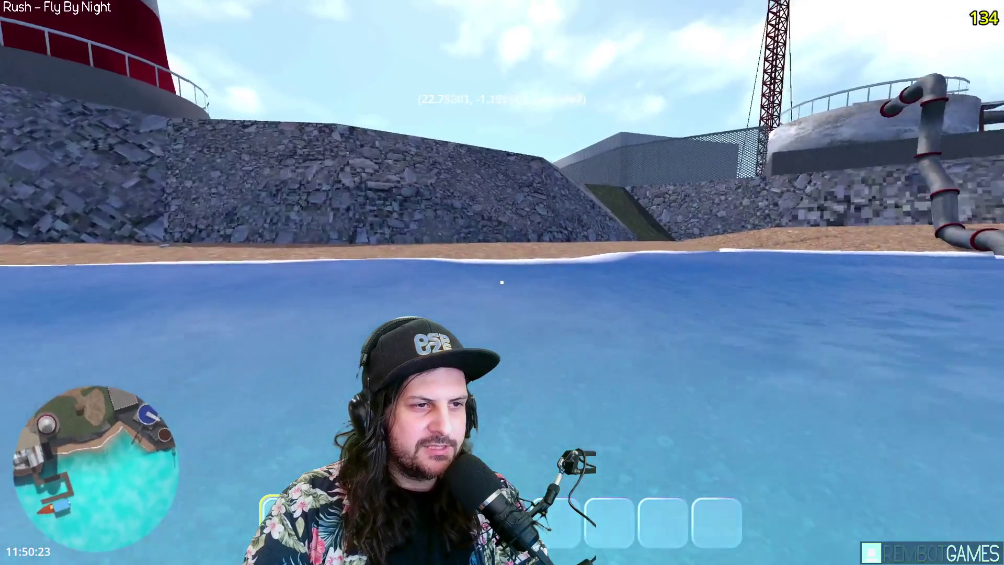
{"action": "key", "text": "w"}
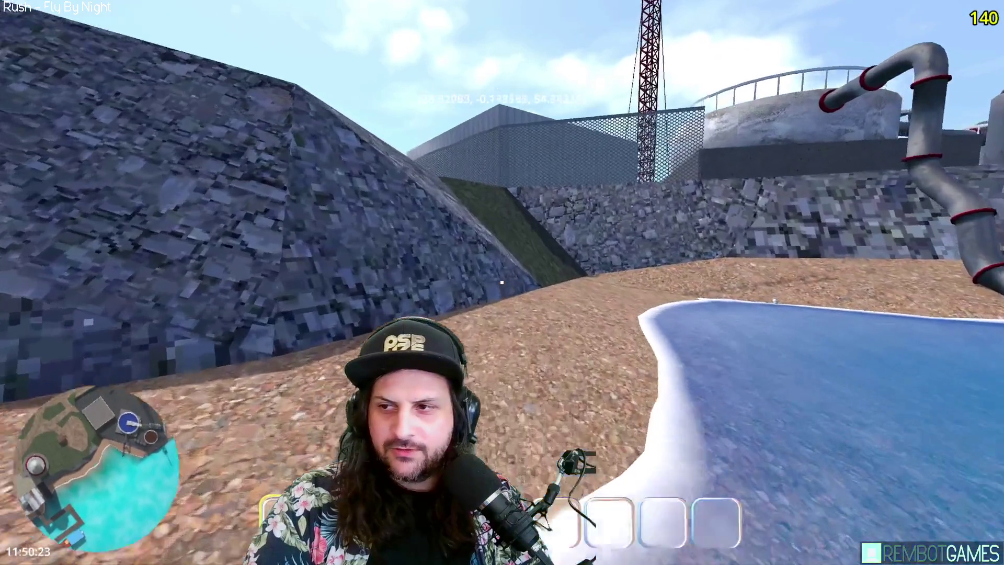
Climb the ramp back to the coop, cross the chicken pen, and stop the game with F8.
{"action": "key", "text": "w"}
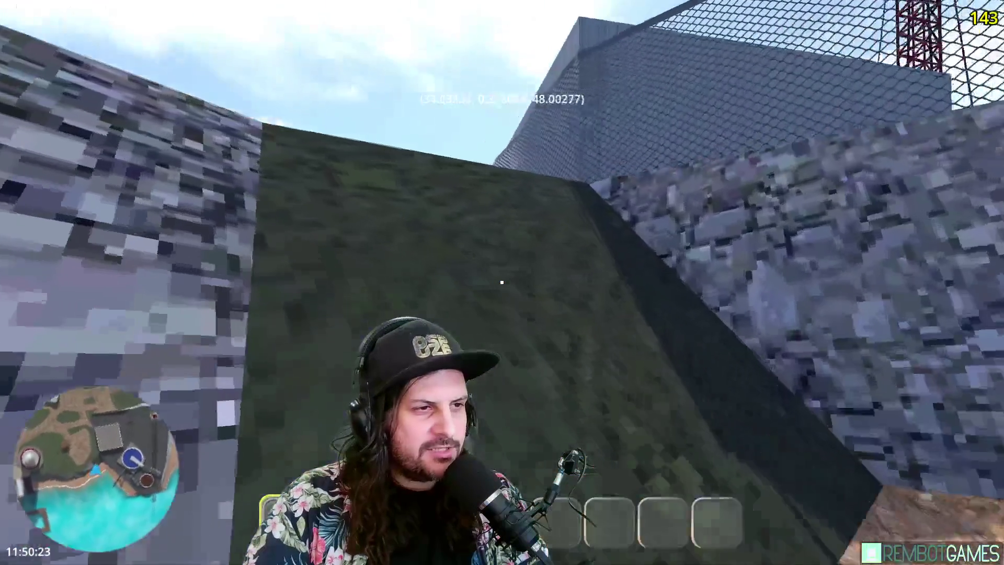
{"action": "key", "text": "w"}
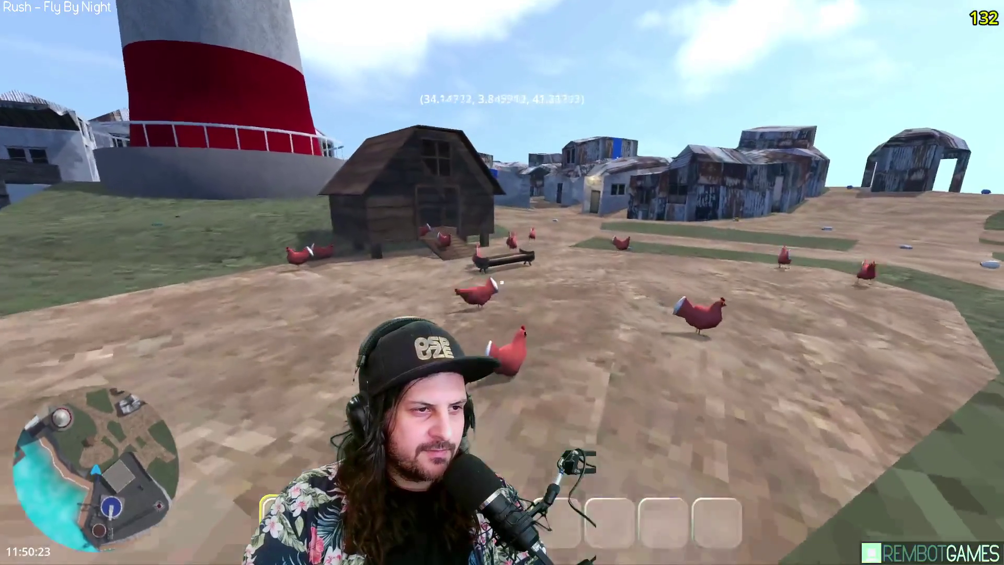
{"action": "key", "text": "w"}
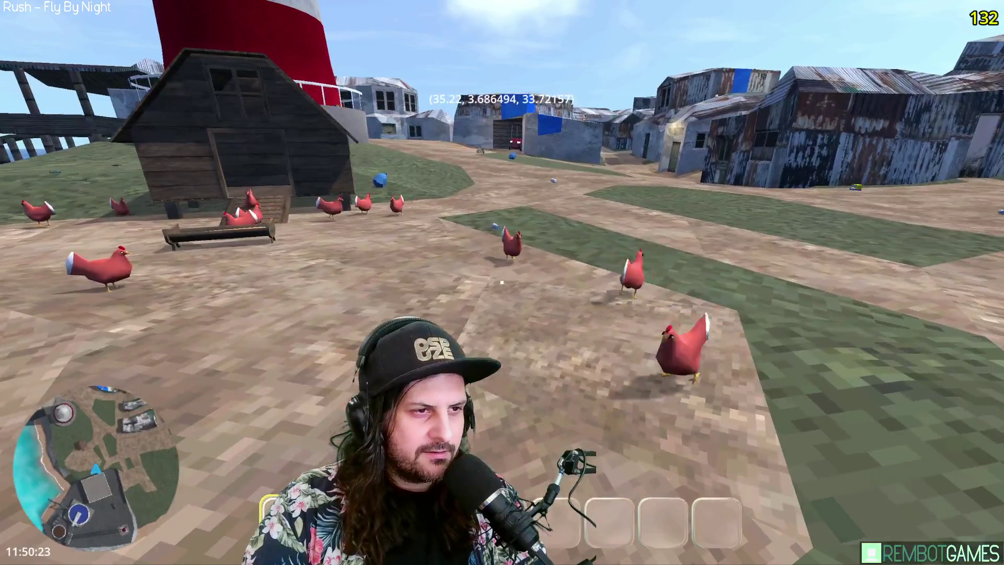
{"action": "key", "text": "w"}
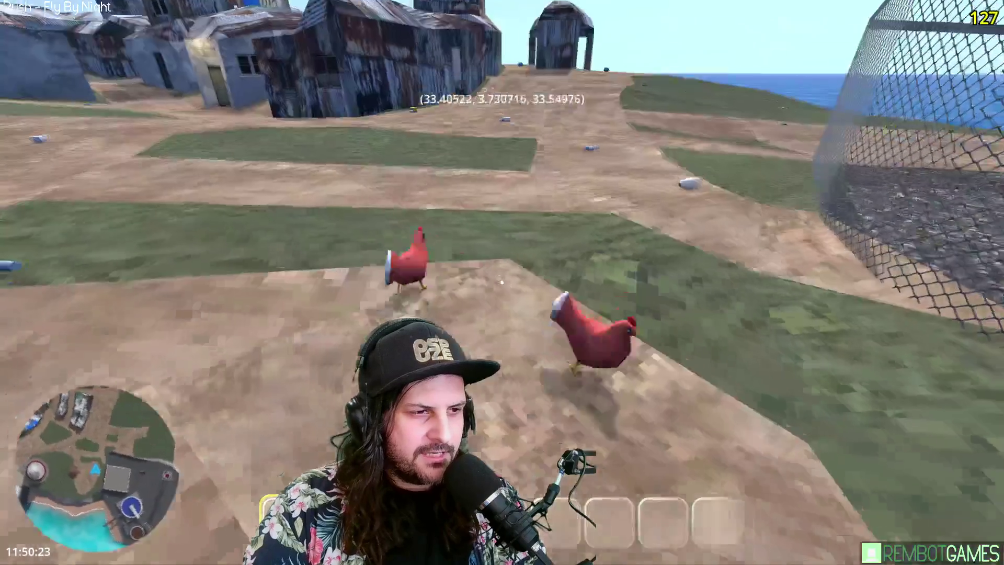
{"action": "key", "text": "w"}
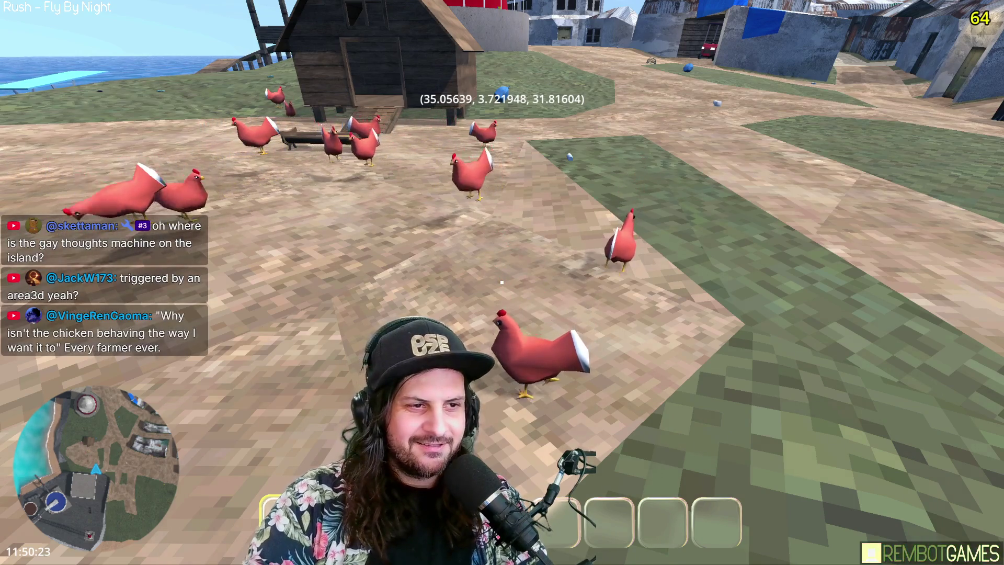
{"action": "mouse_move", "coordinate": [502, 282]}
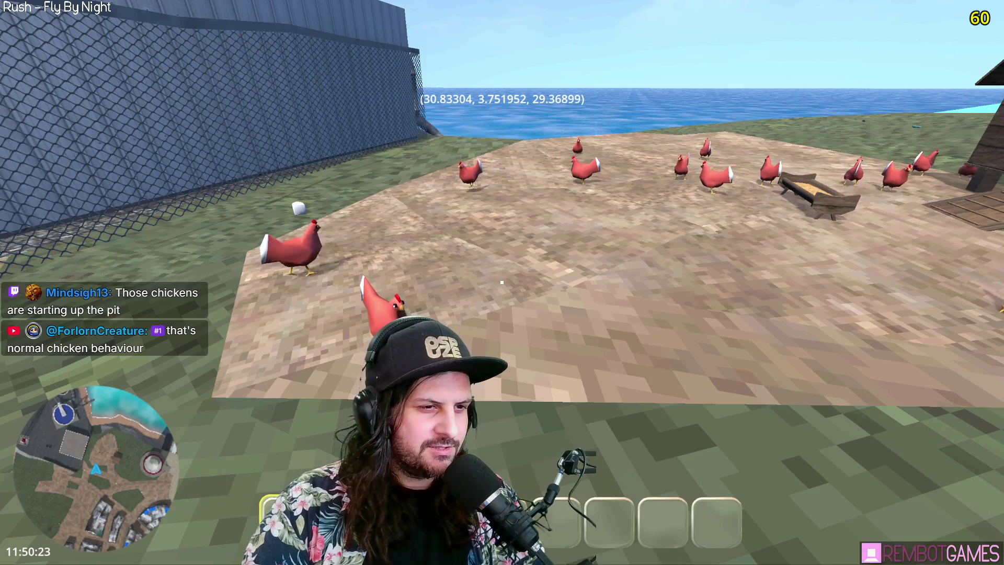
{"action": "key", "text": "w"}
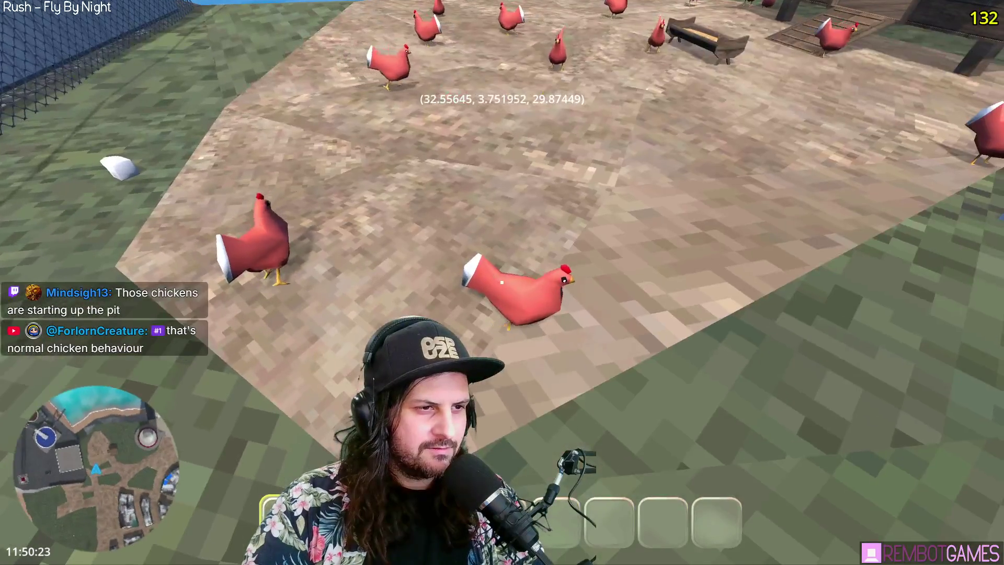
{"action": "key", "text": "w"}
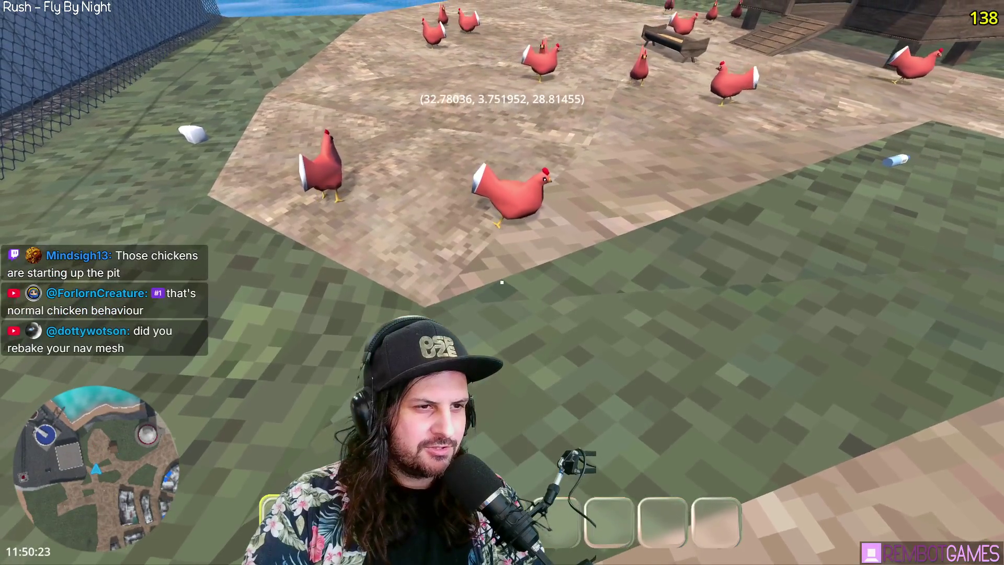
{"action": "key", "text": "w"}
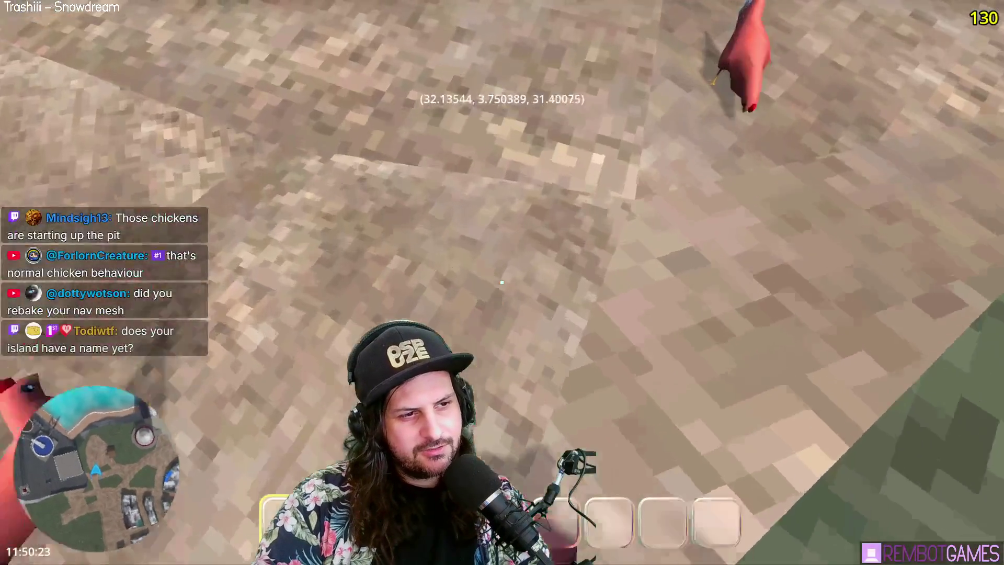
{"action": "key", "text": "w"}
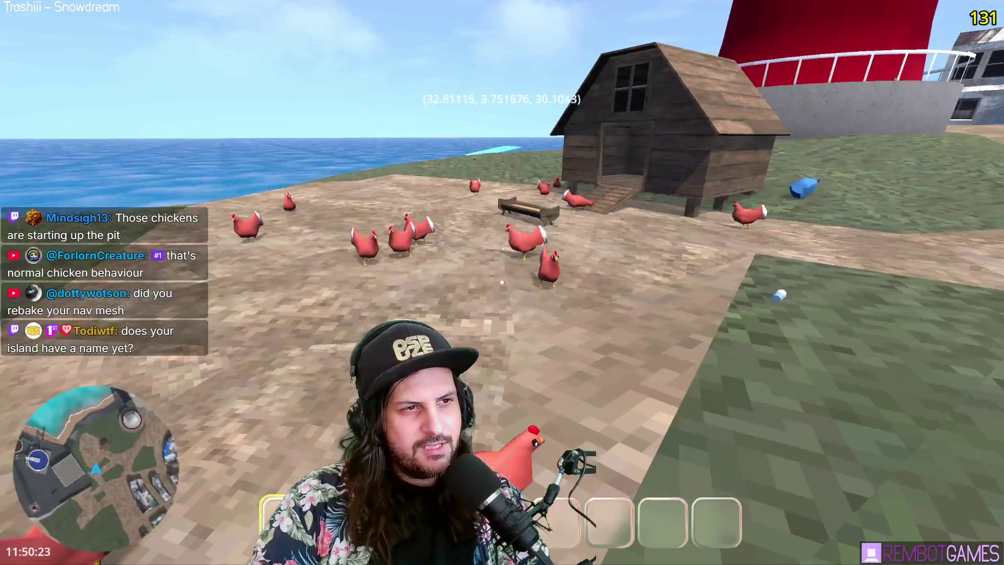
{"action": "key", "text": "w"}
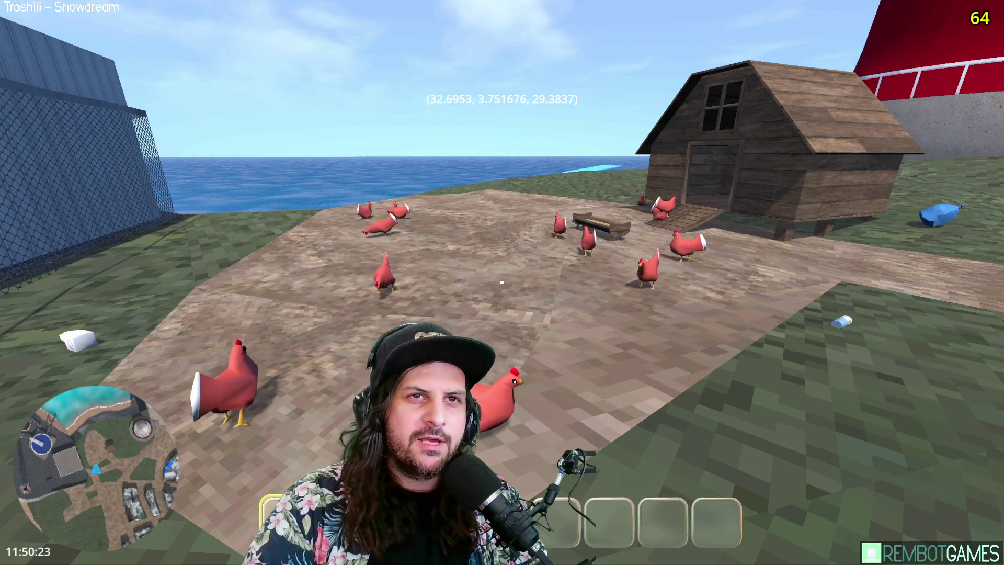
{"action": "key", "text": "F8"}
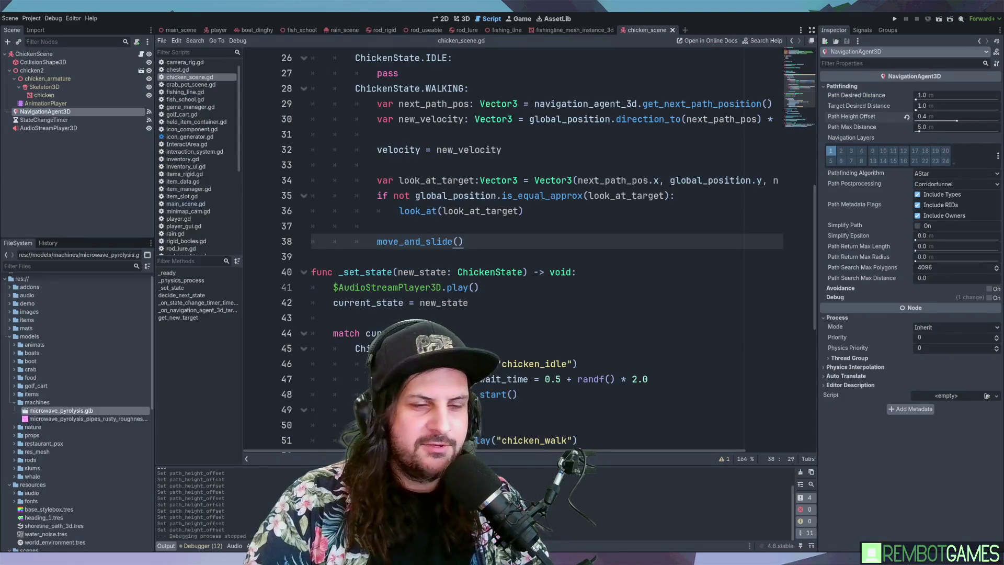
Review lines 33–39 of chicken_scene.gd, then switch to the chicken scene's 3D view.
{"action": "left_click", "coordinate": [570, 252]}
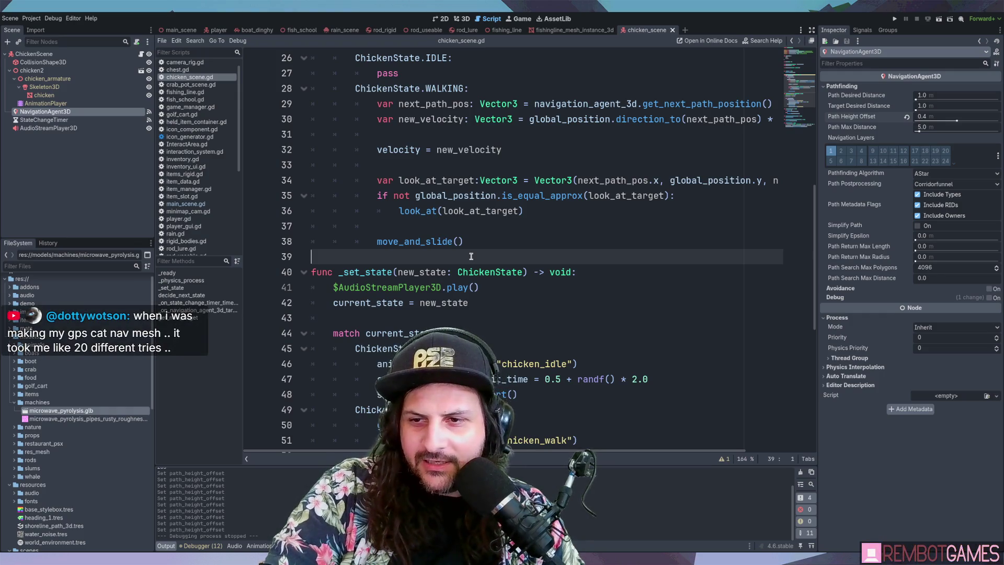
{"action": "left_click", "coordinate": [501, 230]}
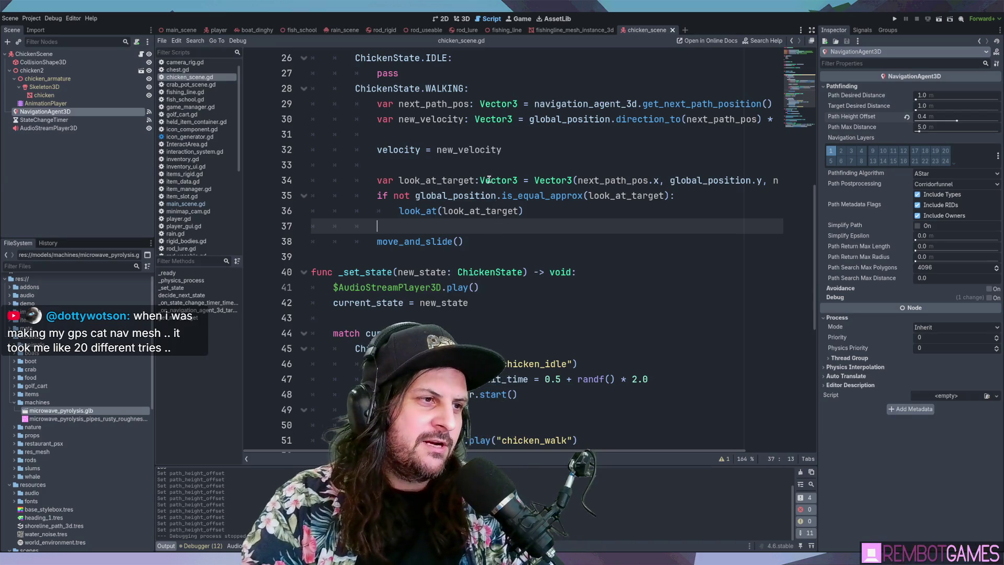
{"action": "left_click", "coordinate": [481, 165]}
{"action": "left_click", "coordinate": [466, 18]}
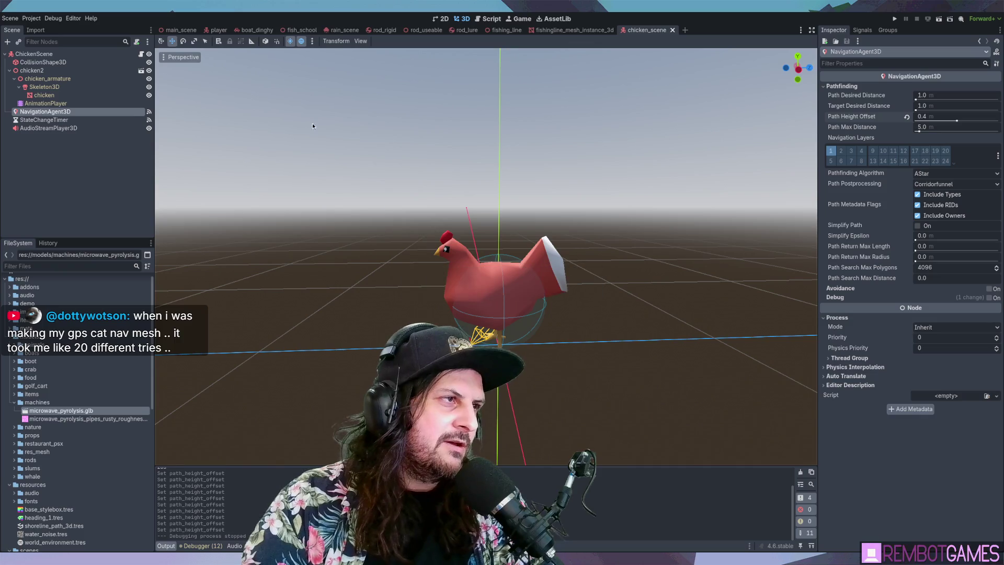
In main_scene, raise the WaterPlane and fly the view toward the dock buildings.
{"action": "left_click", "coordinate": [180, 30]}
{"action": "scroll", "coordinate": [516, 281], "scroll_direction": "down", "scroll_amount": 5}
{"action": "mouse_move", "coordinate": [421, 285]}
{"action": "middle_mouse_down"}
{"action": "mouse_move", "coordinate": [523, 251]}
{"action": "mouse_move", "coordinate": [431, 291]}
{"action": "middle_mouse_up"}
{"action": "left_click", "coordinate": [429, 295]}
{"action": "scroll", "coordinate": [429, 295], "scroll_direction": "down", "scroll_amount": 10}
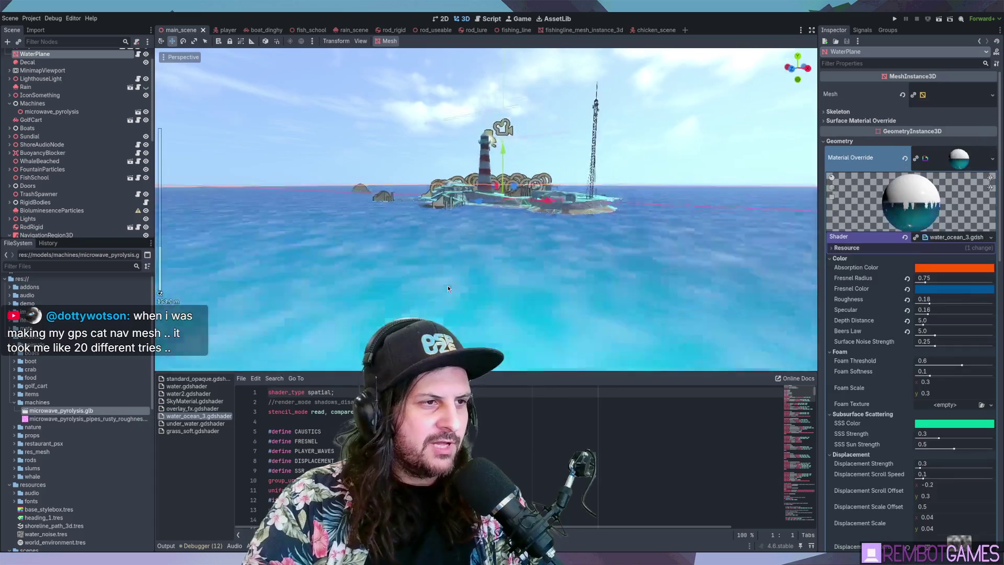
{"action": "left_click_drag", "start_coordinate": [497, 156], "coordinate": [489, 76]}
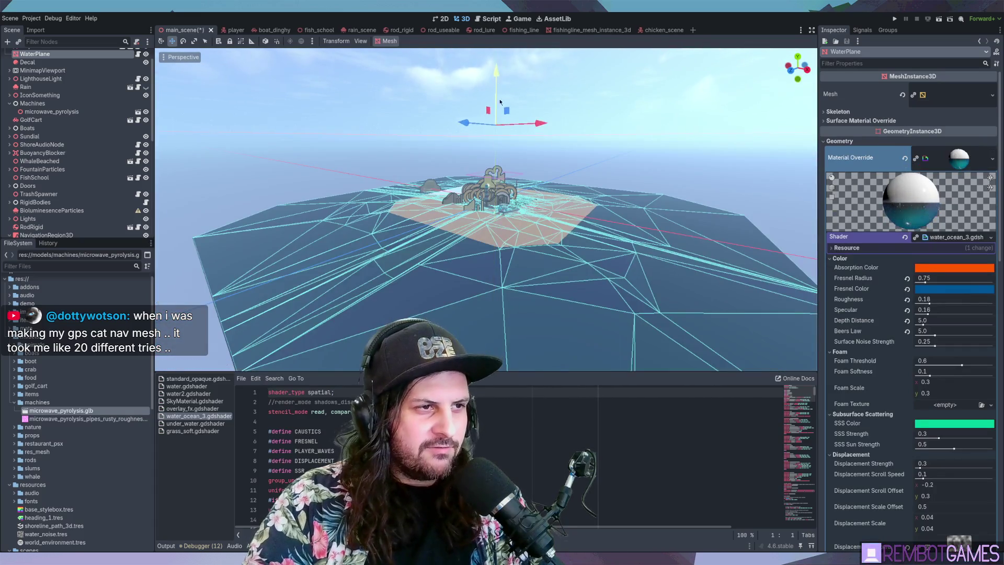
{"action": "scroll", "coordinate": [460, 245], "scroll_direction": "up", "scroll_amount": 10}
{"action": "scroll", "coordinate": [460, 248], "scroll_direction": "up", "scroll_amount": 5}
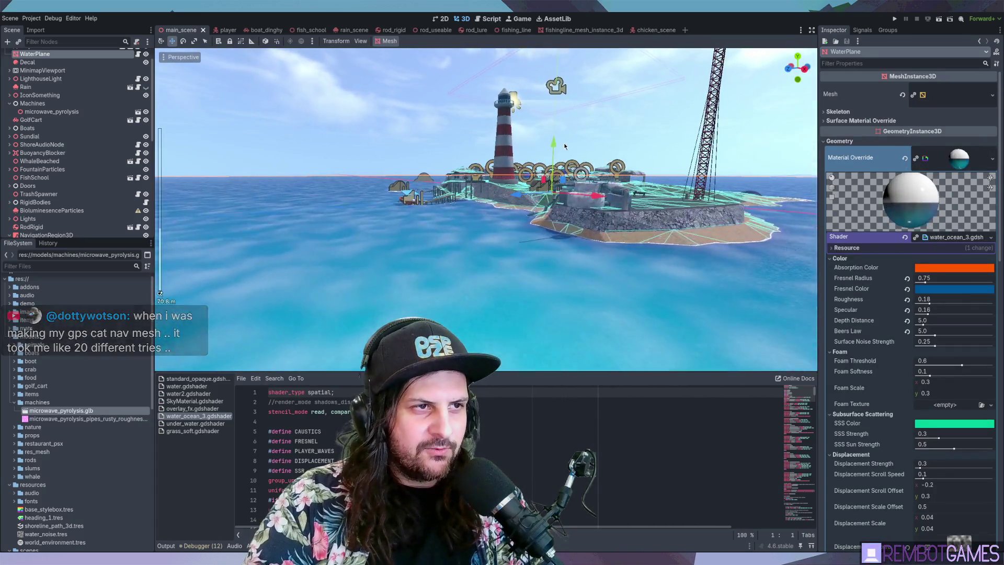
{"action": "mouse_move", "coordinate": [471, 181]}
{"action": "right_mouse_down"}
{"action": "mouse_move", "coordinate": [576, 196]}
{"action": "mouse_move", "coordinate": [505, 216]}
{"action": "mouse_move", "coordinate": [553, 213]}
{"action": "right_mouse_up"}
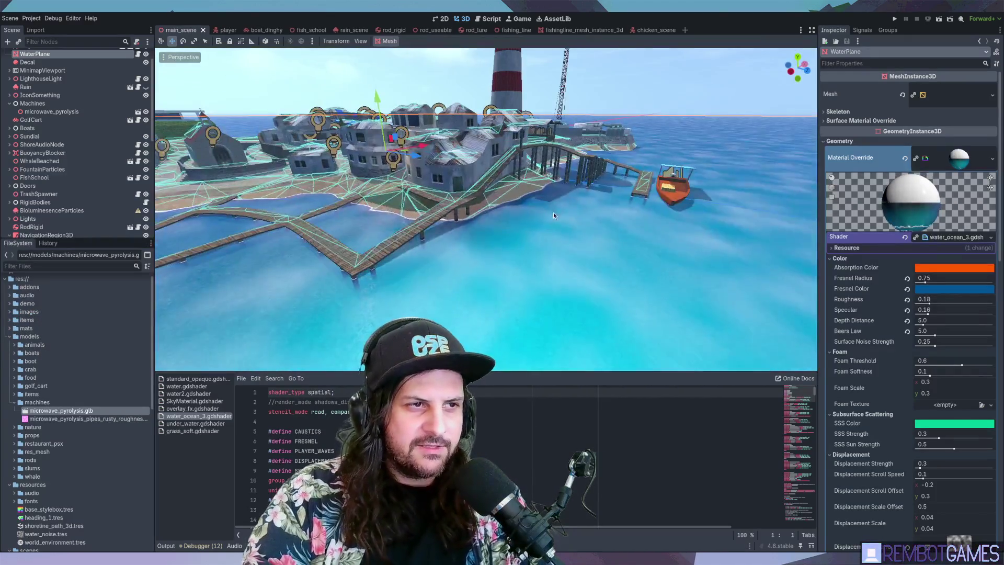
Run the project, hold a water bottle, and throw a burst of bottles over the sea.
{"action": "key", "text": "F5"}
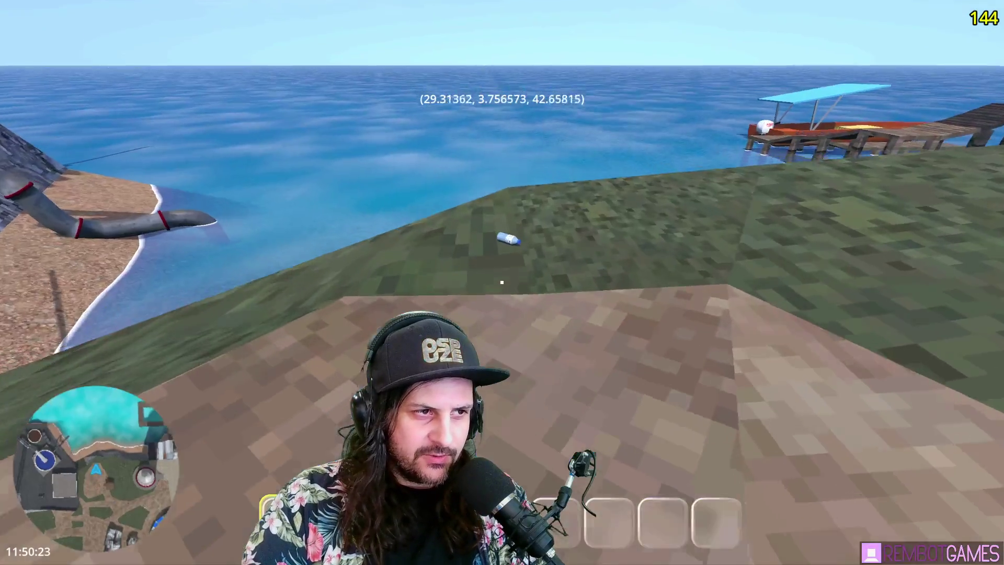
{"action": "key", "text": "w"}
{"action": "left_click", "coordinate": [502, 282]}
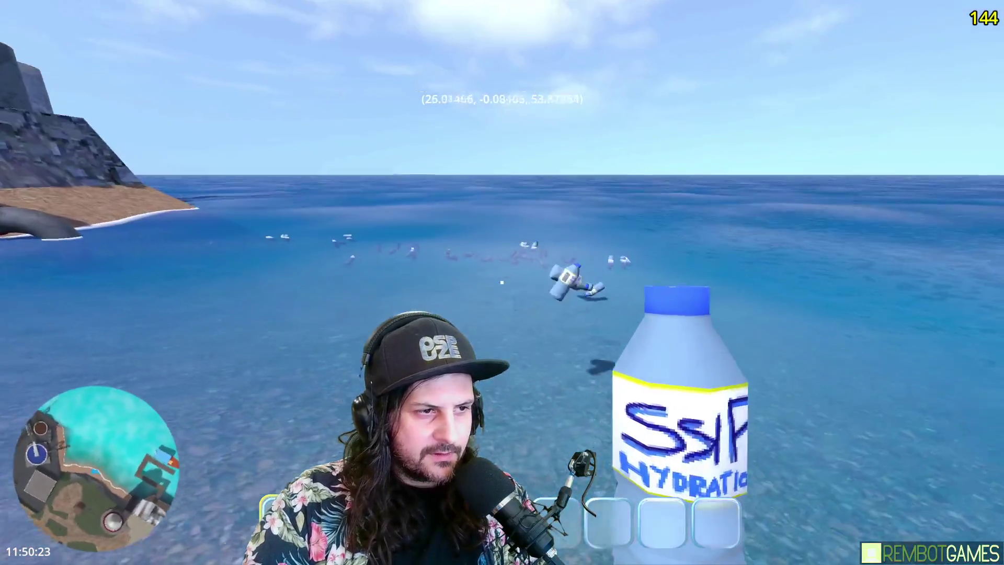
Throw more bottles, walk forward, equip a water bottle, and toss six more nearby.
{"action": "left_click", "coordinate": [501, 282]}
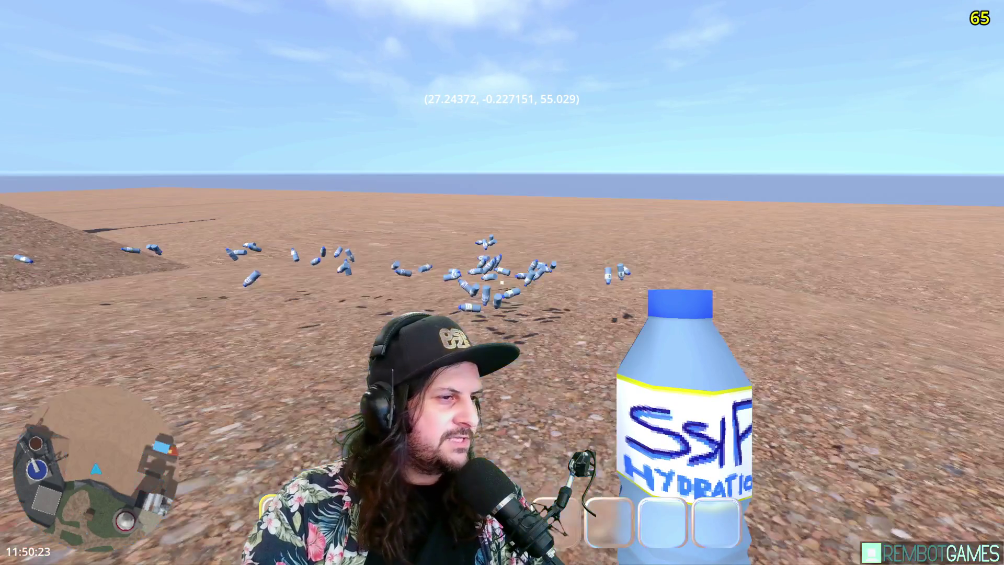
{"action": "key", "text": "w"}
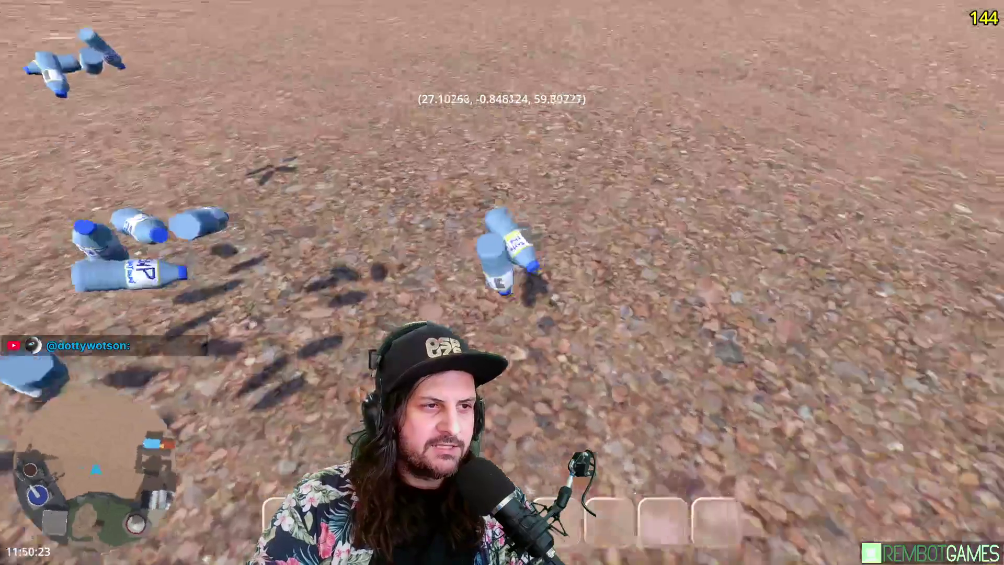
{"action": "key", "text": "e"}
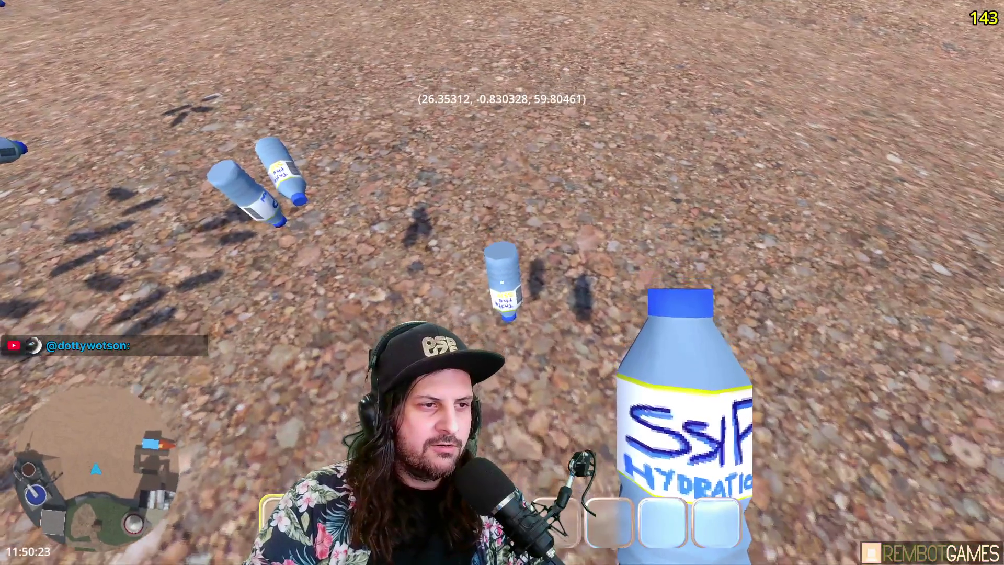
{"action": "left_click", "coordinate": [502, 283]}
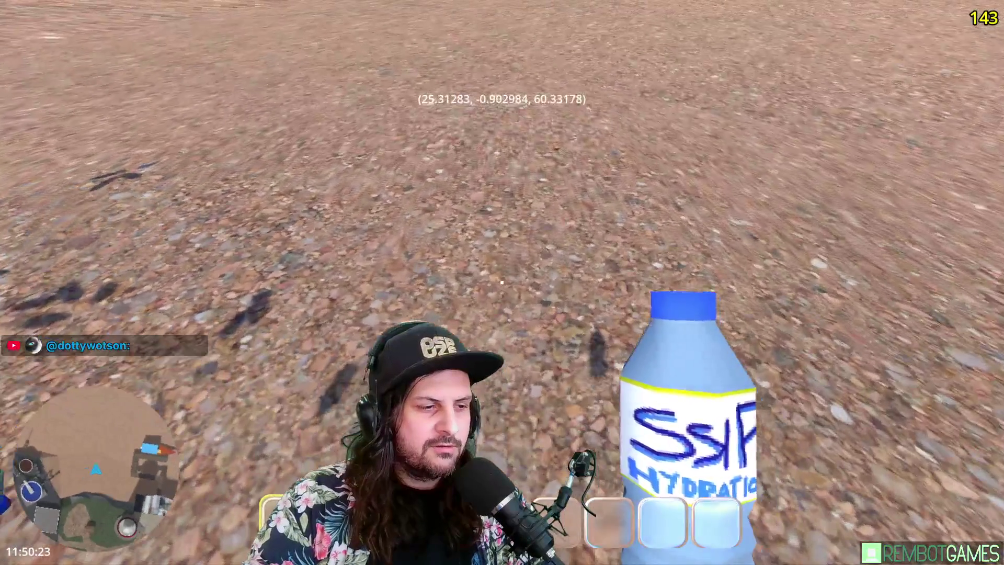
{"action": "left_click", "coordinate": [502, 282]}
{"action": "left_click", "coordinate": [502, 282]}
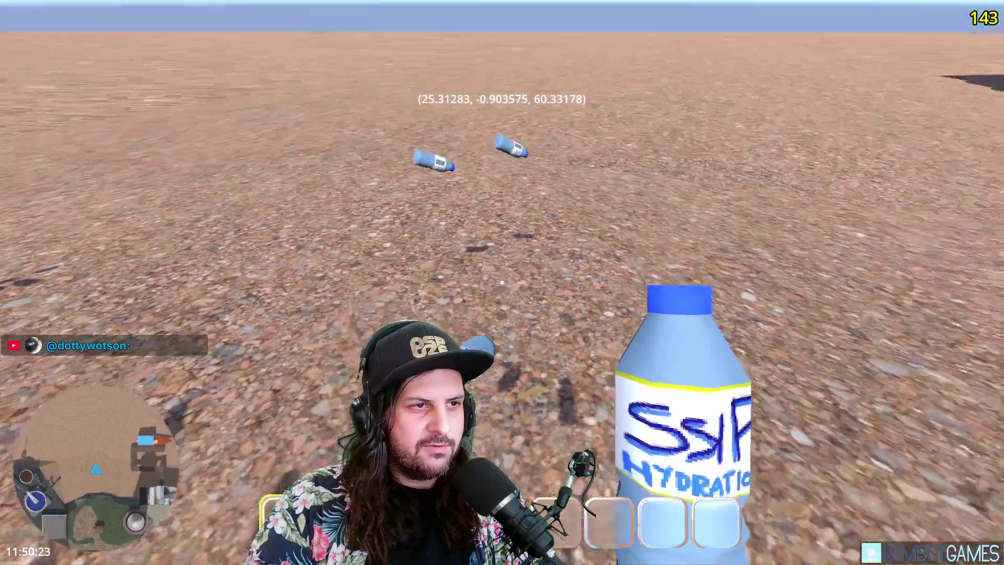
{"action": "left_click", "coordinate": [502, 283]}
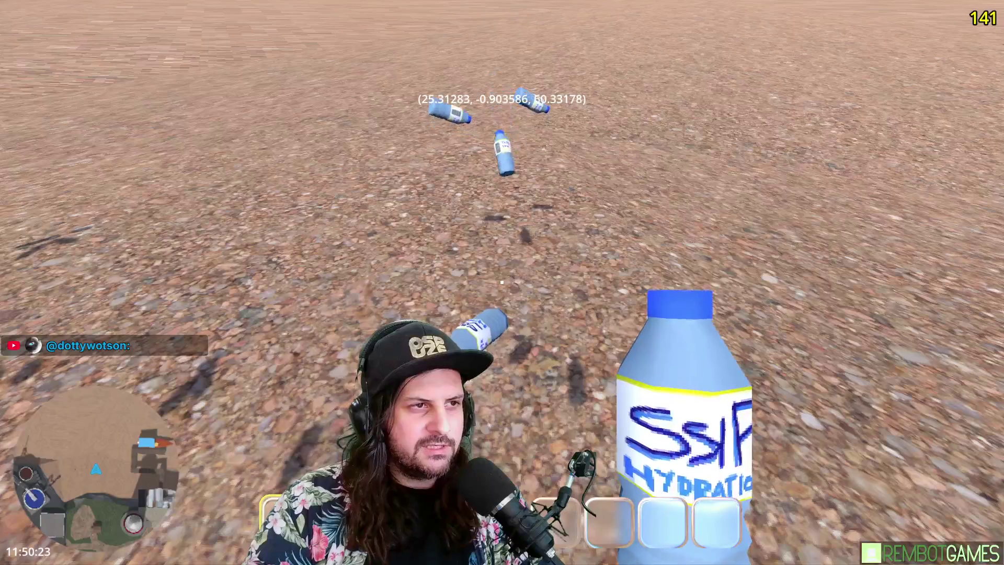
{"action": "left_click", "coordinate": [503, 282]}
{"action": "left_click", "coordinate": [501, 283]}
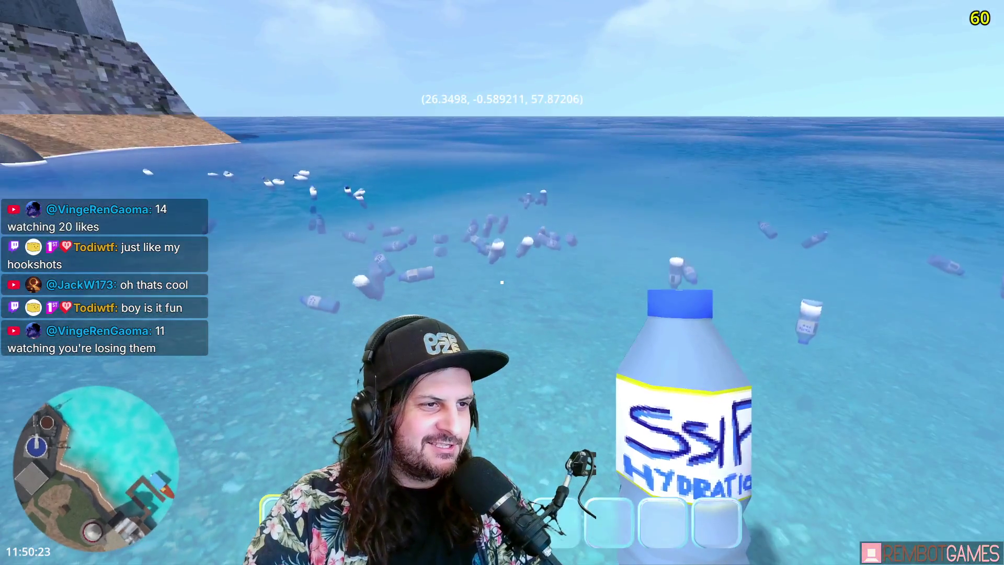
Swim back to shore and climb up to the chickens at the coop.
{"action": "key", "text": "w"}
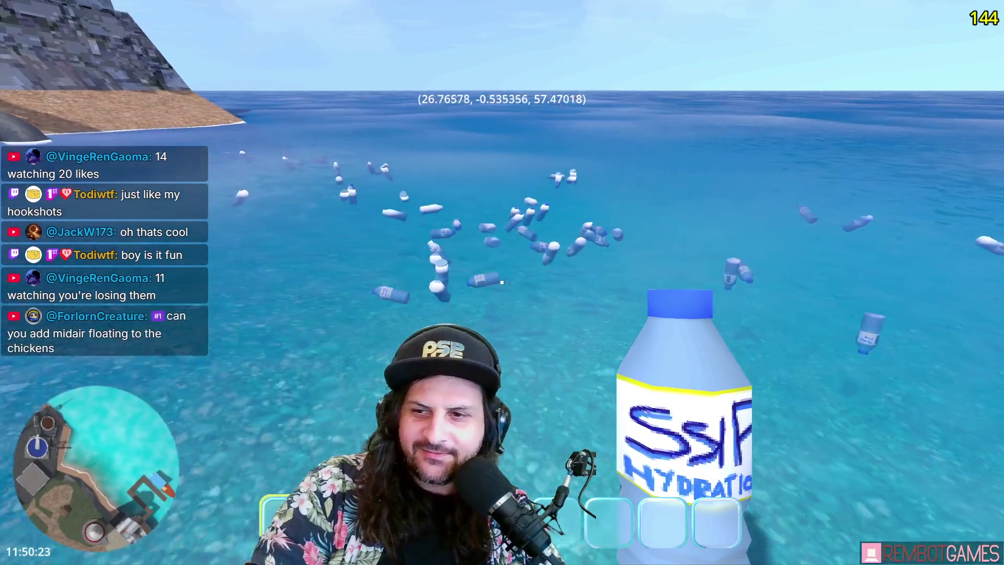
{"action": "key", "text": "w"}
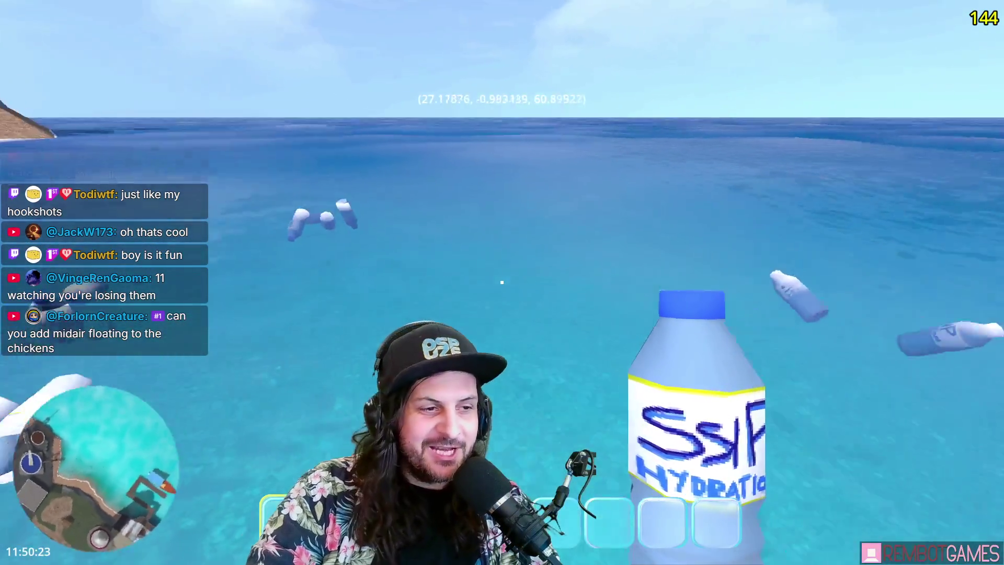
{"action": "key", "text": "w"}
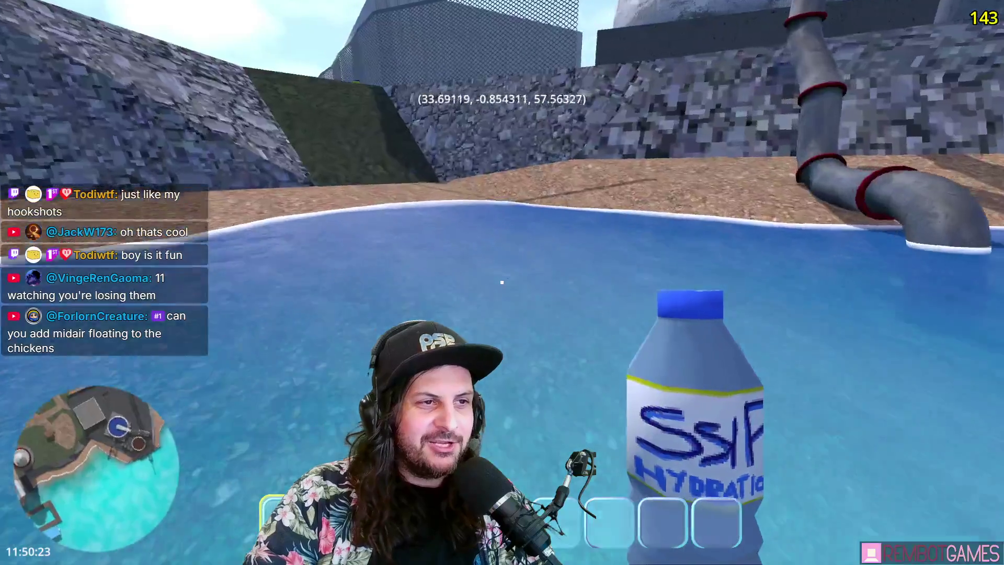
{"action": "key", "text": "w"}
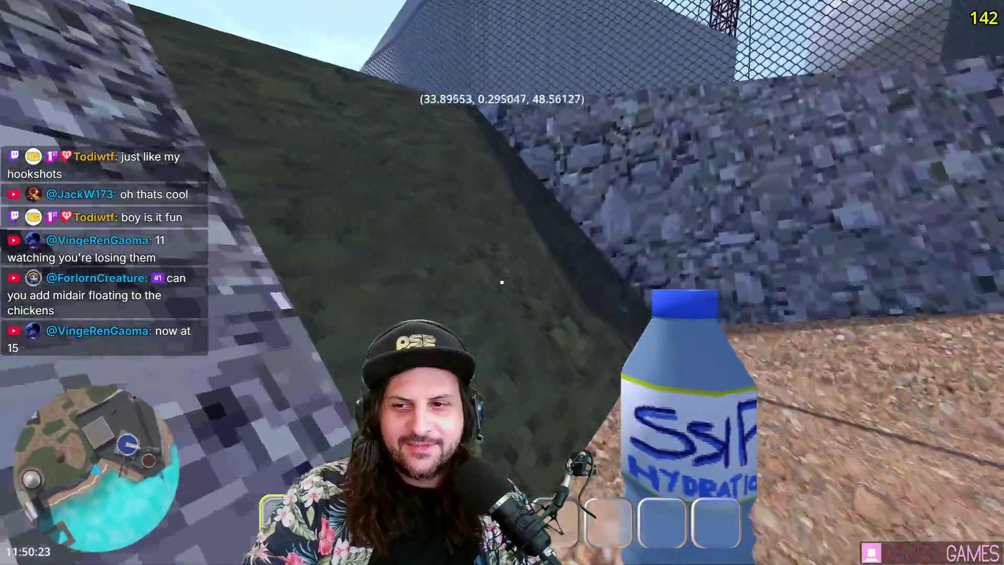
{"action": "key", "text": "w"}
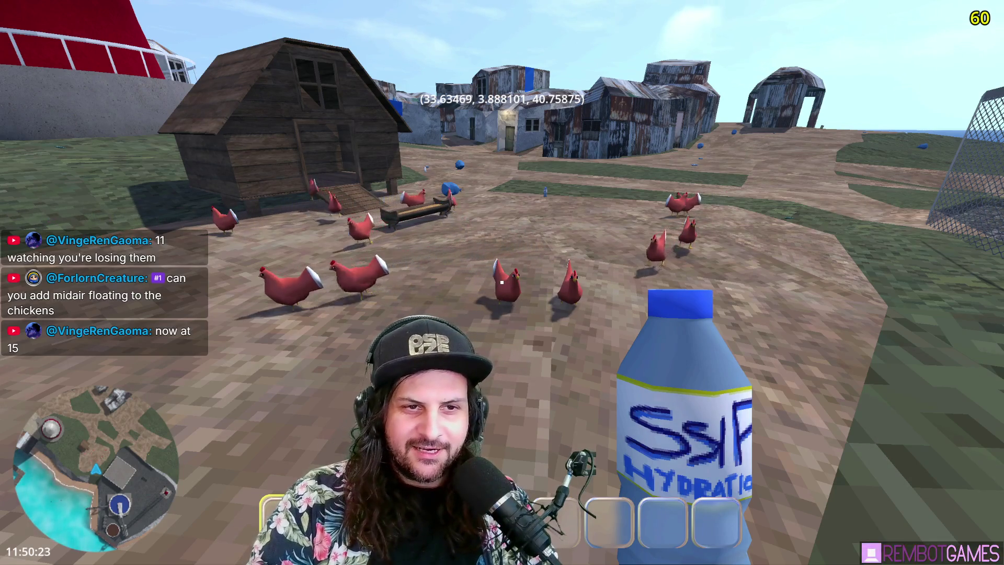
{"action": "key", "text": "w"}
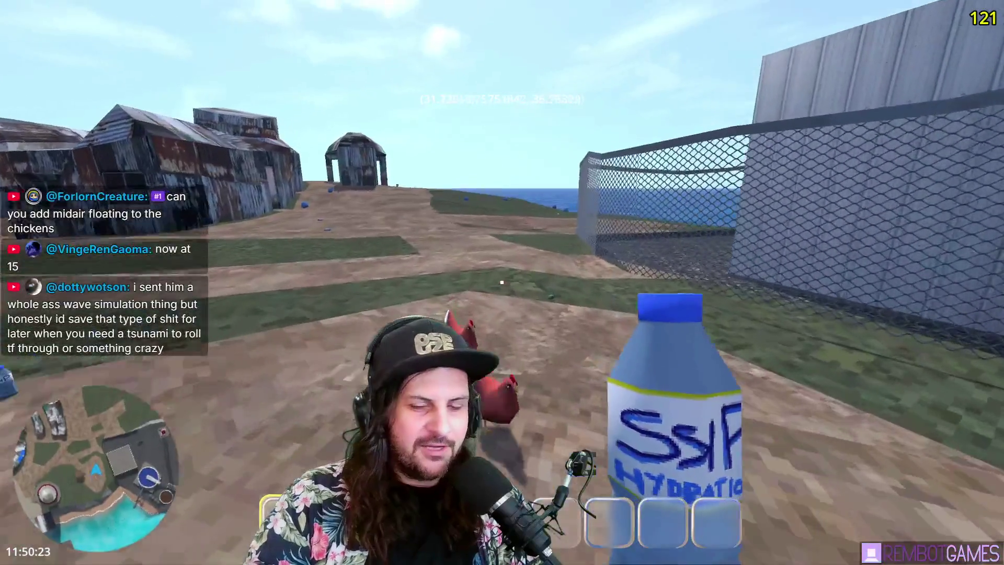
Follow the fence to the pyrolysis machine, circle it, and stop the game with F8.
{"action": "key", "text": "w"}
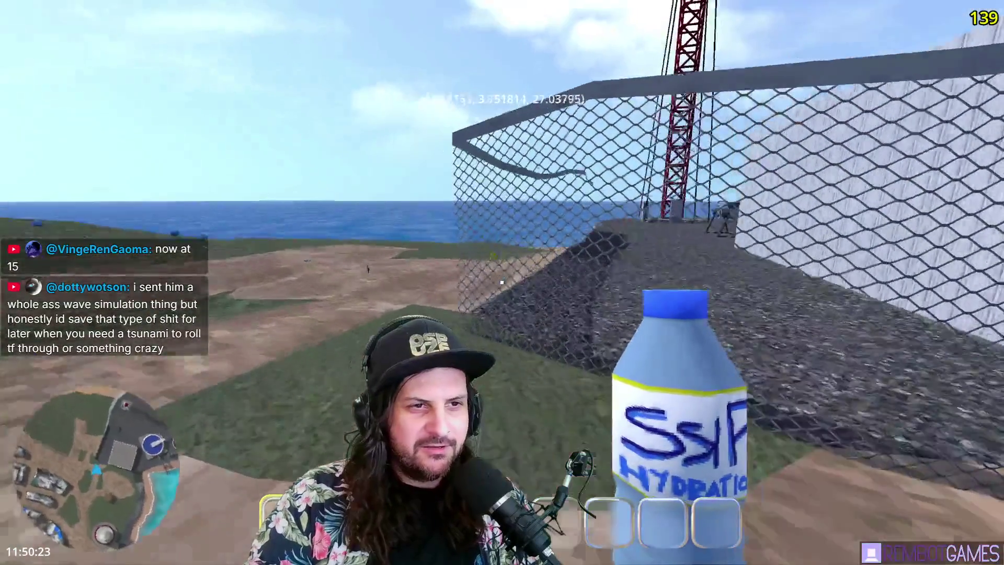
{"action": "key", "text": "w"}
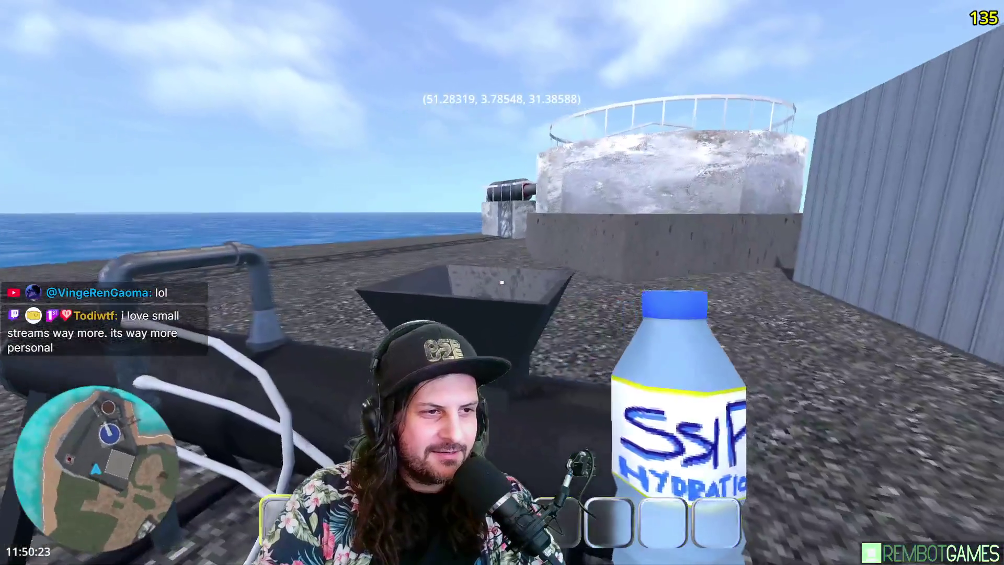
{"action": "key", "text": "a"}
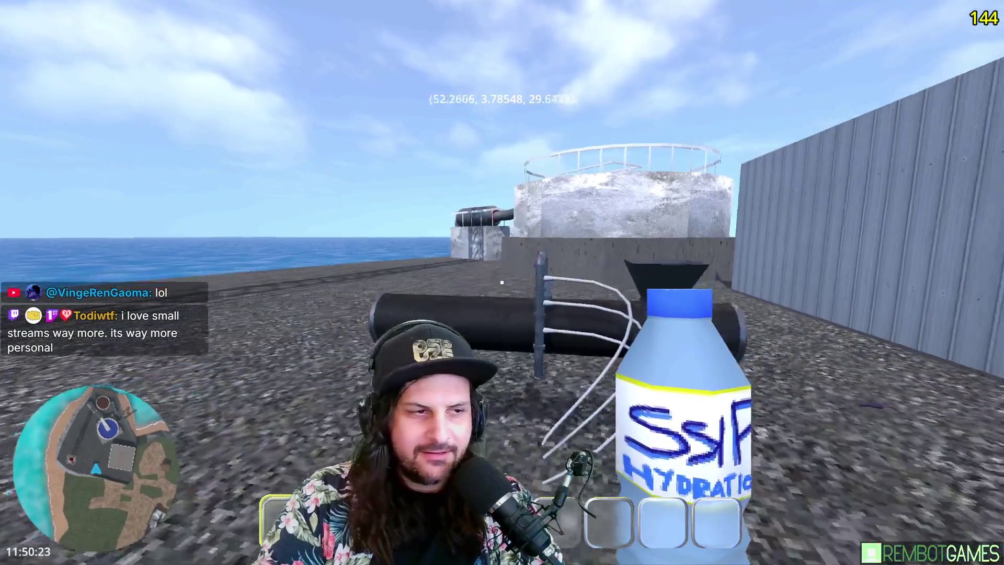
{"action": "key", "text": "w"}
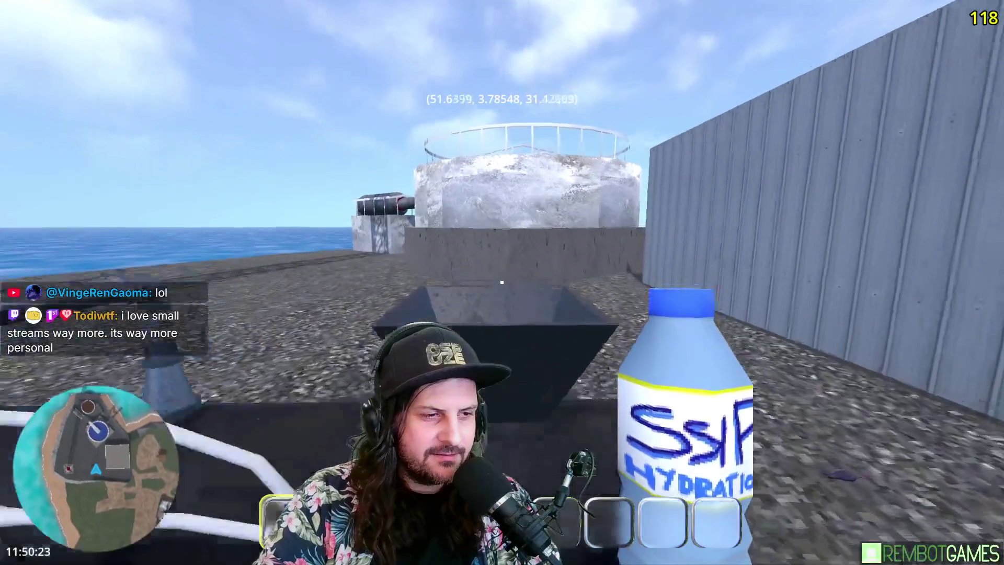
{"action": "key", "text": "w"}
{"action": "key", "text": "w"}
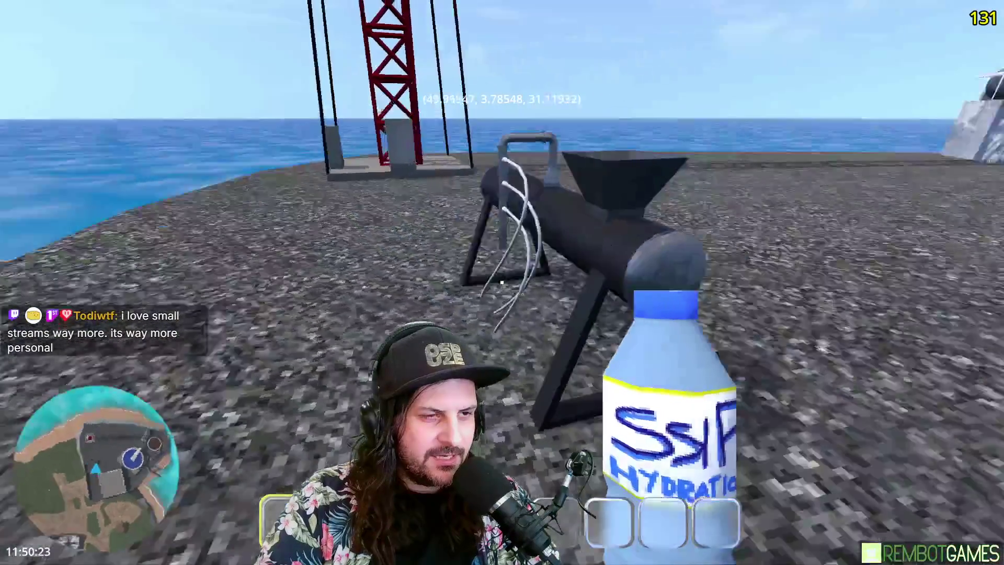
{"action": "key", "text": "w"}
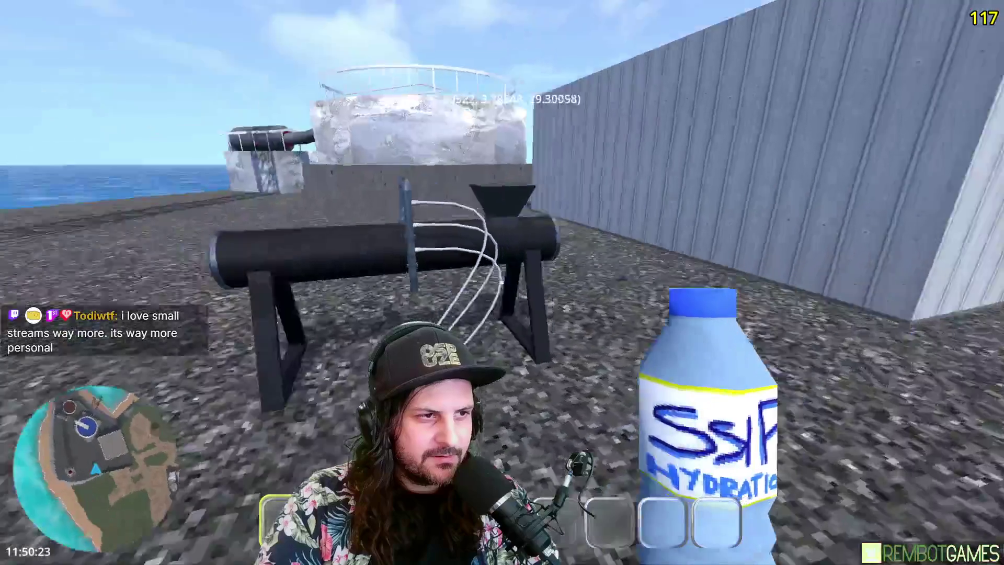
{"action": "key", "text": "F8"}
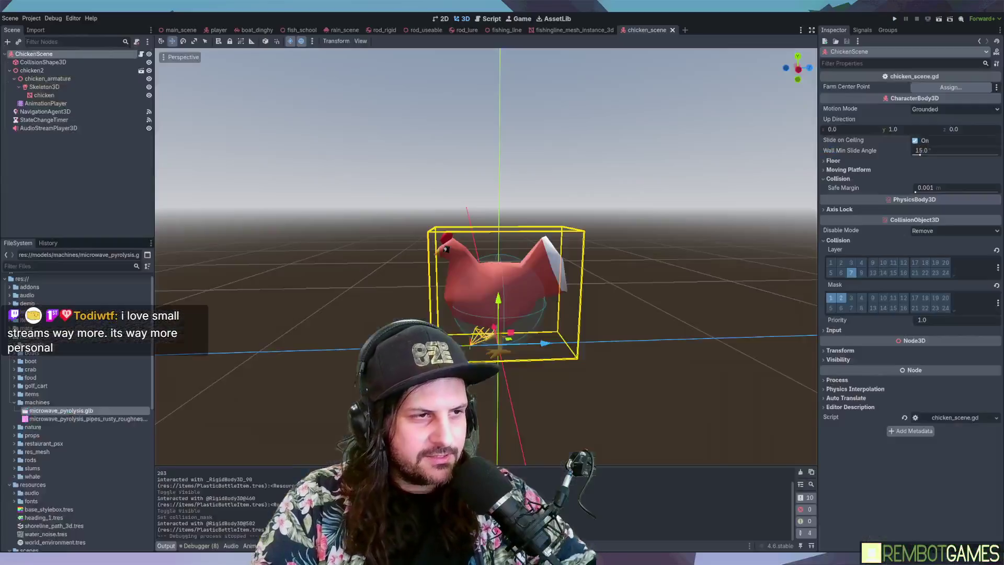
In main_scene, select microwave_pyrolysis and add a new Node3D beside it.
{"action": "left_click", "coordinate": [183, 29]}
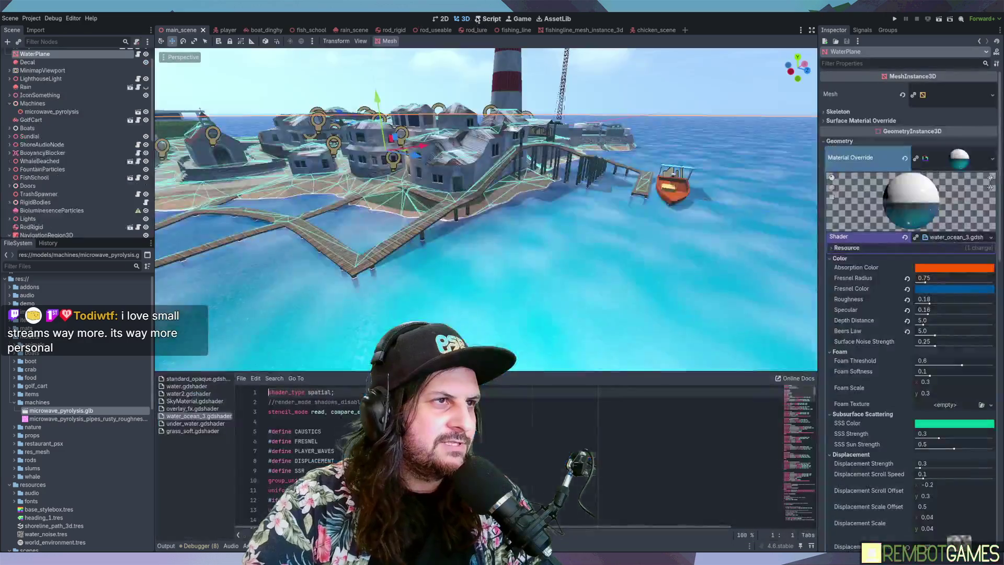
{"action": "scroll", "coordinate": [141, 347], "scroll_direction": "down", "scroll_amount": 2}
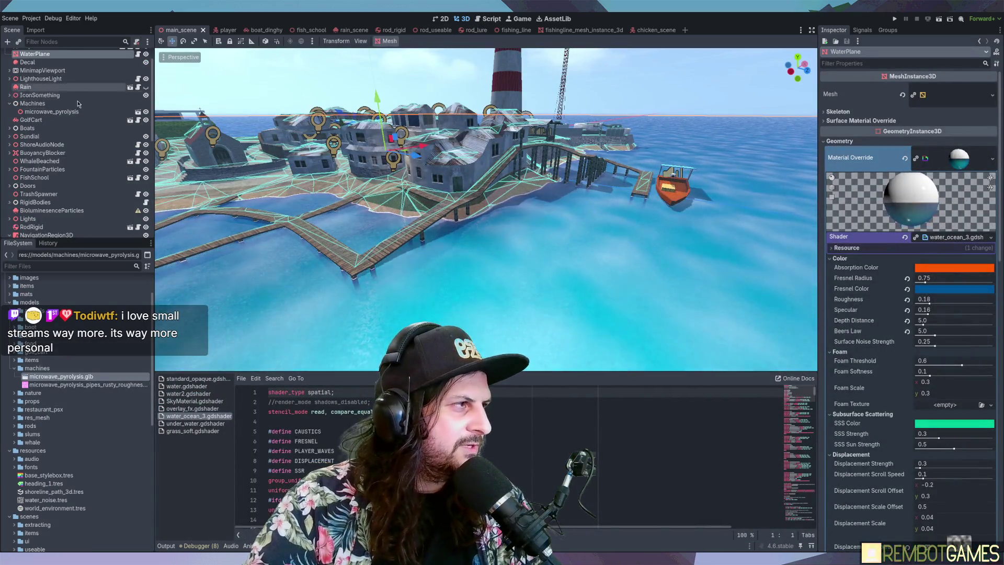
{"action": "scroll", "coordinate": [57, 107], "scroll_direction": "up", "scroll_amount": 2}
{"action": "left_click", "coordinate": [129, 137]}
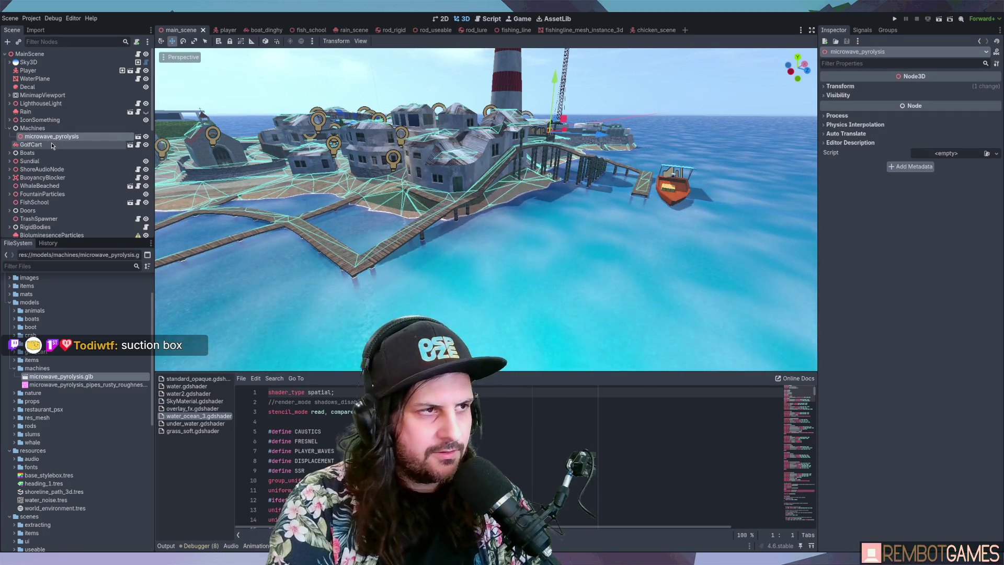
{"action": "key", "text": "ctrl+v"}
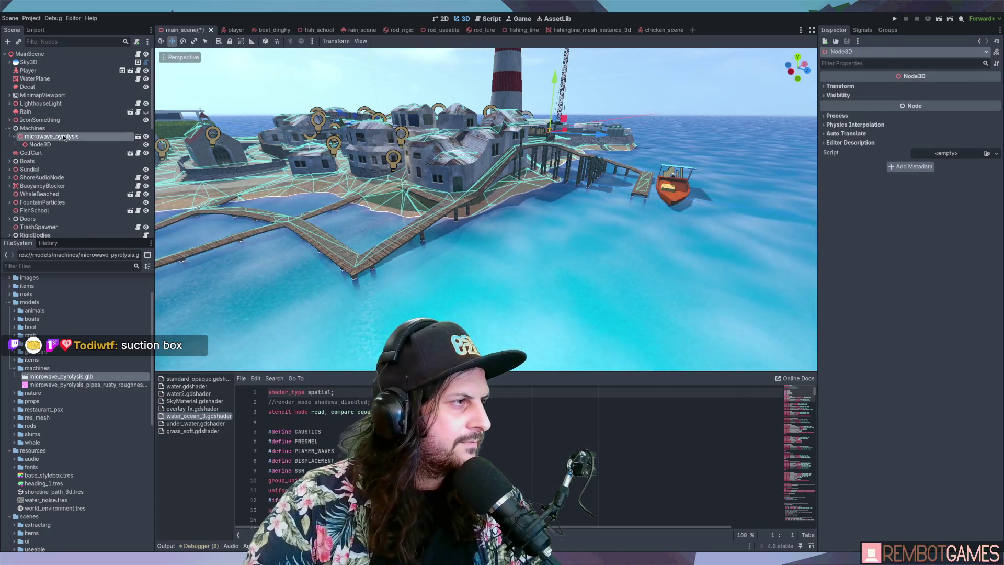
{"action": "key", "text": "f"}
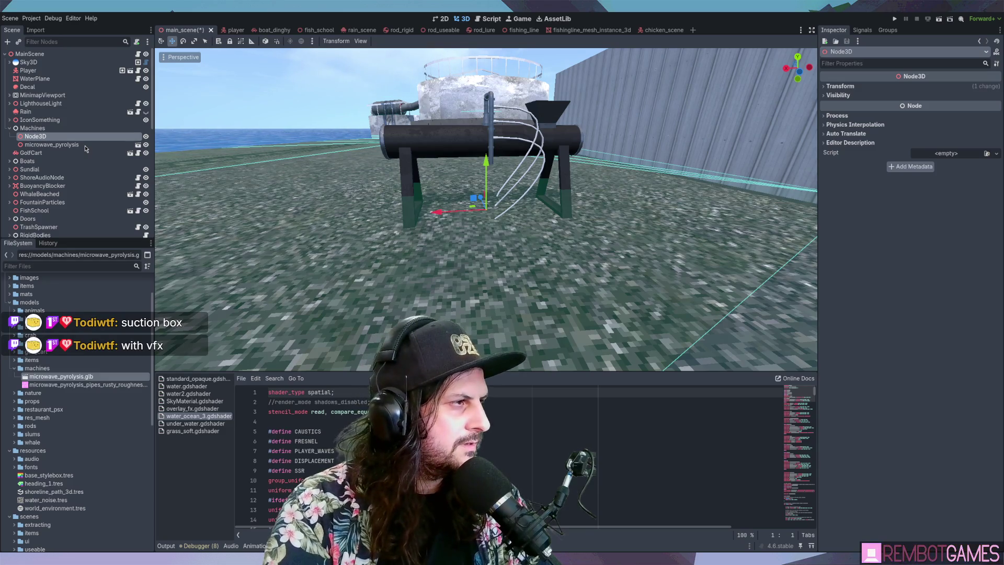
Nest microwave_pyrolysis under the MicrowavePyrolysis node and save the main scene with Ctrl+S.
{"action": "left_click_drag", "start_coordinate": [52, 144], "coordinate": [53, 140]}
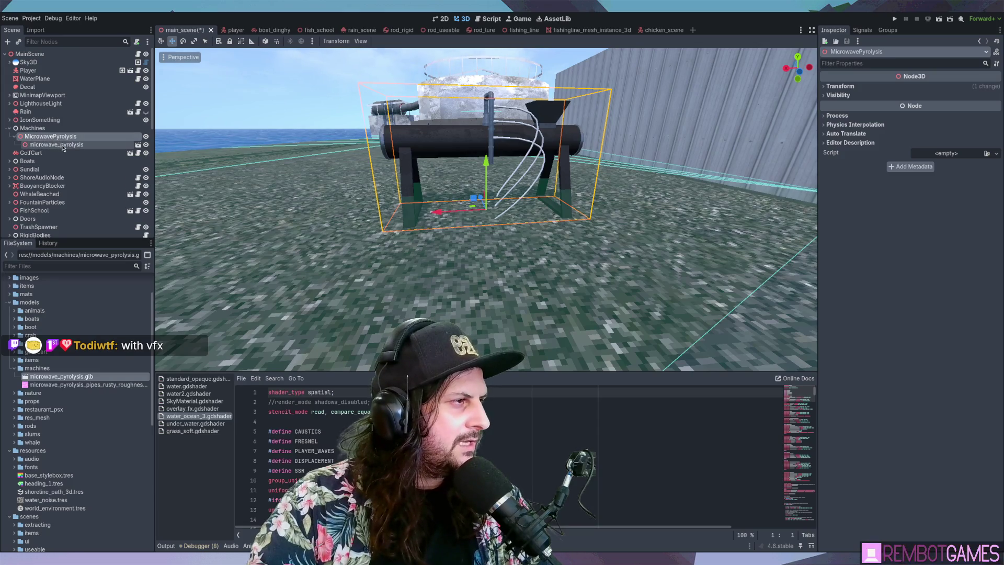
{"action": "left_click", "coordinate": [59, 138]}
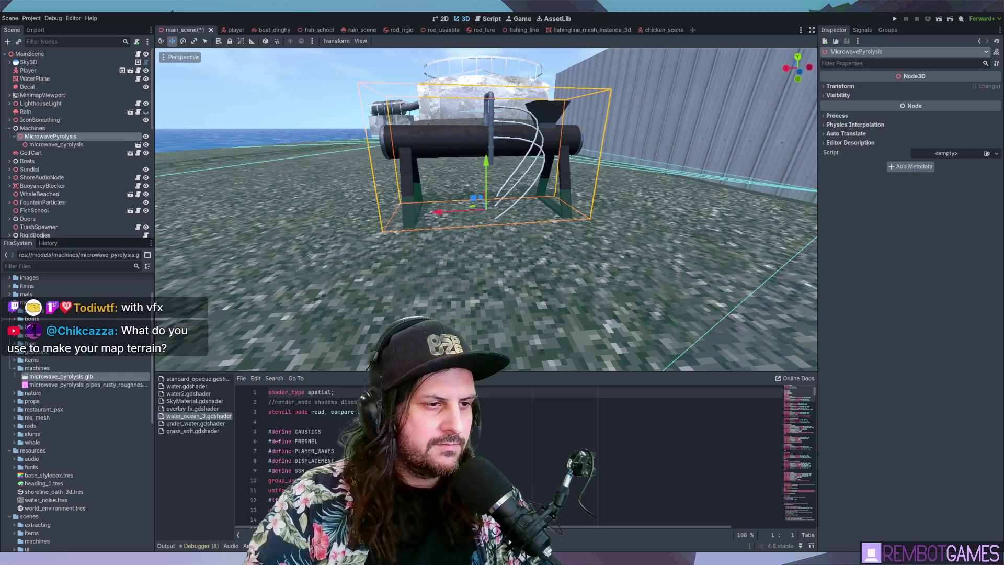
{"action": "scroll", "coordinate": [598, 192], "scroll_direction": "down", "scroll_amount": 5}
{"action": "key", "text": "ctrl+s"}
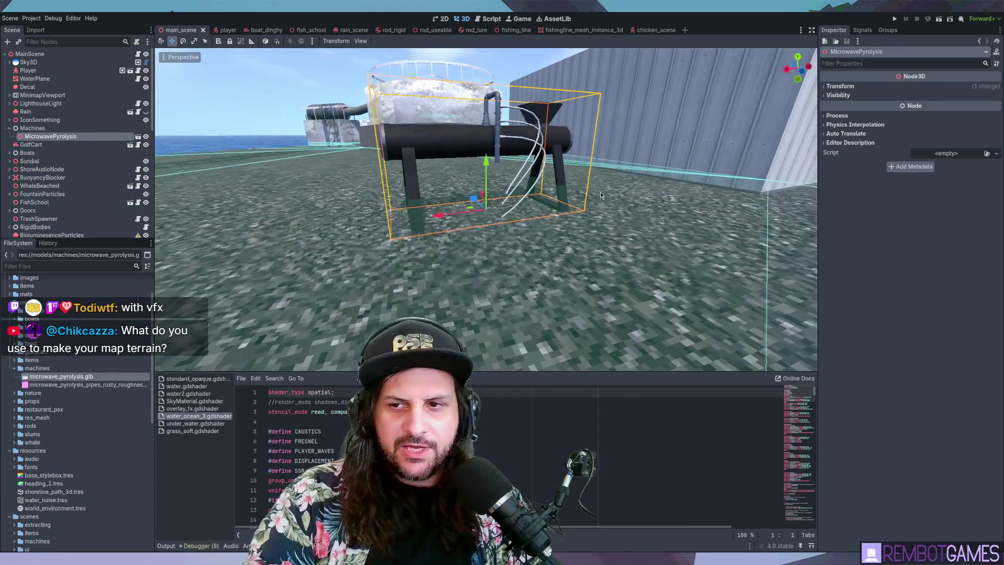
{"action": "middle_click_drag", "start_coordinate": [595, 191], "coordinate": [527, 237]}
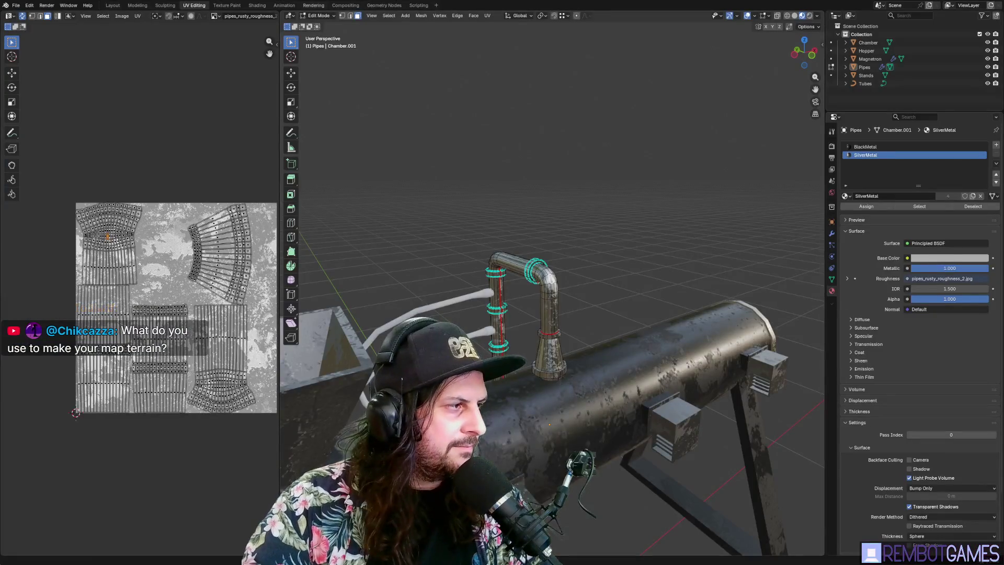
Reopen the island level .blend via File > Open Recent and view the town and lighthouse.
{"action": "scroll", "coordinate": [397, 299], "scroll_direction": "down", "scroll_amount": 4}
{"action": "mouse_move", "coordinate": [398, 298]}
{"action": "middle_mouse_down"}
{"action": "mouse_move", "coordinate": [532, 302]}
{"action": "mouse_move", "coordinate": [519, 306]}
{"action": "middle_mouse_up"}
{"action": "left_click", "coordinate": [16, 5]}
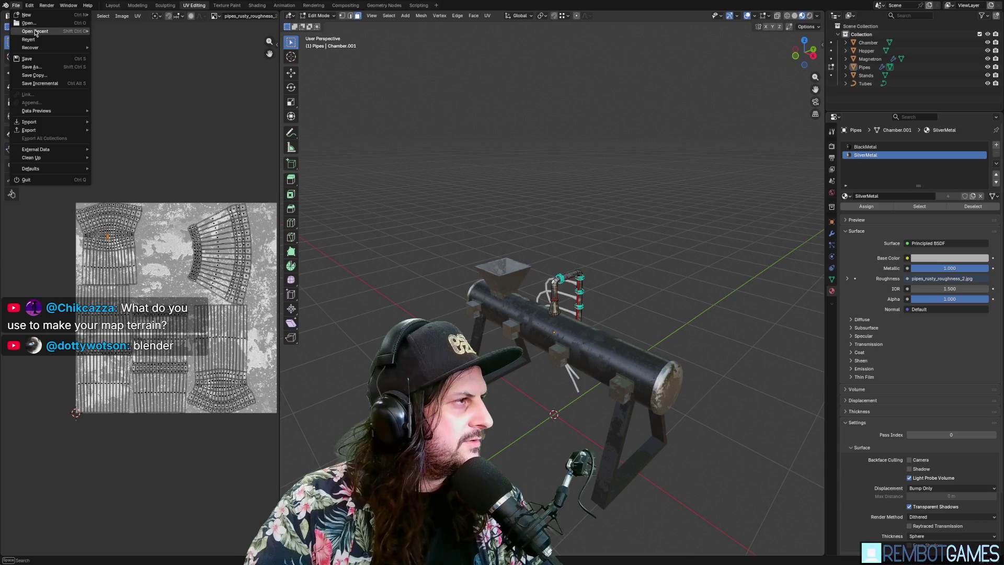
{"action": "mouse_move", "coordinate": [36, 34]}
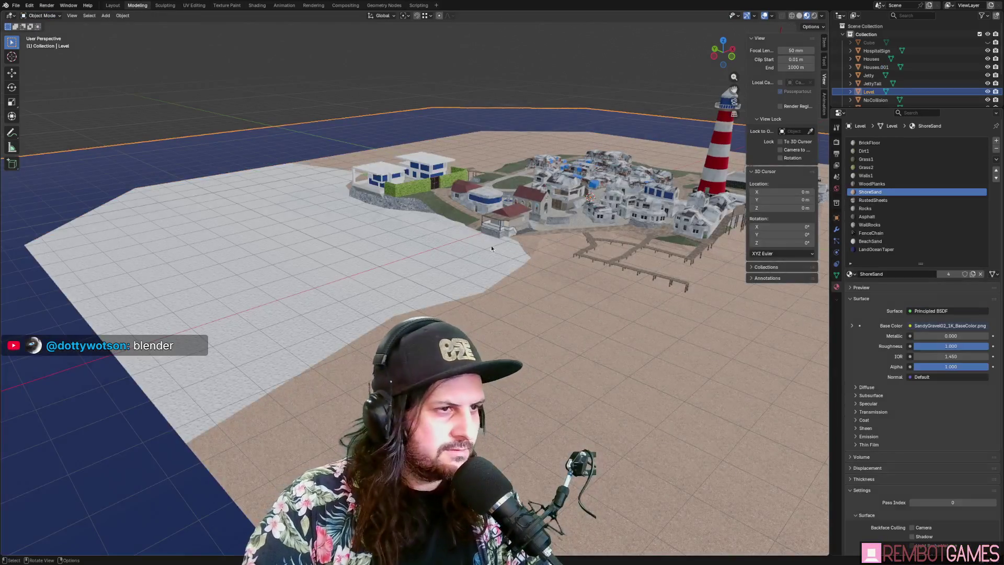
{"action": "mouse_move", "coordinate": [492, 246]}
{"action": "middle_mouse_down"}
{"action": "mouse_move", "coordinate": [507, 274]}
{"action": "mouse_move", "coordinate": [480, 253]}
{"action": "mouse_move", "coordinate": [335, 222]}
{"action": "mouse_move", "coordinate": [319, 206]}
{"action": "mouse_move", "coordinate": [398, 230]}
{"action": "mouse_move", "coordinate": [526, 329]}
{"action": "middle_mouse_up"}
Make Grass1 the active material and toggle the Level mesh's visibility in the enlarged outliner.
{"action": "key", "text": "Tab"}
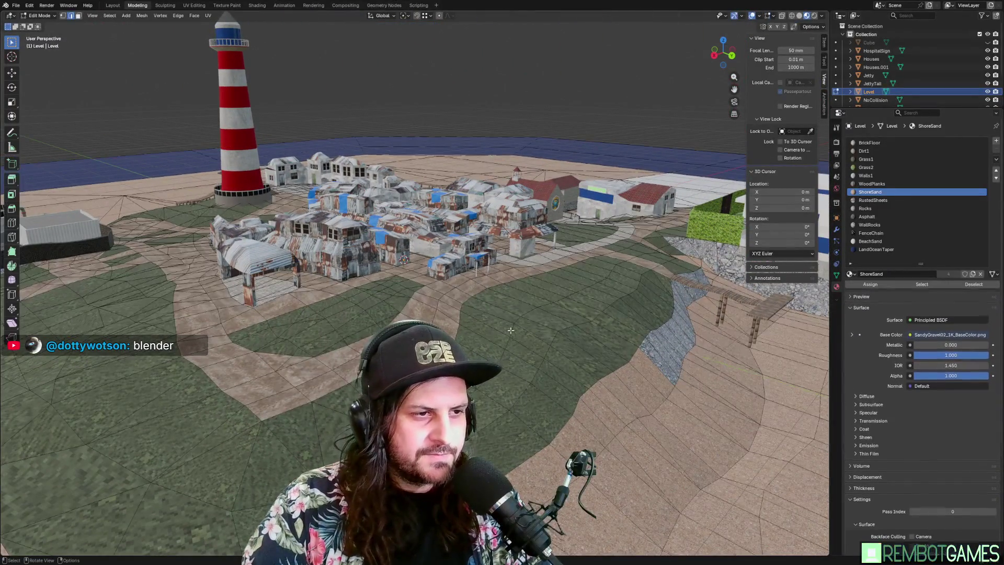
{"action": "key", "text": "Tab"}
{"action": "left_click", "coordinate": [867, 159]}
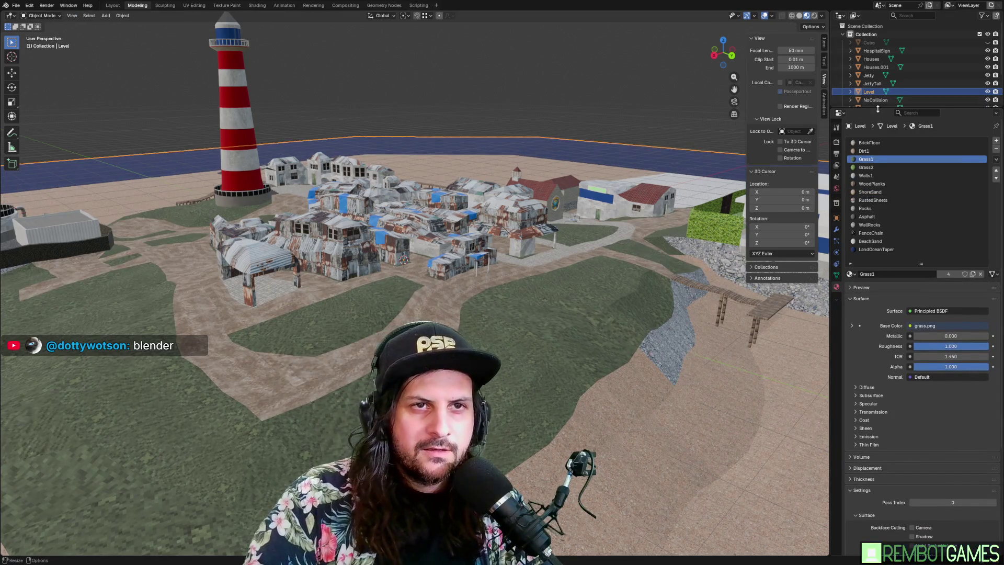
{"action": "left_click_drag", "start_coordinate": [878, 109], "coordinate": [879, 218]}
{"action": "left_click", "coordinate": [988, 92]}
{"action": "left_click", "coordinate": [988, 92]}
{"action": "left_click", "coordinate": [988, 92]}
{"action": "left_click", "coordinate": [989, 92]}
{"action": "left_click", "coordinate": [988, 92]}
{"action": "left_click", "coordinate": [988, 92]}
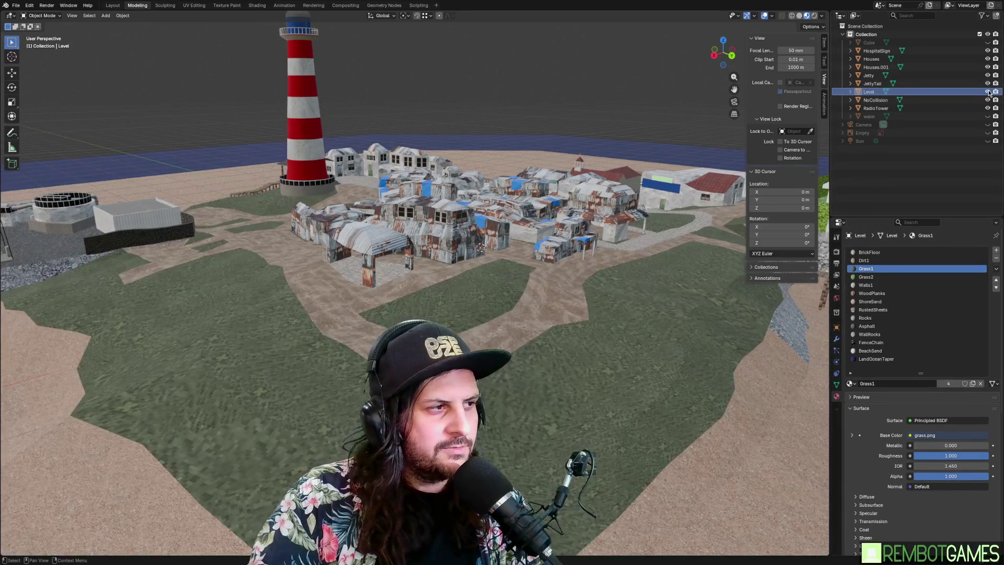
{"action": "middle_click_drag", "start_coordinate": [663, 306], "coordinate": [538, 297]}
In Edit Mode on Level, select a brick street face from the top view.
{"action": "key", "text": "Tab"}
{"action": "key", "text": "KP_7"}
{"action": "scroll", "coordinate": [538, 297], "scroll_direction": "up", "scroll_amount": 8}
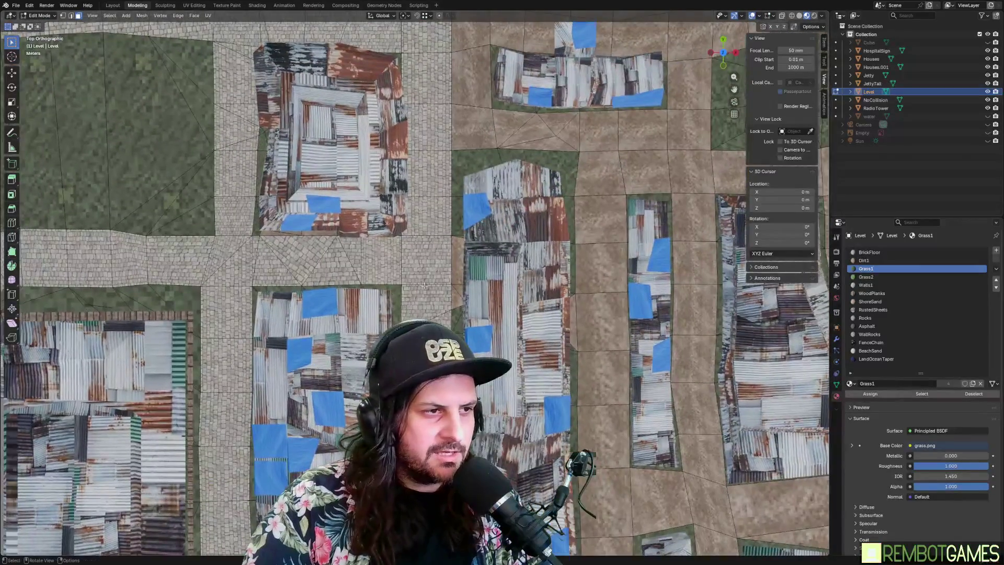
{"action": "left_click", "coordinate": [445, 250]}
{"action": "mouse_move", "coordinate": [445, 250]}
{"action": "middle_mouse_down", "text": "shift"}
{"action": "mouse_move", "coordinate": [440, 319]}
{"action": "mouse_move", "coordinate": [454, 275]}
{"action": "middle_mouse_up", "text": "shift"}
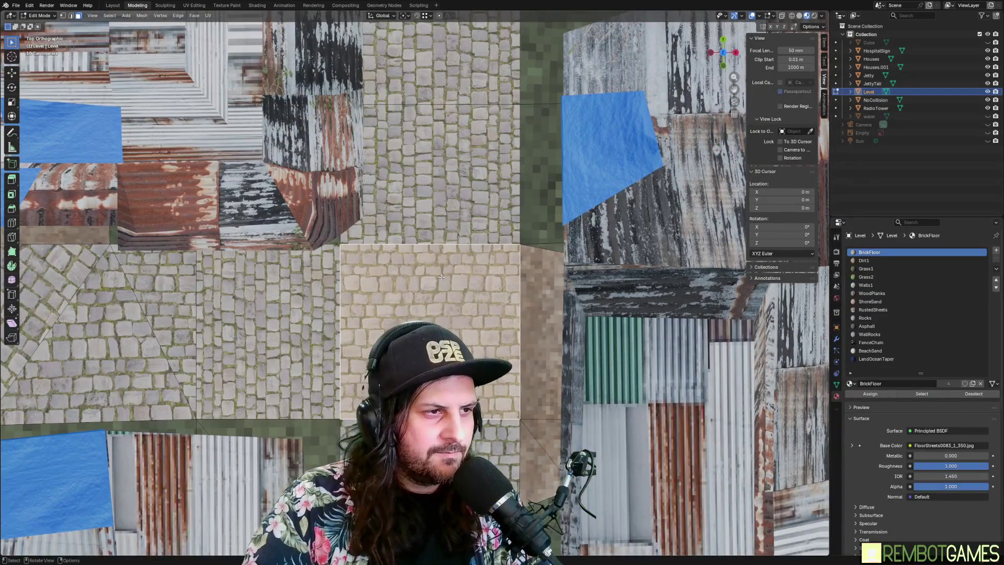
{"action": "middle_click_drag", "start_coordinate": [437, 240], "coordinate": [447, 224]}
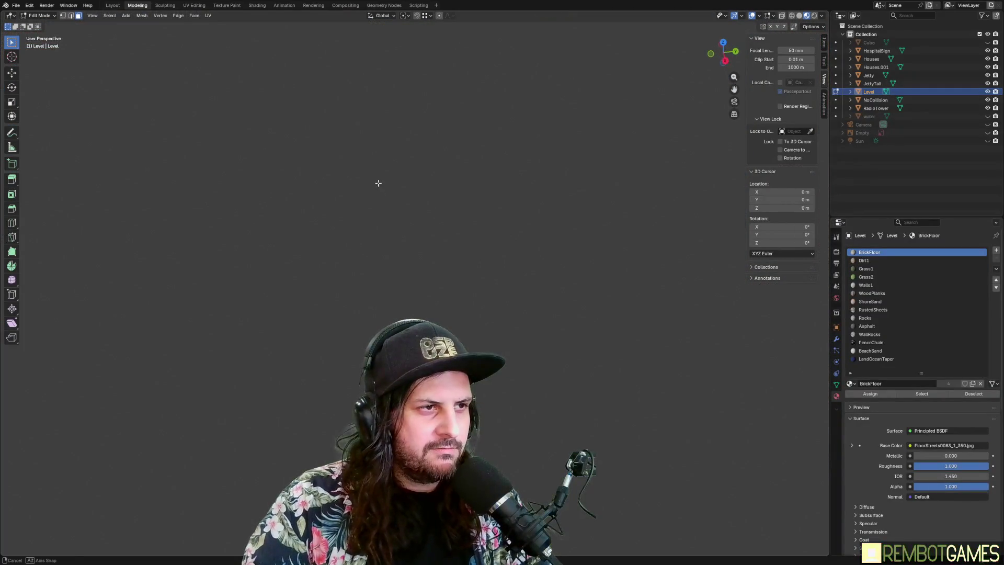
{"action": "scroll", "coordinate": [393, 179], "scroll_direction": "down", "scroll_amount": 8}
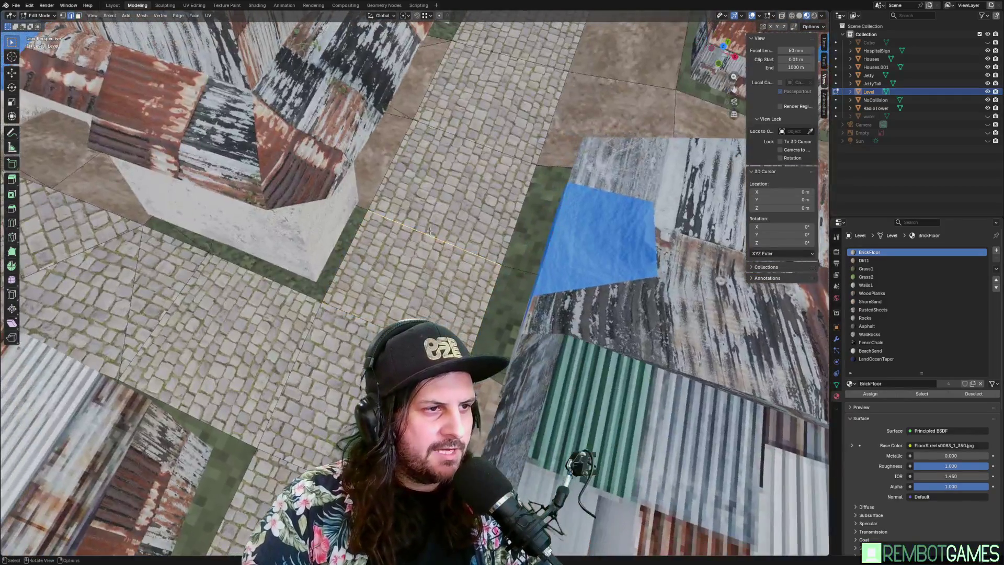
{"action": "scroll", "coordinate": [430, 231], "scroll_direction": "down", "scroll_amount": 3}
Extrude the street edge twice into a rising ramp face between the sheds.
{"action": "key", "text": "e"}
{"action": "left_click", "coordinate": [429, 157]}
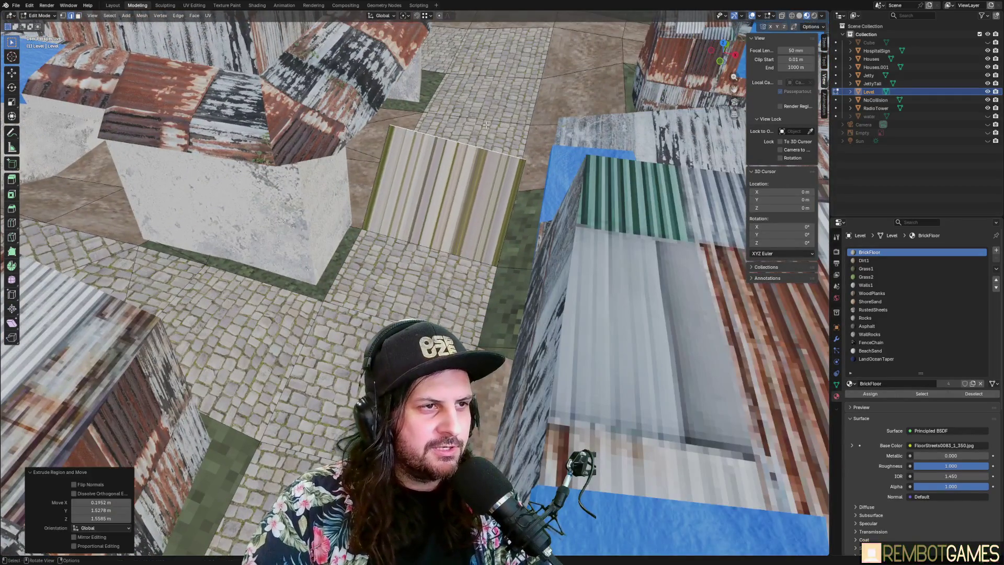
{"action": "middle_click_drag", "start_coordinate": [429, 157], "coordinate": [472, 145]}
{"action": "key", "text": "e"}
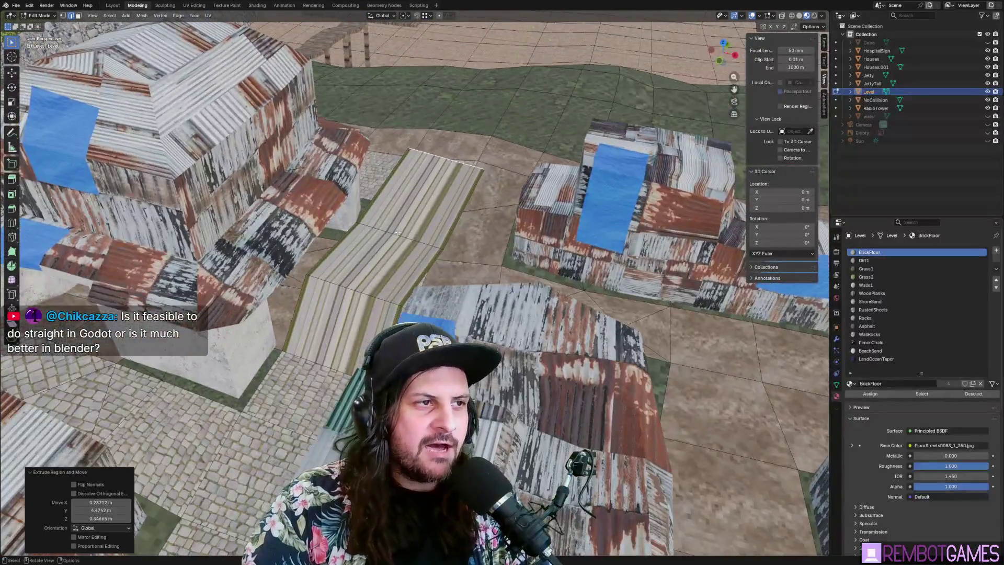
{"action": "mouse_move", "coordinate": [398, 232]}
{"action": "middle_mouse_down"}
{"action": "mouse_move", "coordinate": [450, 231]}
{"action": "mouse_move", "coordinate": [416, 254]}
{"action": "mouse_move", "coordinate": [467, 238]}
{"action": "mouse_move", "coordinate": [523, 246]}
{"action": "mouse_move", "coordinate": [478, 252]}
{"action": "mouse_move", "coordinate": [531, 209]}
{"action": "middle_mouse_up"}
{"action": "scroll", "coordinate": [467, 238], "scroll_direction": "up", "scroll_amount": 3}
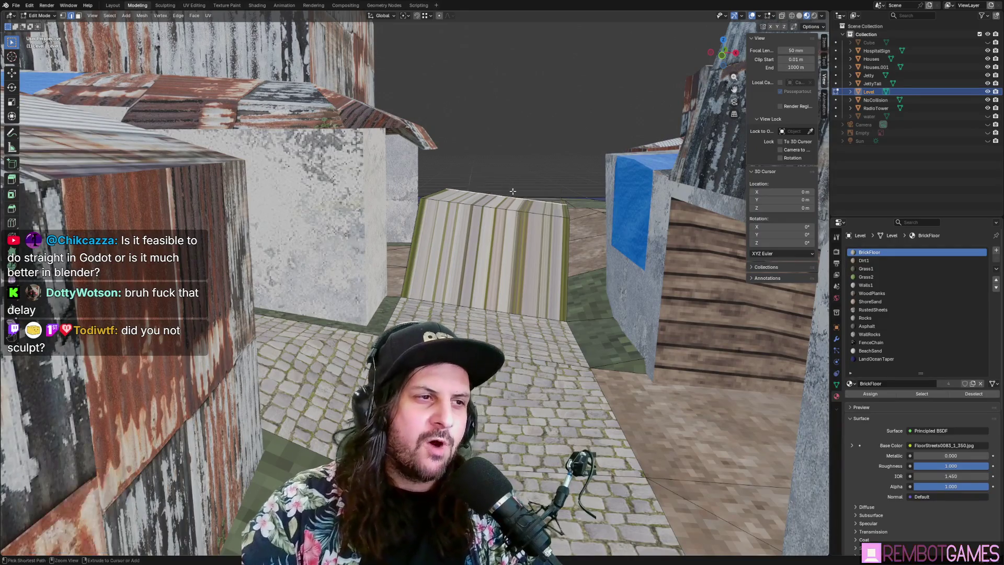
{"action": "mouse_move", "coordinate": [518, 263]}
{"action": "middle_mouse_down"}
{"action": "mouse_move", "coordinate": [355, 295]}
{"action": "mouse_move", "coordinate": [428, 301]}
{"action": "mouse_move", "coordinate": [518, 272]}
{"action": "middle_mouse_up"}
Raise a ground face near the houses into a mound with proportional-editing falloff.
{"action": "key", "text": "3"}
{"action": "left_click", "coordinate": [510, 274]}
{"action": "left_click", "coordinate": [436, 7]}
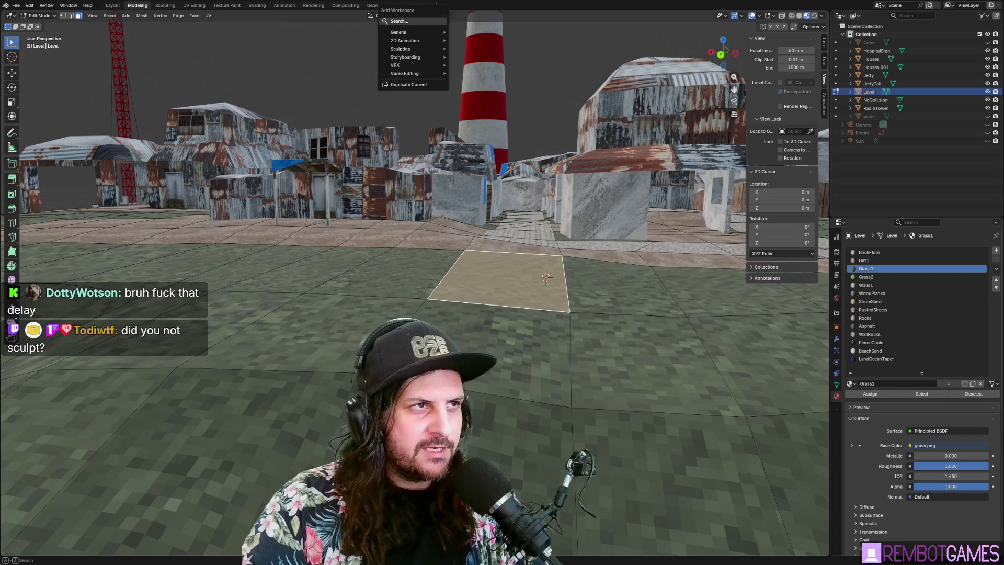
{"action": "scroll", "coordinate": [513, 286], "scroll_direction": "up", "scroll_amount": 5}
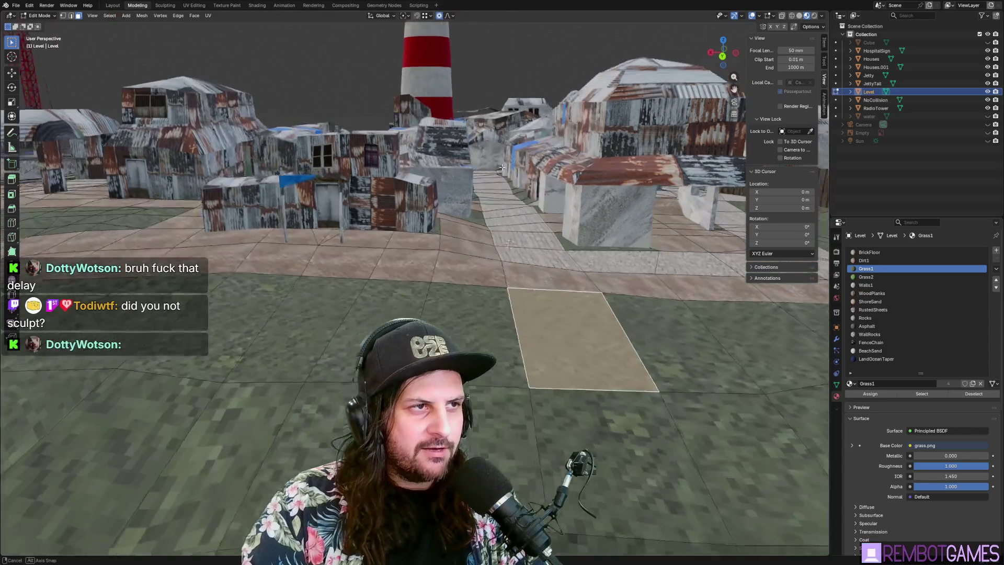
{"action": "key", "text": "g"}
{"action": "scroll", "coordinate": [514, 315], "scroll_direction": "up", "scroll_amount": 10}
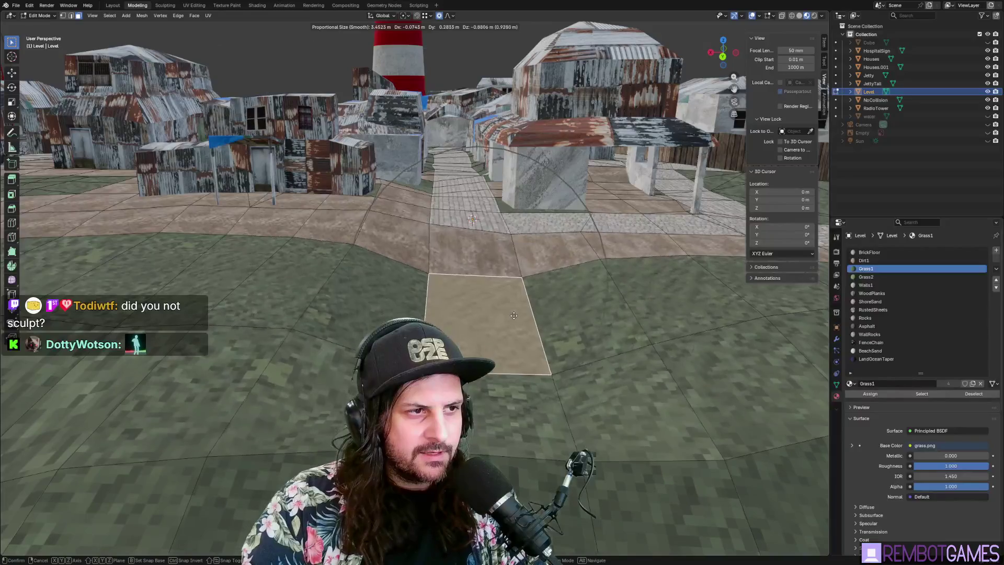
{"action": "scroll", "coordinate": [542, 328], "scroll_direction": "down", "scroll_amount": 15}
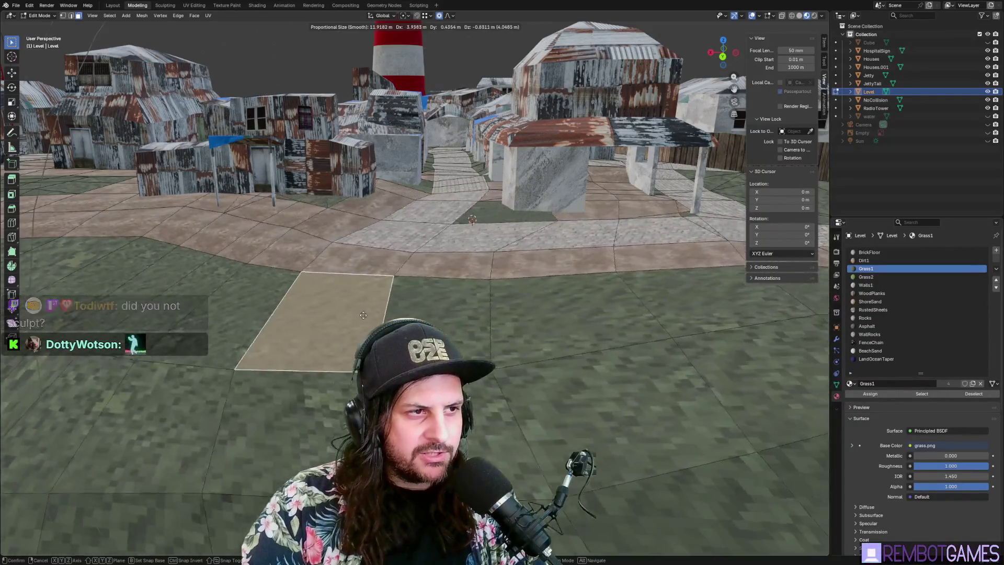
{"action": "scroll", "coordinate": [602, 329], "scroll_direction": "up", "scroll_amount": 10}
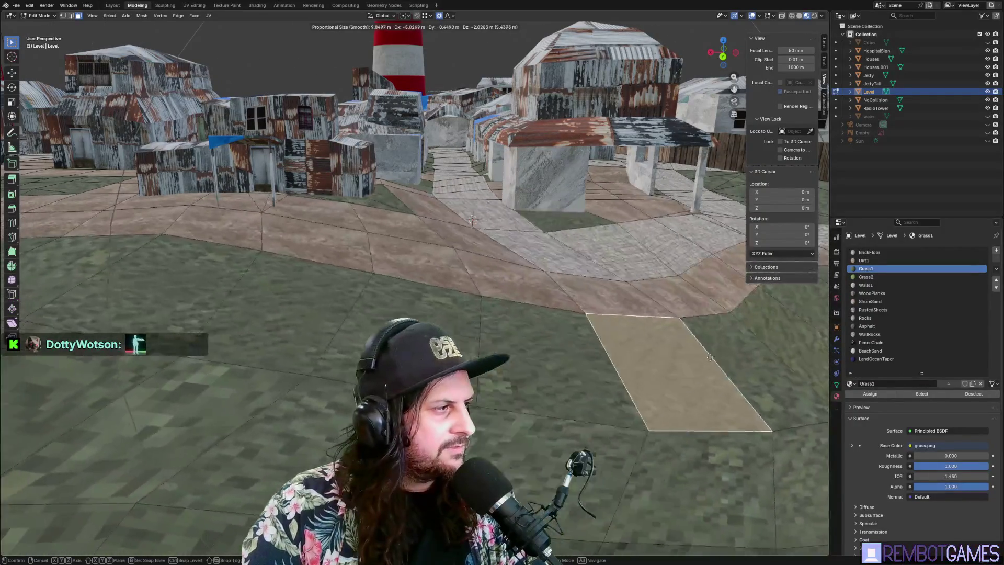
{"action": "scroll", "coordinate": [471, 238], "scroll_direction": "up", "scroll_amount": 15}
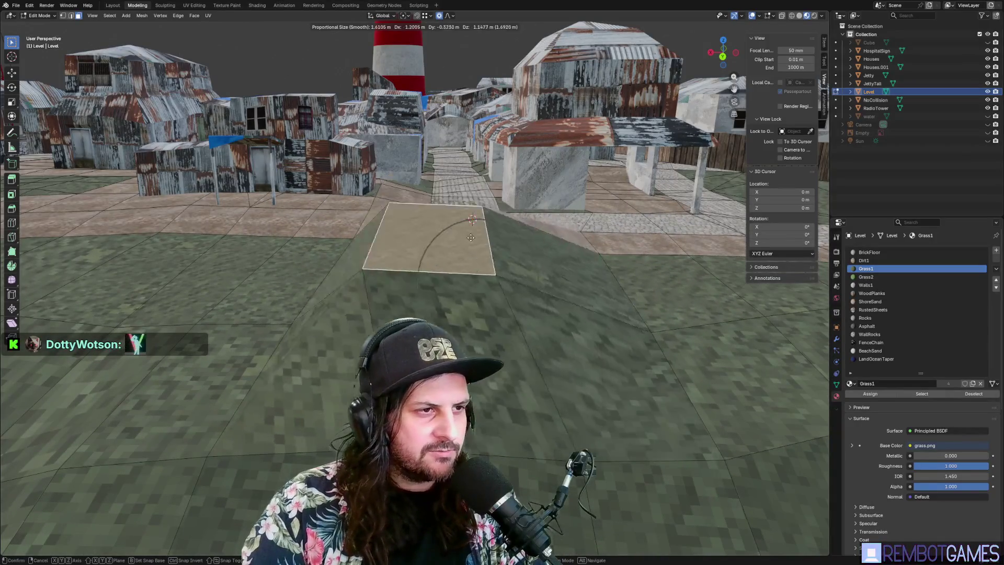
{"action": "left_click", "coordinate": [492, 352]}
Switch to a top-down view of the whole level.
{"action": "mouse_move", "coordinate": [492, 352]}
{"action": "middle_mouse_down"}
{"action": "mouse_move", "coordinate": [506, 323]}
{"action": "mouse_move", "coordinate": [529, 335]}
{"action": "mouse_move", "coordinate": [549, 318]}
{"action": "middle_mouse_up"}
{"action": "key", "text": "grave"}
{"action": "left_click", "coordinate": [544, 240]}
{"action": "scroll", "coordinate": [506, 293], "scroll_direction": "up", "scroll_amount": 5}
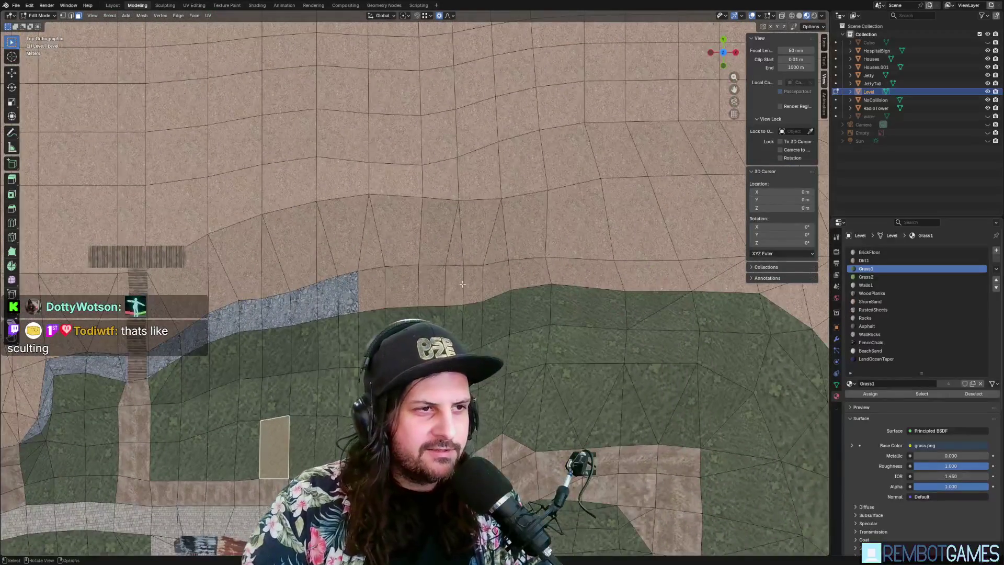
{"action": "scroll", "coordinate": [506, 293], "scroll_direction": "up", "scroll_amount": 1}
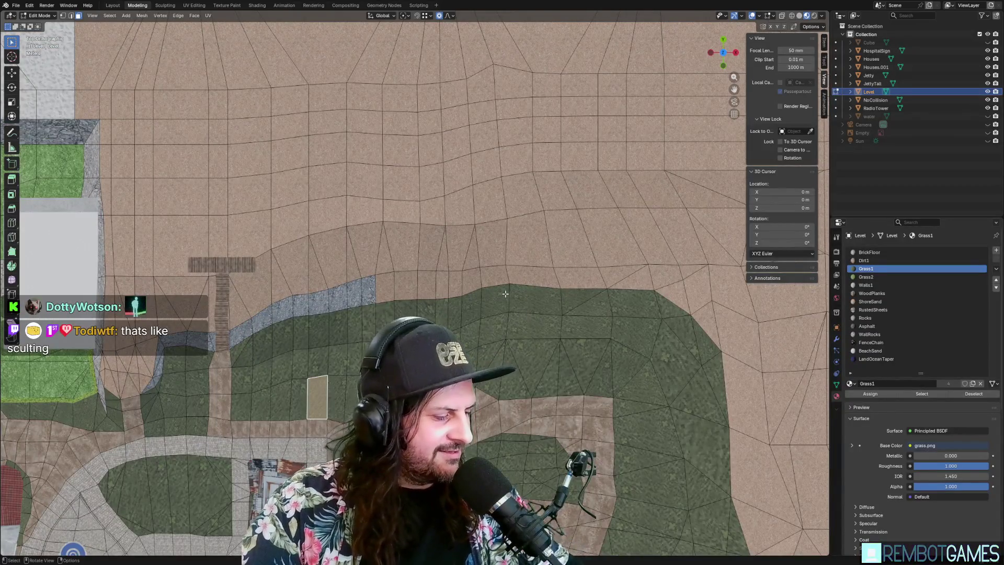
Orbit around the town in perspective to inspect the sheds, crane and lighthouse.
{"action": "left_click", "coordinate": [164, 6]}
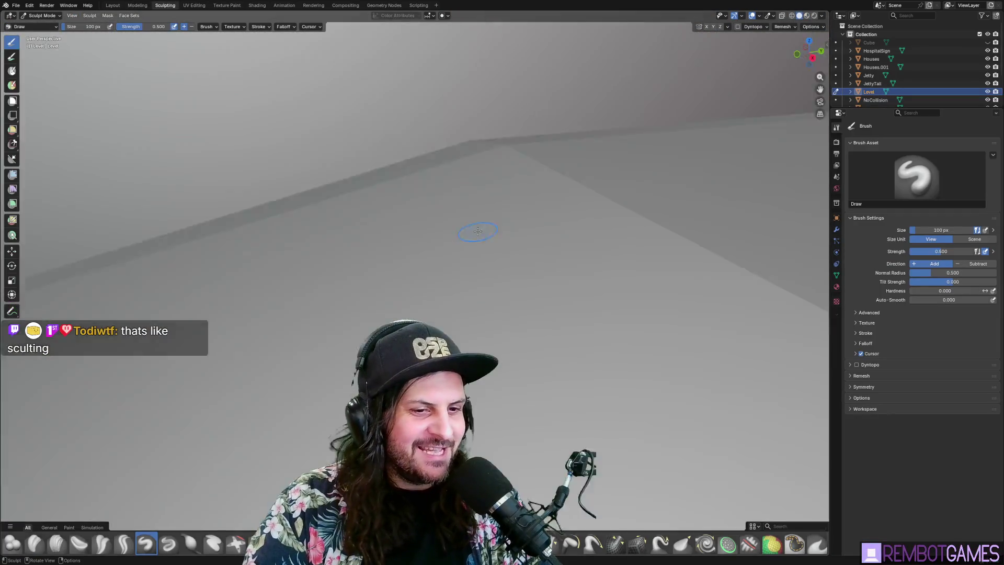
{"action": "mouse_move", "coordinate": [478, 231]}
{"action": "middle_mouse_down"}
{"action": "mouse_move", "coordinate": [425, 197]}
{"action": "mouse_move", "coordinate": [358, 262]}
{"action": "mouse_move", "coordinate": [306, 275]}
{"action": "mouse_move", "coordinate": [348, 323]}
{"action": "middle_mouse_up"}
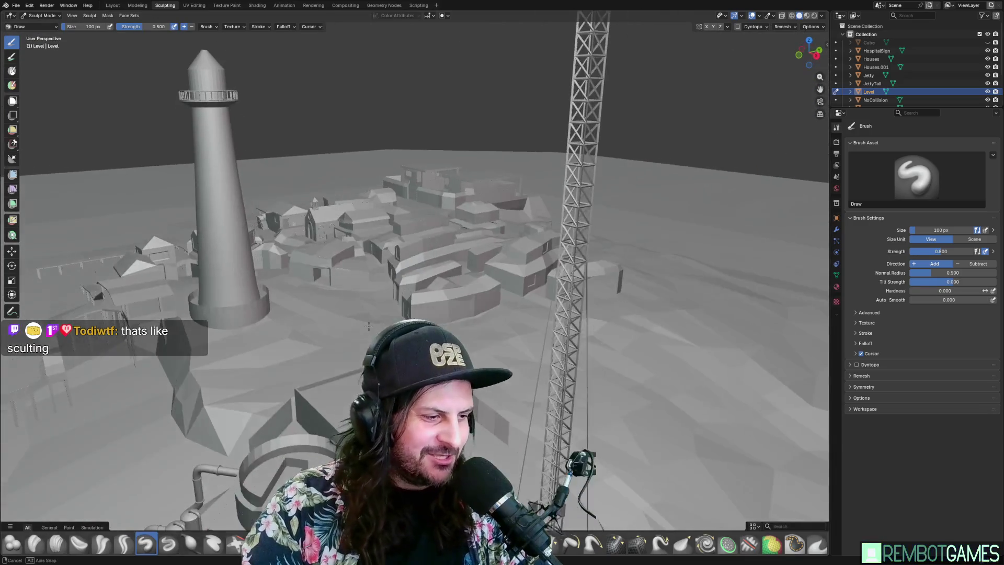
{"action": "left_click", "coordinate": [137, 5]}
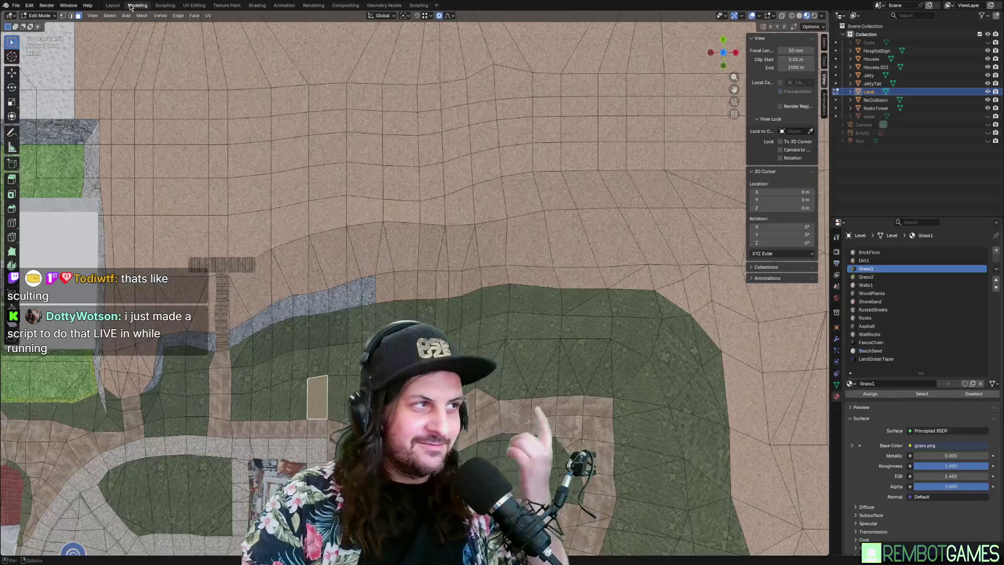
{"action": "mouse_move", "coordinate": [381, 205]}
{"action": "middle_mouse_down"}
{"action": "mouse_move", "coordinate": [482, 186]}
{"action": "mouse_move", "coordinate": [540, 300]}
{"action": "mouse_move", "coordinate": [558, 305]}
{"action": "middle_mouse_up"}
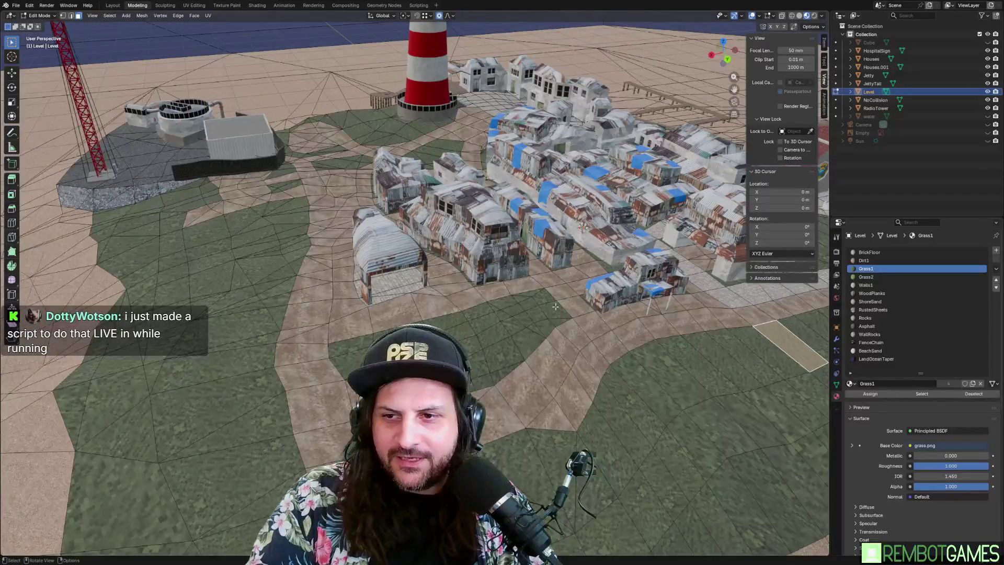
{"action": "scroll", "coordinate": [570, 310], "scroll_direction": "up", "scroll_amount": 4}
{"action": "scroll", "coordinate": [571, 309], "scroll_direction": "up", "scroll_amount": 4}
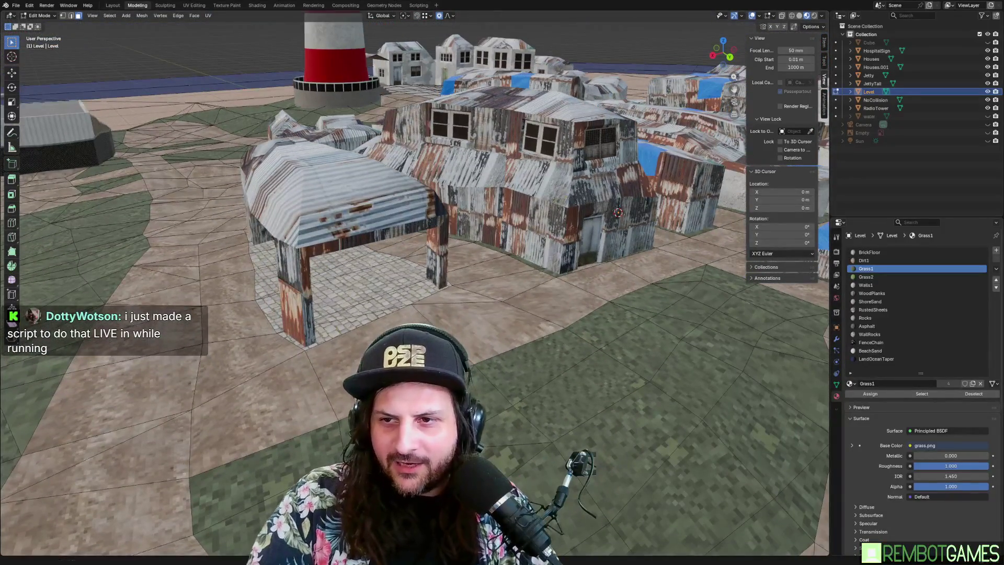
{"action": "mouse_move", "coordinate": [664, 302]}
{"action": "middle_mouse_down"}
{"action": "mouse_move", "coordinate": [651, 291]}
{"action": "mouse_move", "coordinate": [517, 304]}
{"action": "mouse_move", "coordinate": [660, 306]}
{"action": "middle_mouse_up"}
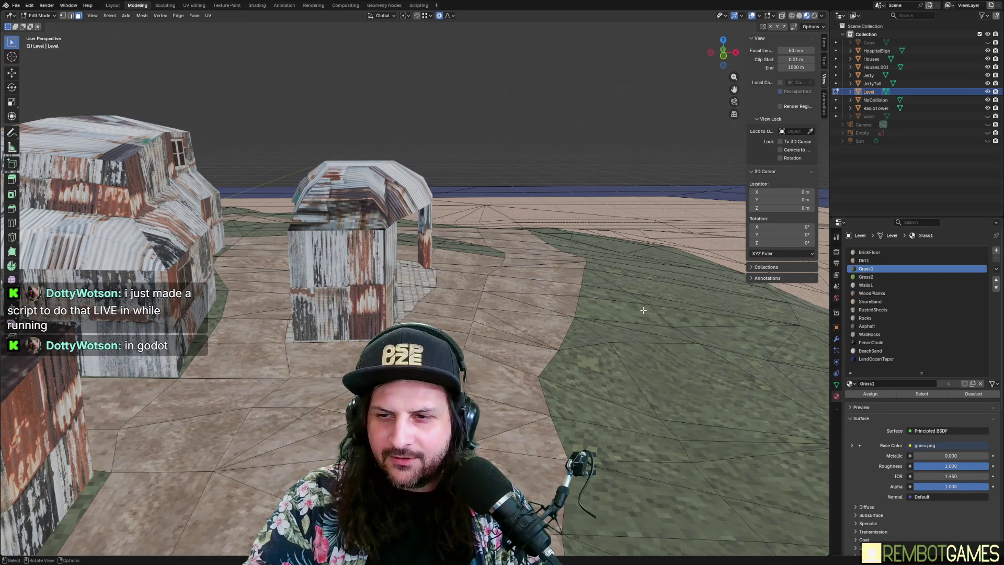
{"action": "mouse_move", "coordinate": [643, 310]}
{"action": "middle_mouse_down"}
{"action": "mouse_move", "coordinate": [469, 308]}
{"action": "mouse_move", "coordinate": [379, 333]}
{"action": "mouse_move", "coordinate": [515, 294]}
{"action": "mouse_move", "coordinate": [426, 295]}
{"action": "middle_mouse_up"}
{"action": "scroll", "coordinate": [426, 294], "scroll_direction": "up", "scroll_amount": 3}
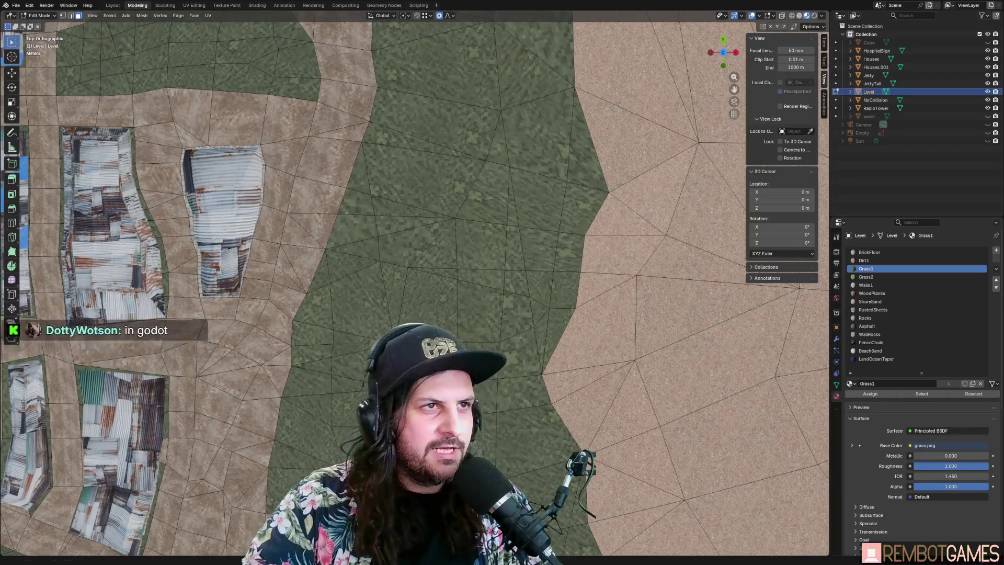
{"action": "left_click", "coordinate": [17, 6]}
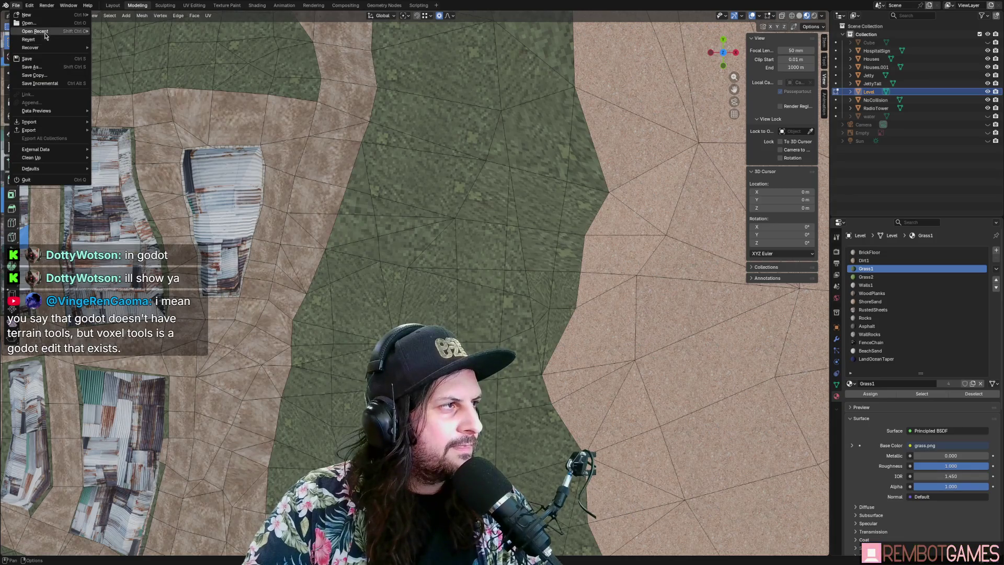
Reopen the microwave pyrolysis .blend from Open Recent and orbit to view the hopper and pipe.
{"action": "mouse_move", "coordinate": [45, 35]}
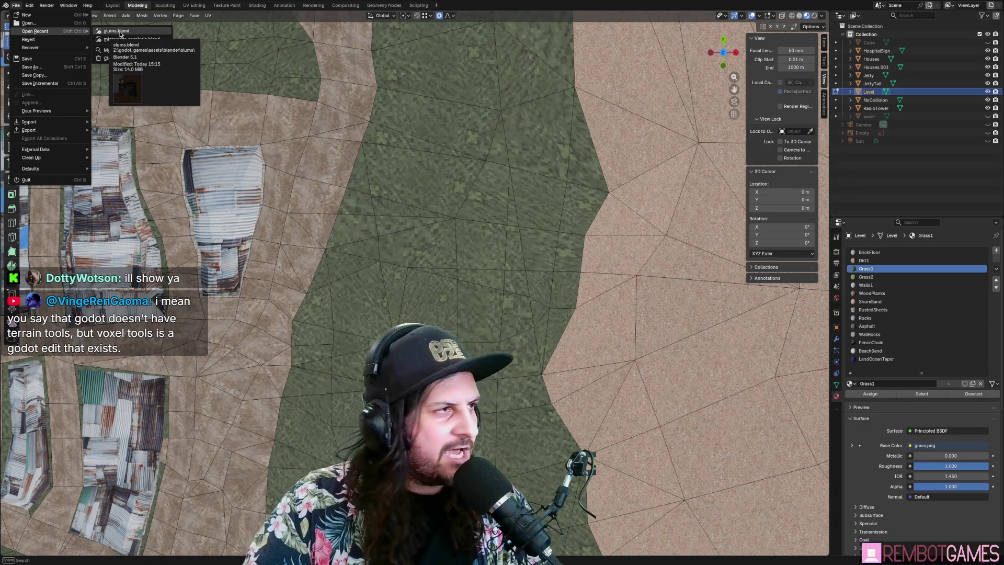
{"action": "left_click", "coordinate": [121, 39]}
{"action": "middle_click_drag", "start_coordinate": [532, 270], "coordinate": [554, 314]}
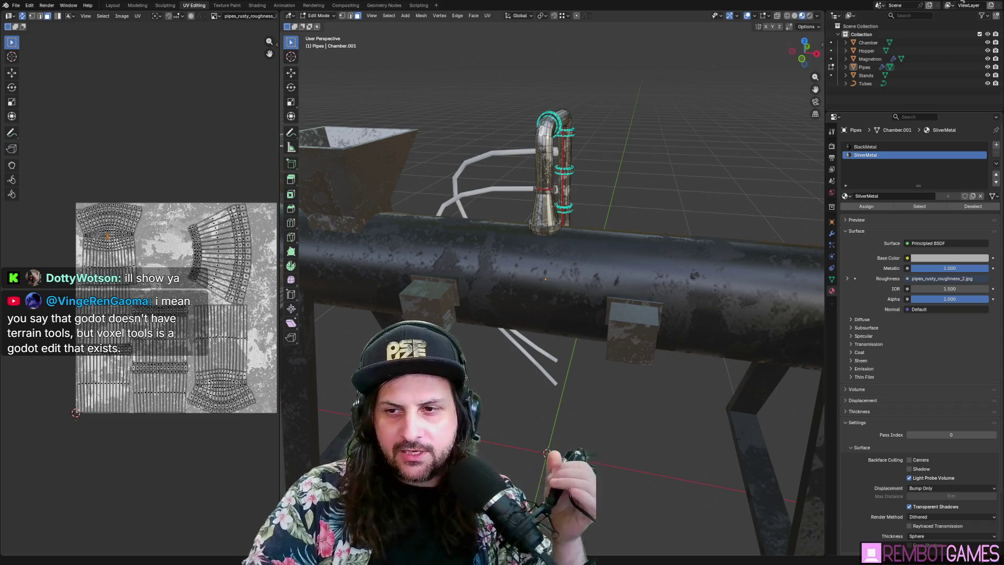
{"action": "mouse_move", "coordinate": [544, 283]}
{"action": "middle_mouse_down"}
{"action": "mouse_move", "coordinate": [576, 304]}
{"action": "mouse_move", "coordinate": [589, 330]}
{"action": "middle_mouse_up"}
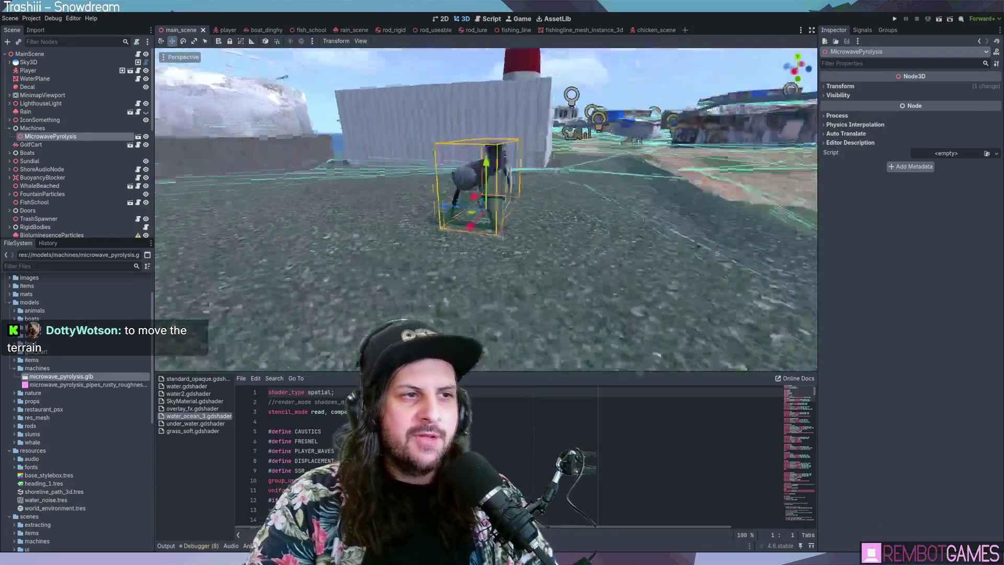
{"action": "scroll", "coordinate": [636, 227], "scroll_direction": "down", "scroll_amount": 5}
Orbit over the island village, then run the project with F5 and start walking.
{"action": "mouse_move", "coordinate": [636, 227]}
{"action": "middle_mouse_down"}
{"action": "mouse_move", "coordinate": [406, 263]}
{"action": "mouse_move", "coordinate": [472, 249]}
{"action": "middle_mouse_up"}
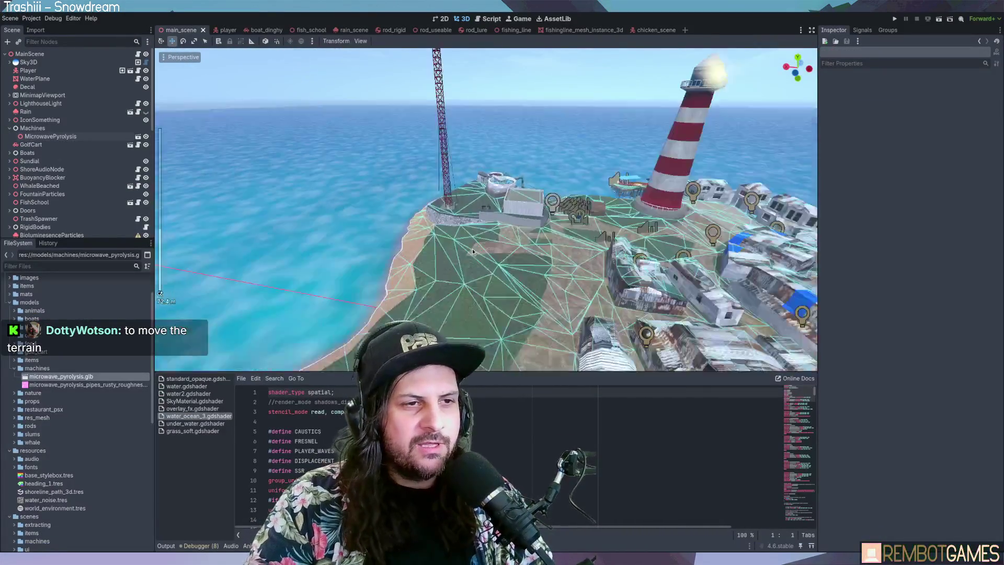
{"action": "scroll", "coordinate": [472, 249], "scroll_direction": "up", "scroll_amount": 5}
{"action": "mouse_move", "coordinate": [494, 189]}
{"action": "middle_mouse_down"}
{"action": "mouse_move", "coordinate": [451, 186]}
{"action": "mouse_move", "coordinate": [497, 181]}
{"action": "mouse_move", "coordinate": [366, 194]}
{"action": "mouse_move", "coordinate": [479, 224]}
{"action": "mouse_move", "coordinate": [481, 234]}
{"action": "mouse_move", "coordinate": [370, 225]}
{"action": "mouse_move", "coordinate": [479, 222]}
{"action": "middle_mouse_up"}
{"action": "scroll", "coordinate": [454, 192], "scroll_direction": "down", "scroll_amount": 5}
{"action": "scroll", "coordinate": [408, 225], "scroll_direction": "up", "scroll_amount": 4}
{"action": "key", "text": "F5"}
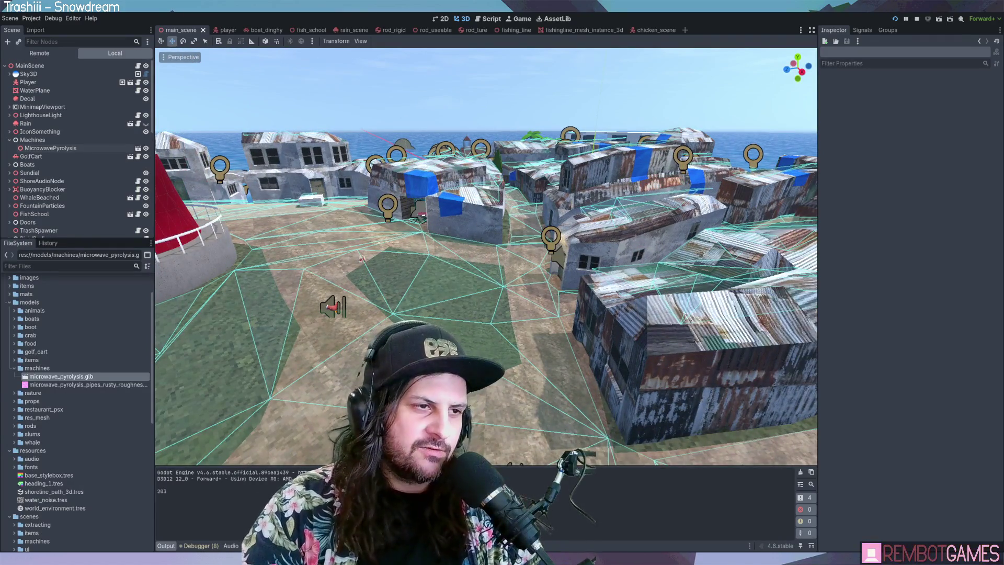
{"action": "key", "text": "w"}
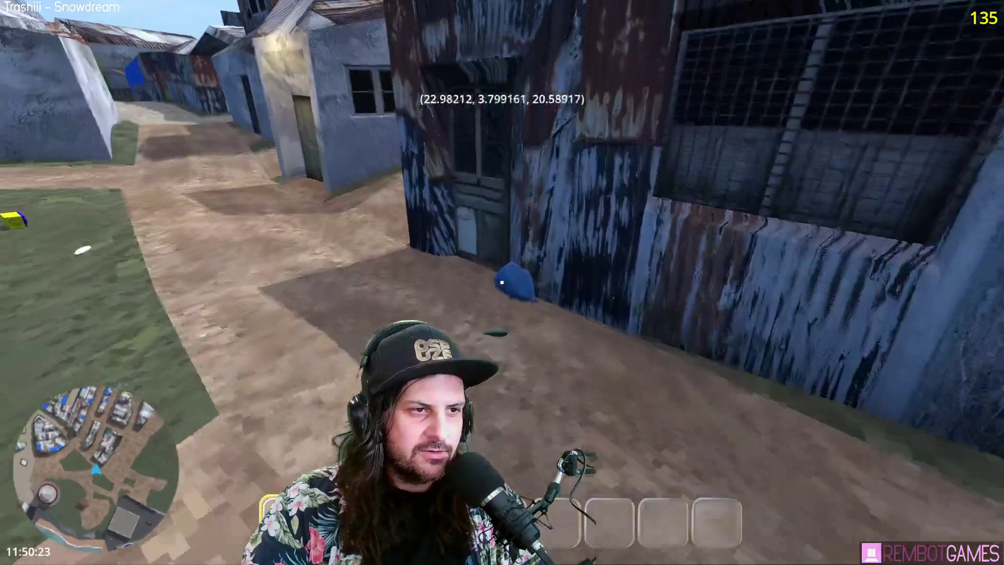
Pick up the blue bag and walk across the green past the chicken coop and fence.
{"action": "key", "text": "e"}
{"action": "key", "text": "w"}
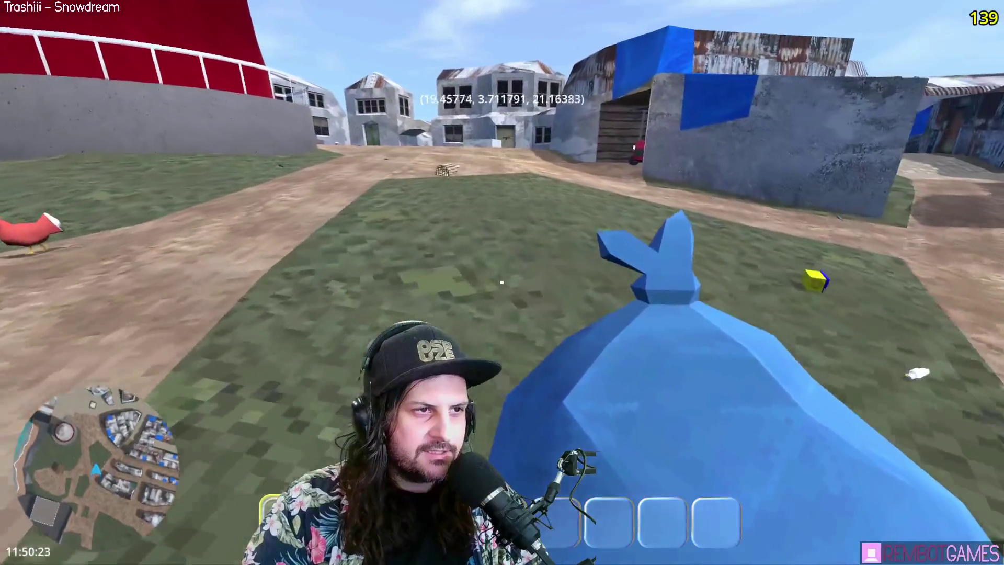
{"action": "key", "text": "w"}
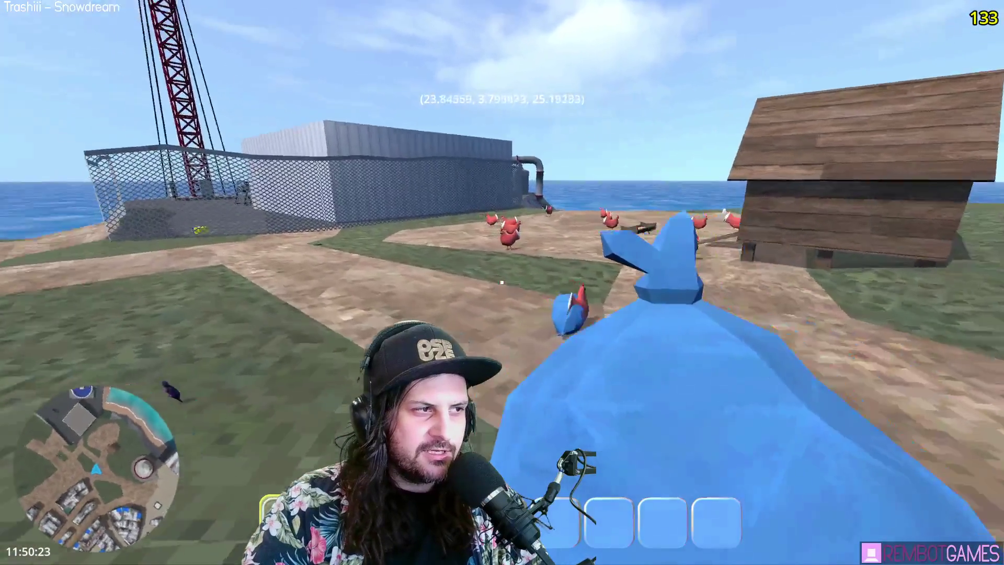
{"action": "key", "text": "w"}
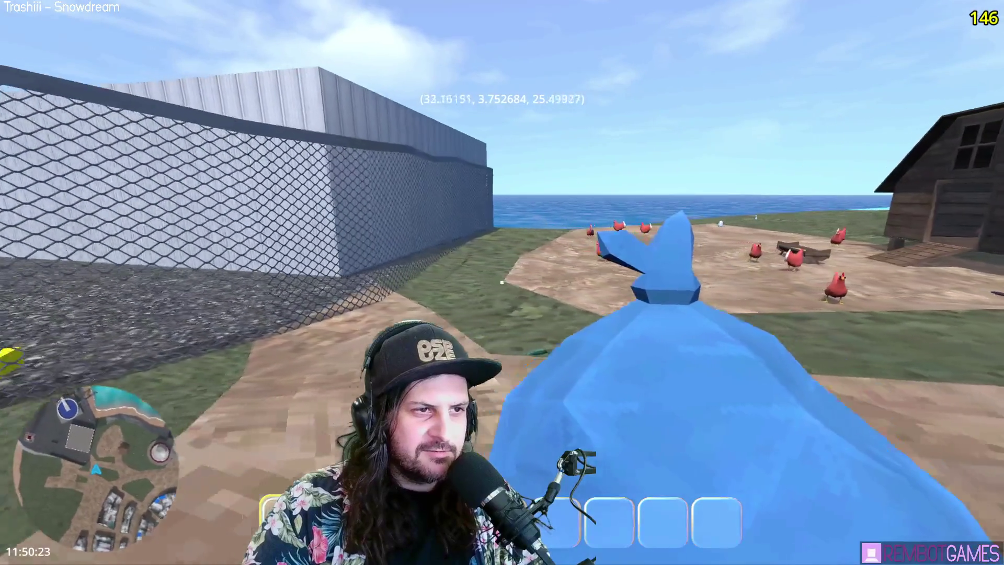
{"action": "key", "text": "w"}
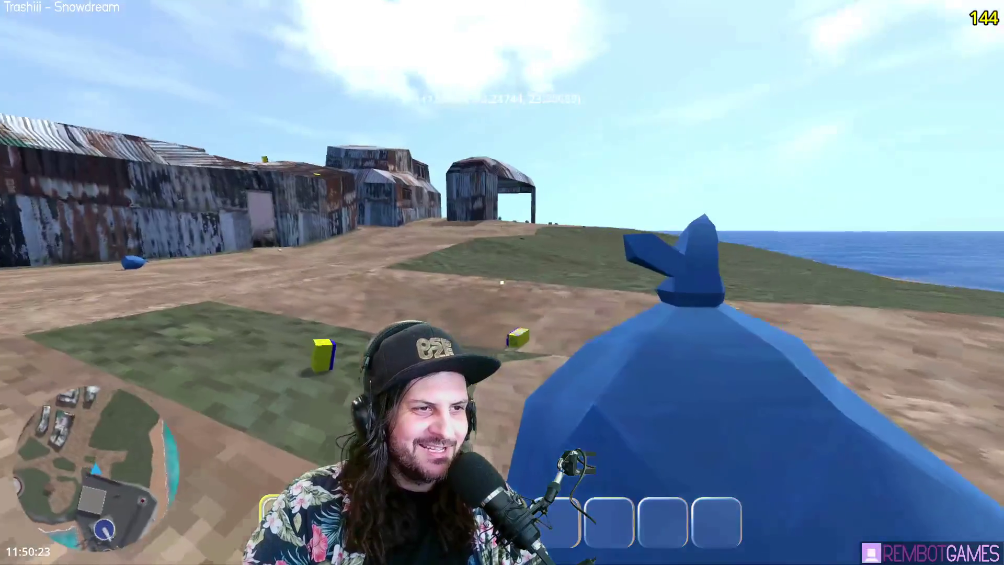
{"action": "key", "text": "w"}
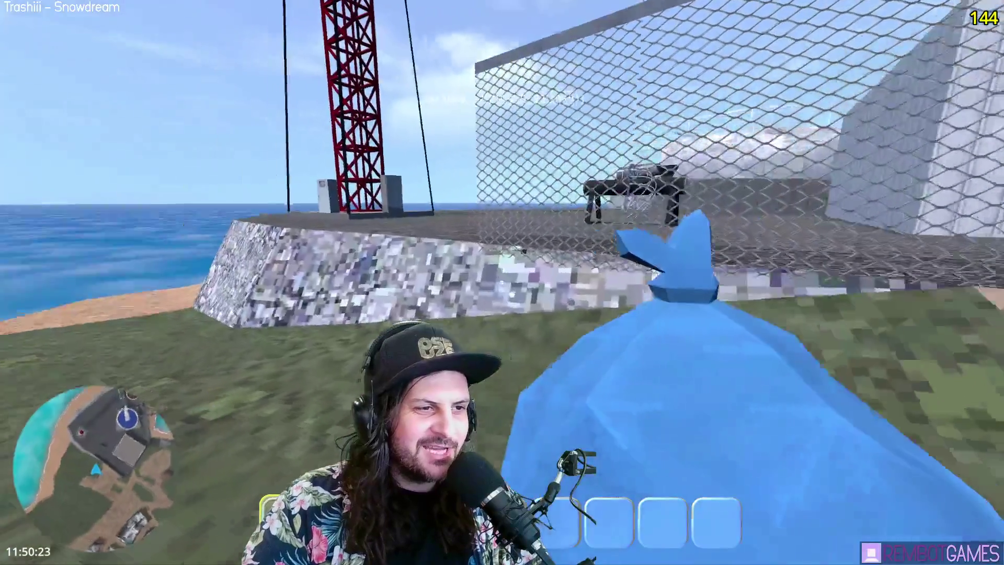
{"action": "key", "text": "w"}
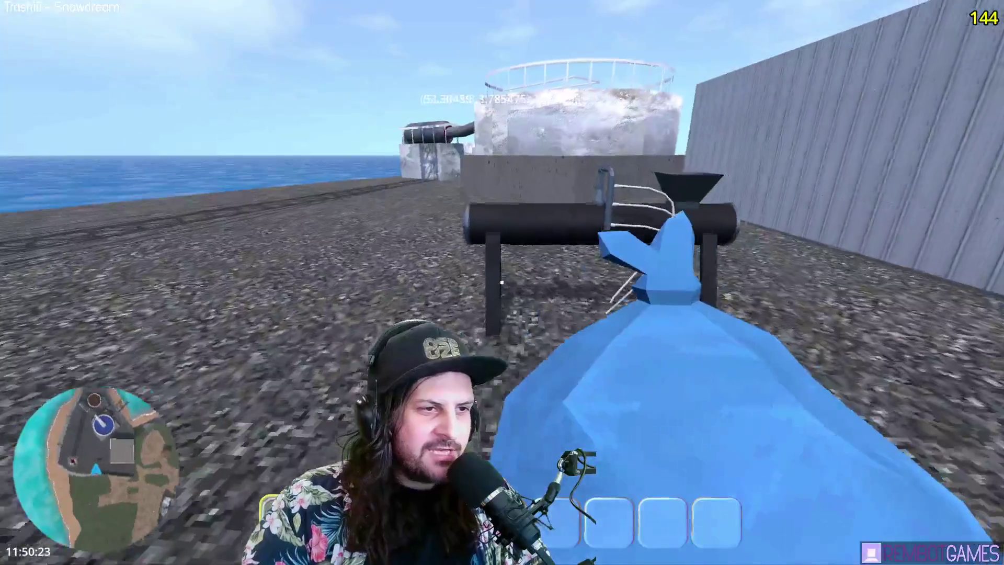
{"action": "key", "text": "w"}
{"action": "key", "text": "w"}
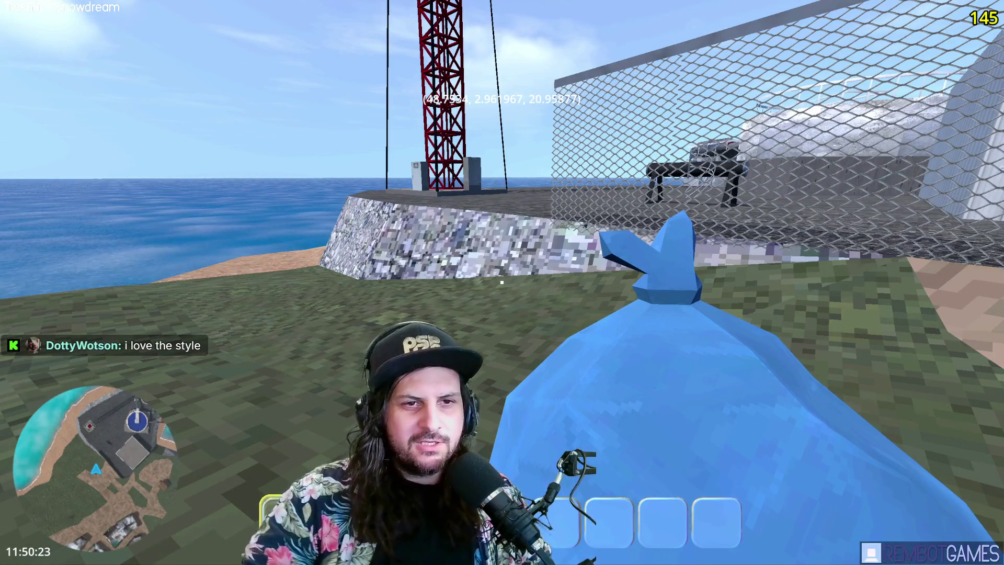
{"action": "key", "text": "w"}
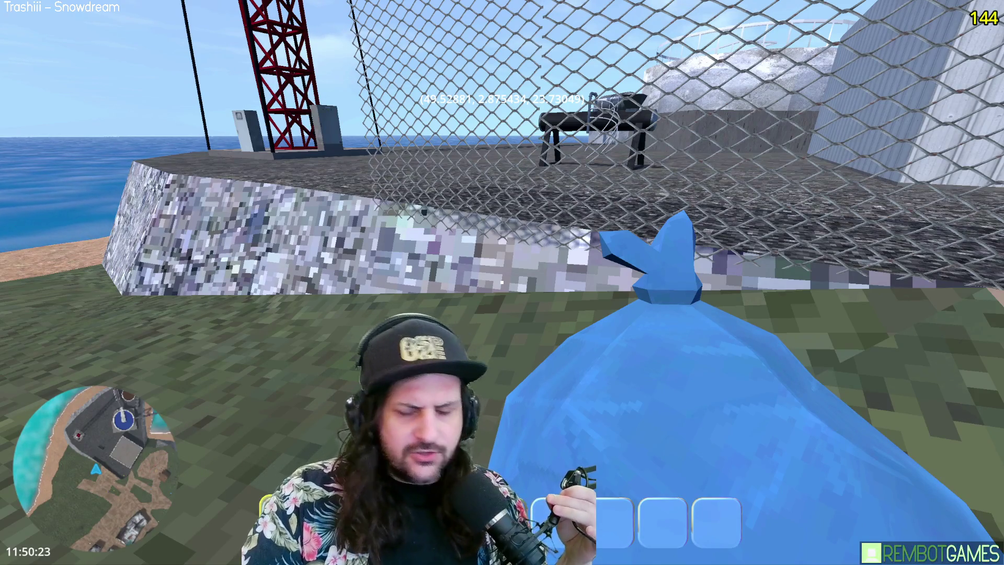
Jump onto the stone platform, approach the pipe machine, then look toward the lighthouse.
{"action": "key", "text": "w"}
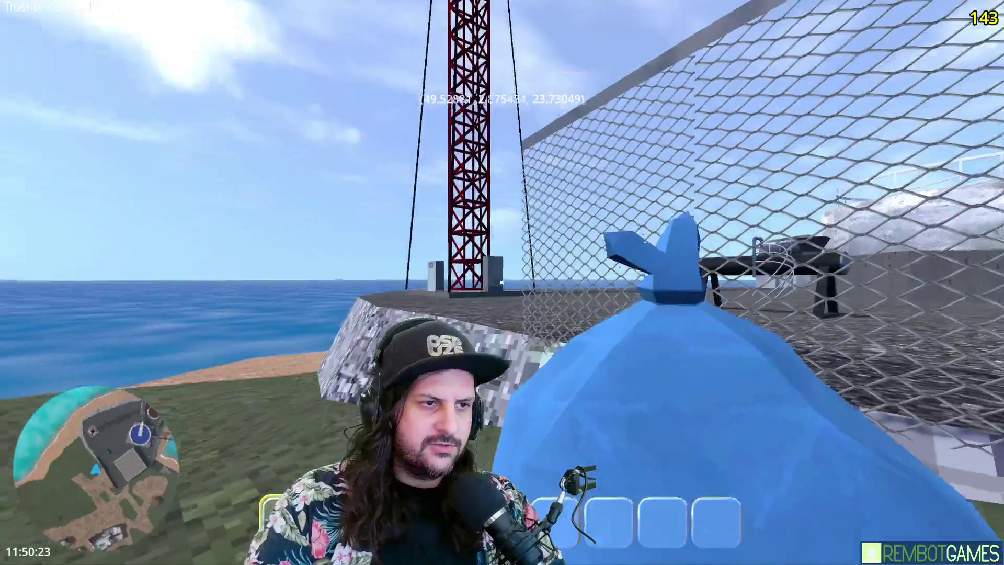
{"action": "key", "text": "space"}
{"action": "key", "text": "w"}
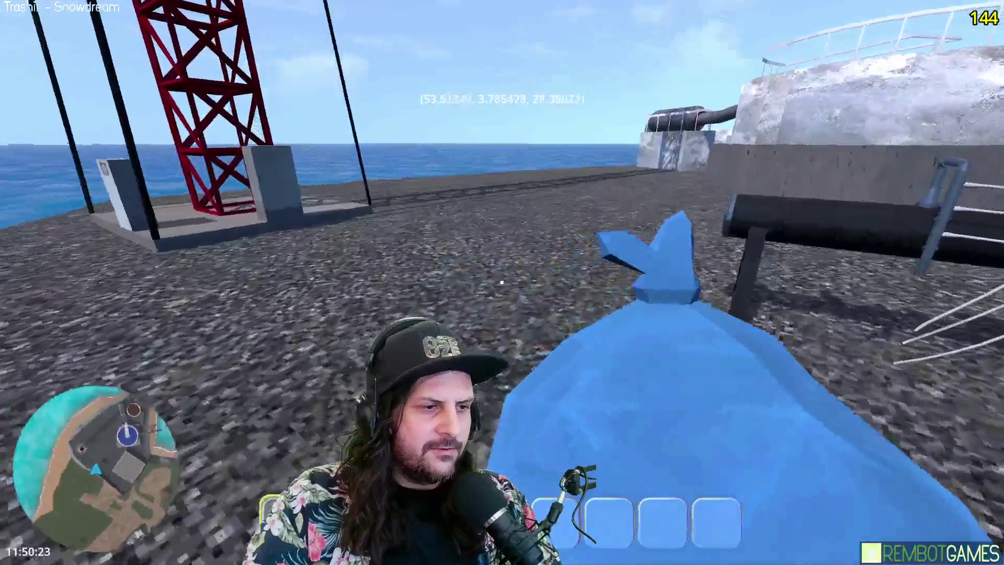
{"action": "key", "text": "s"}
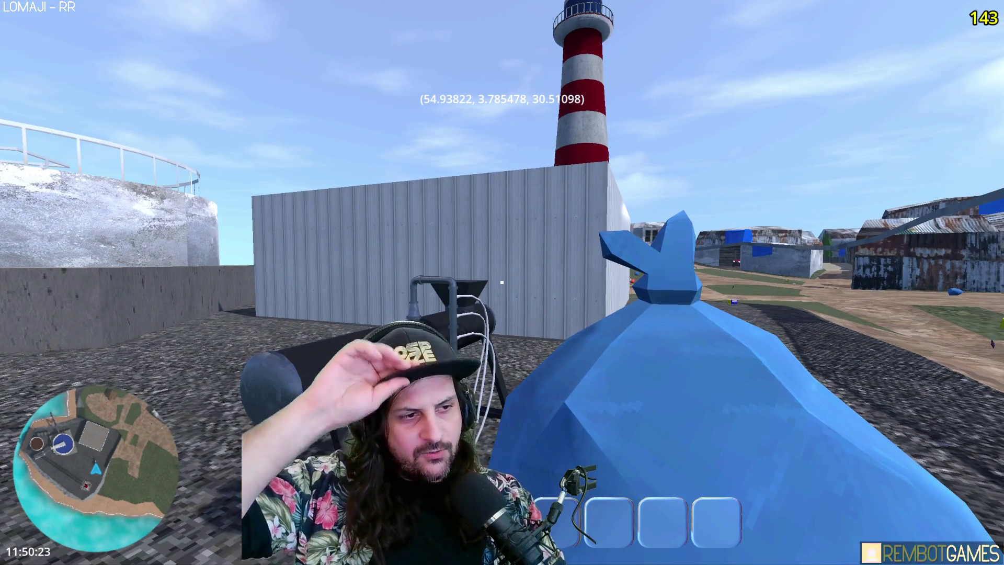
{"action": "key", "text": "w"}
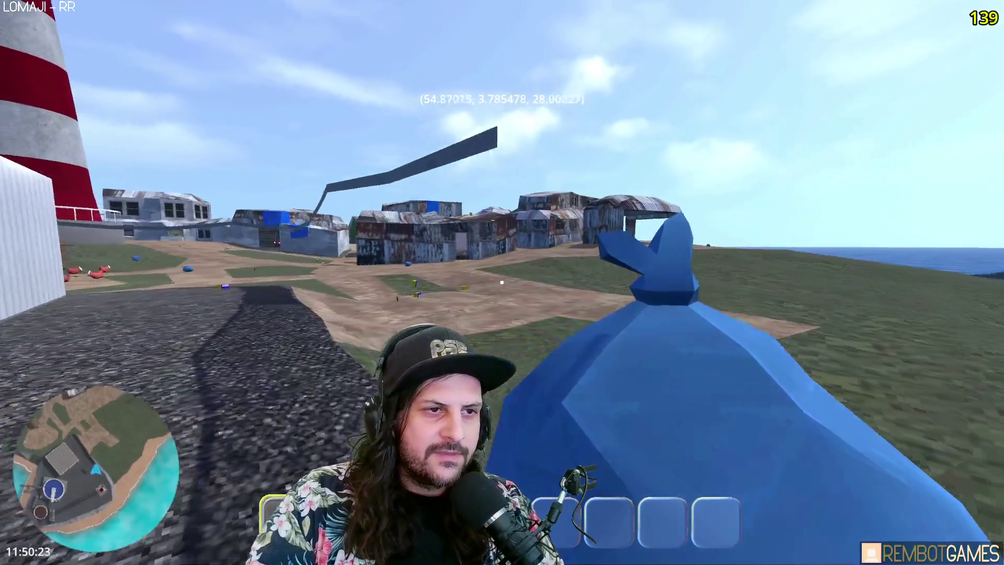
{"action": "key", "text": "w"}
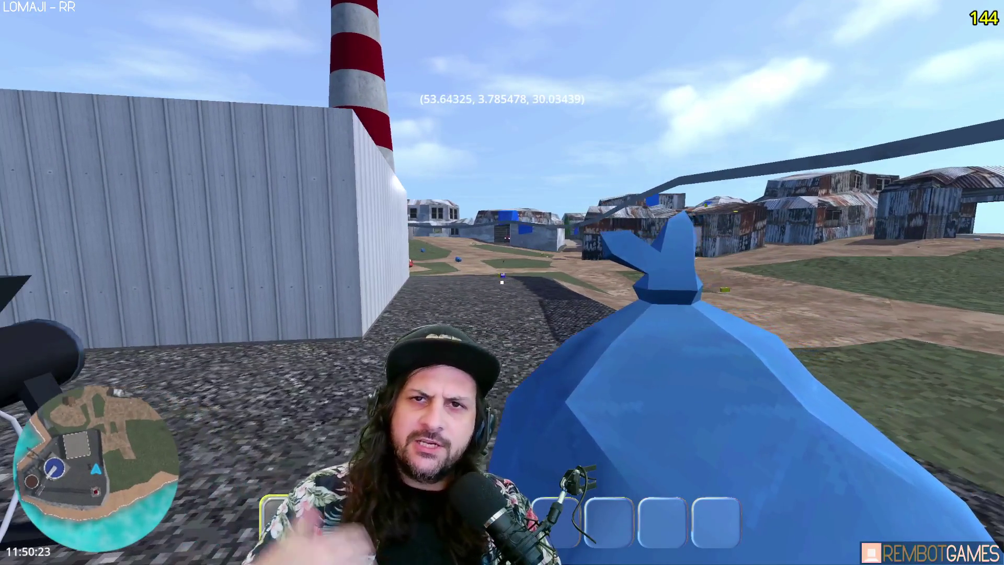
{"action": "key", "text": "w"}
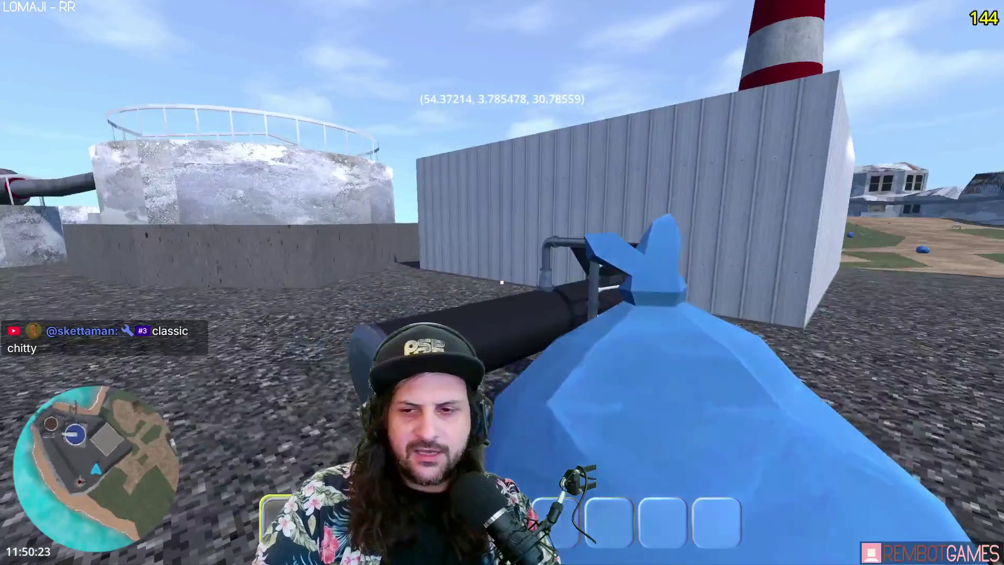
{"action": "key", "text": "s"}
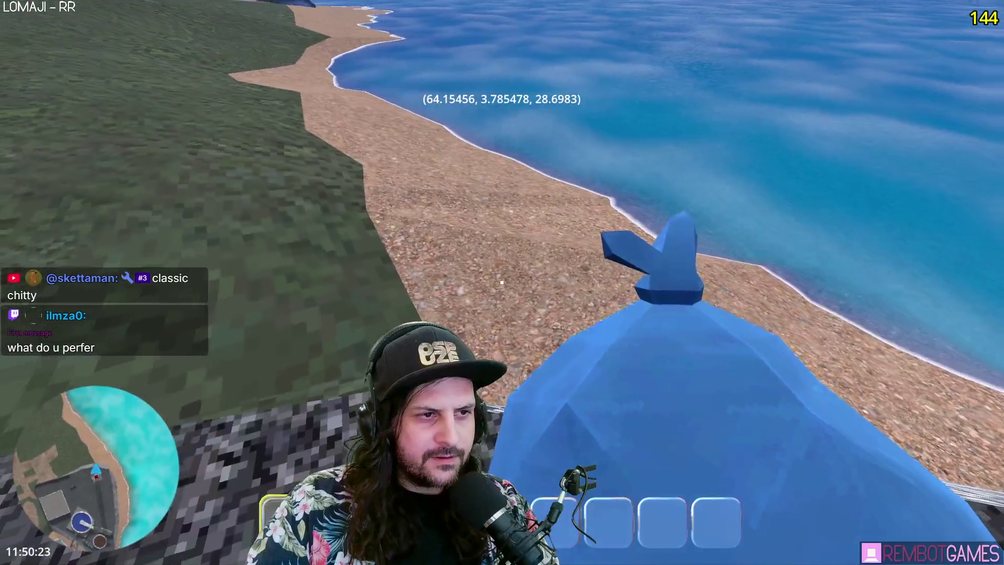
Walk down to the beach along the stone wall and back toward the sheds.
{"action": "key", "text": "w"}
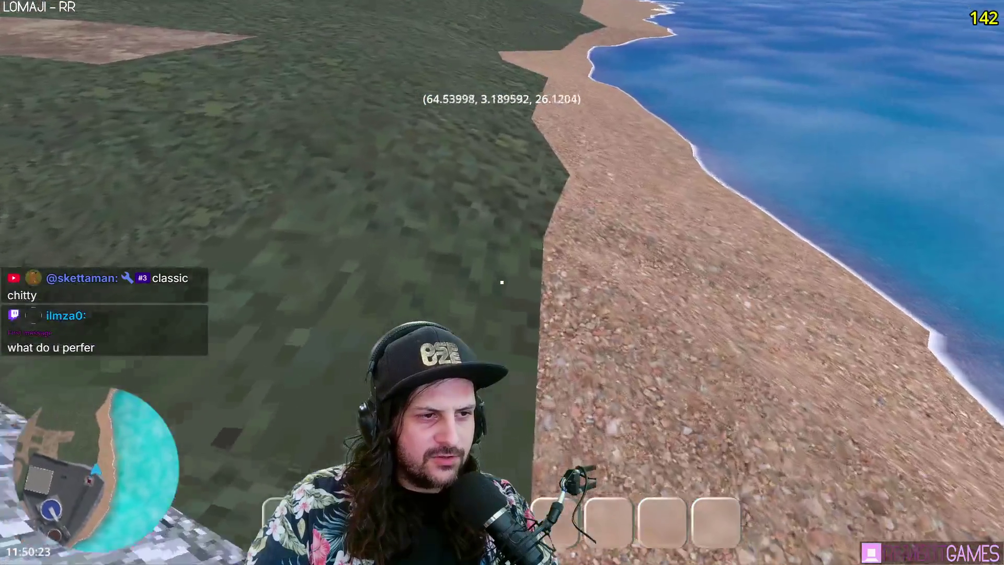
{"action": "key", "text": "w"}
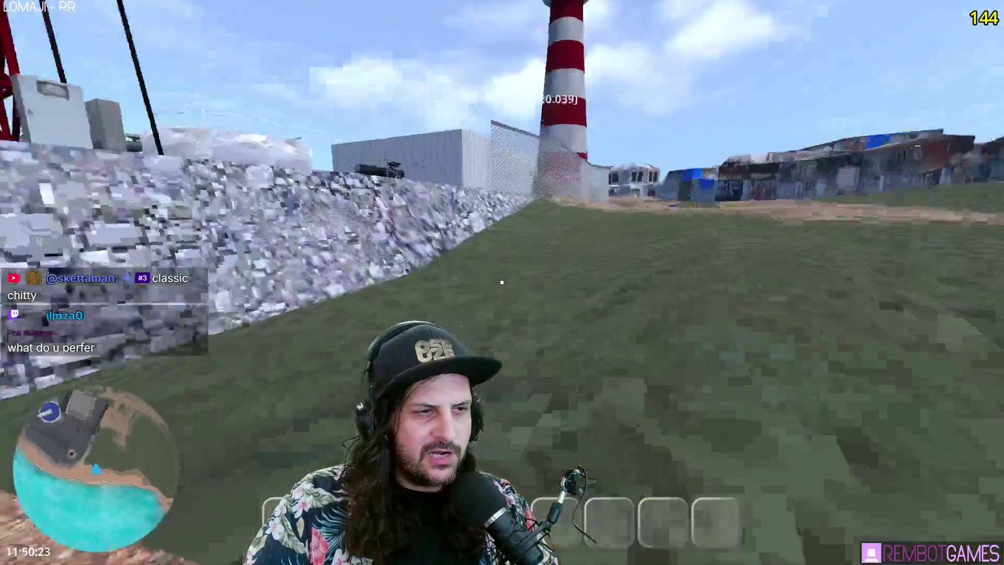
{"action": "key", "text": "w"}
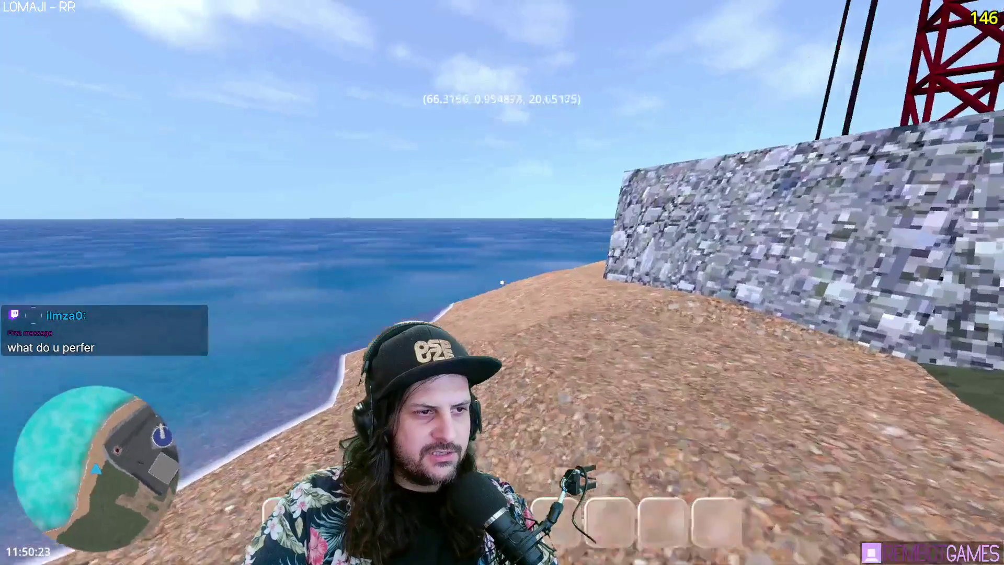
{"action": "key", "text": "w"}
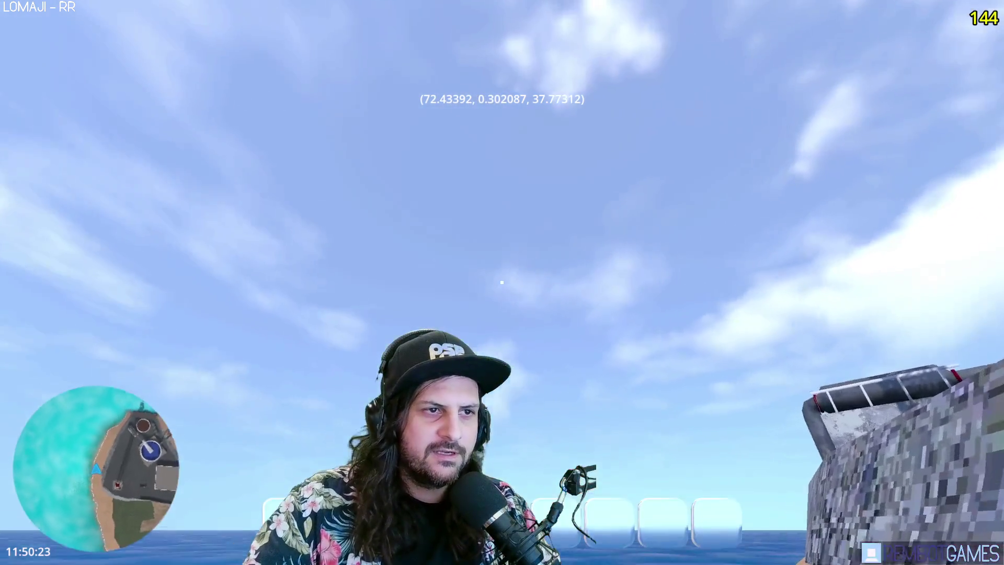
{"action": "key", "text": "w"}
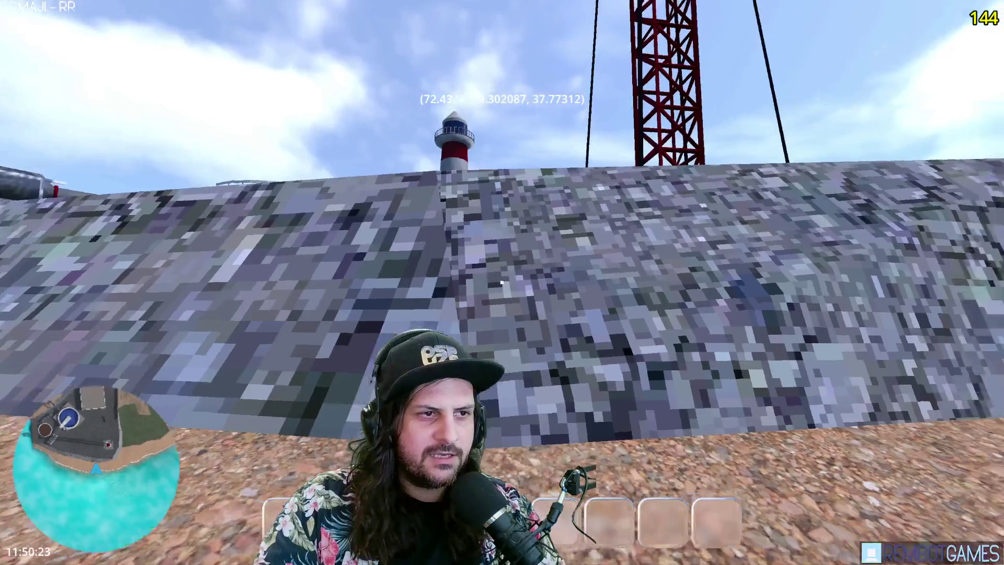
{"action": "key", "text": "w"}
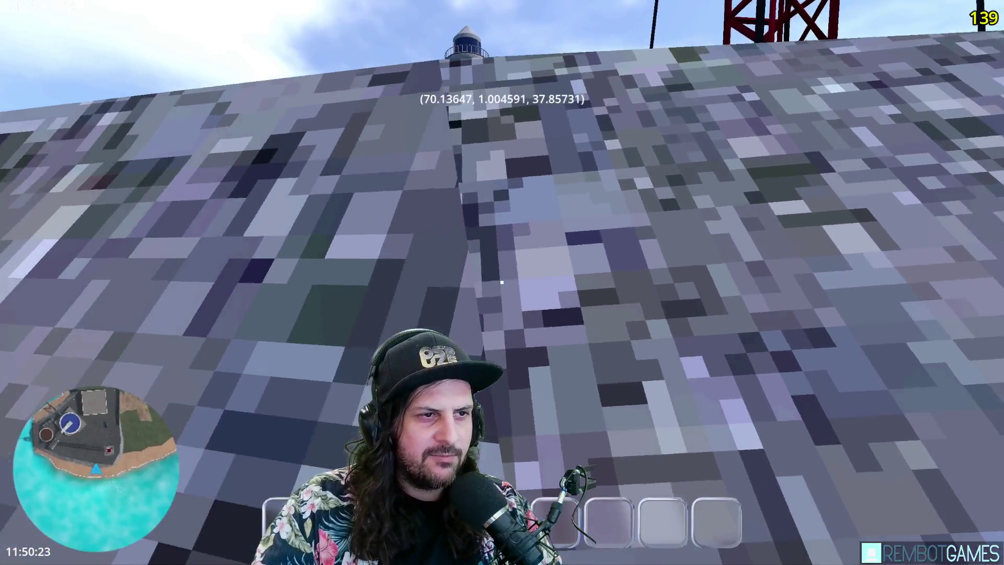
{"action": "key", "text": "w"}
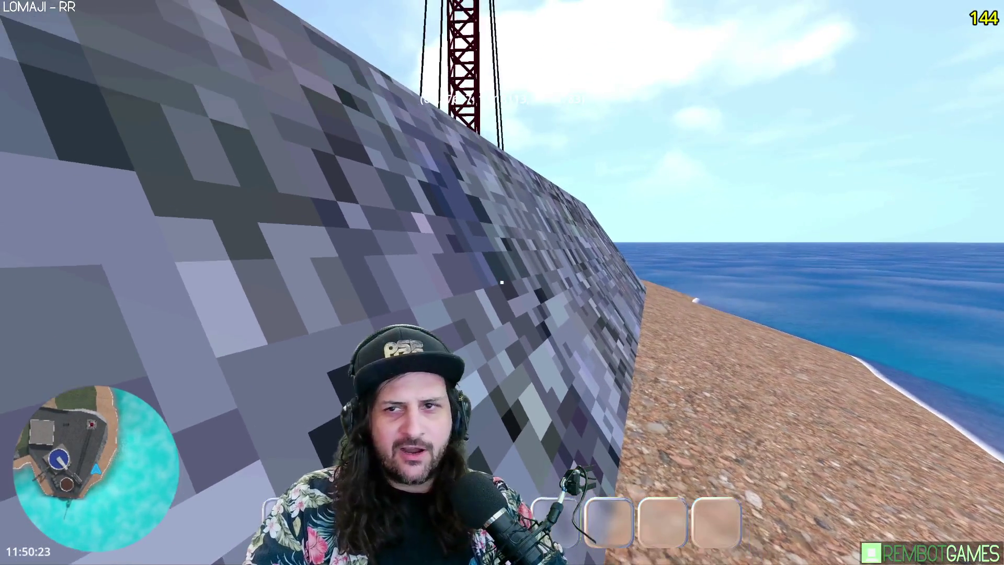
{"action": "key", "text": "w"}
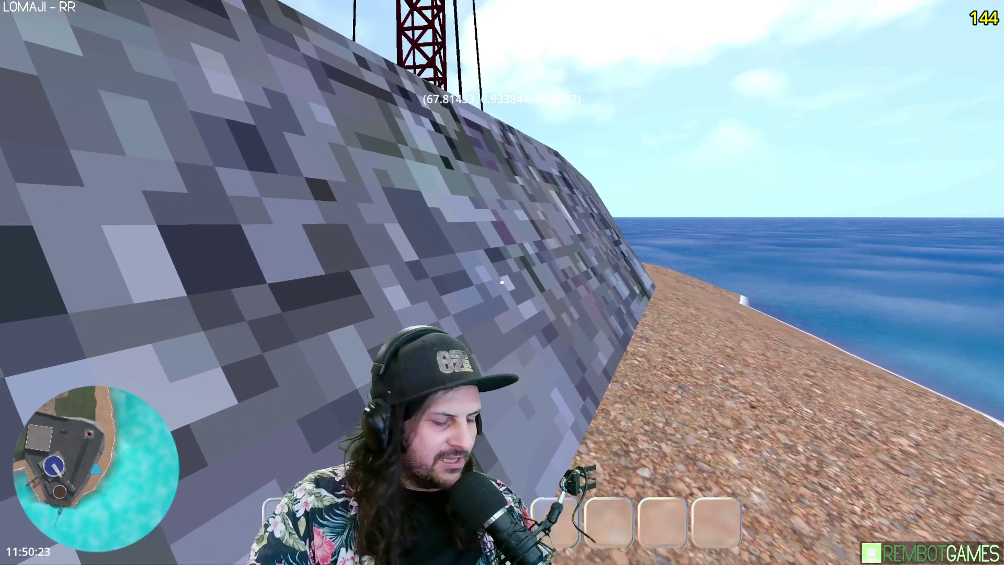
{"action": "mouse_move", "coordinate": [502, 282]}
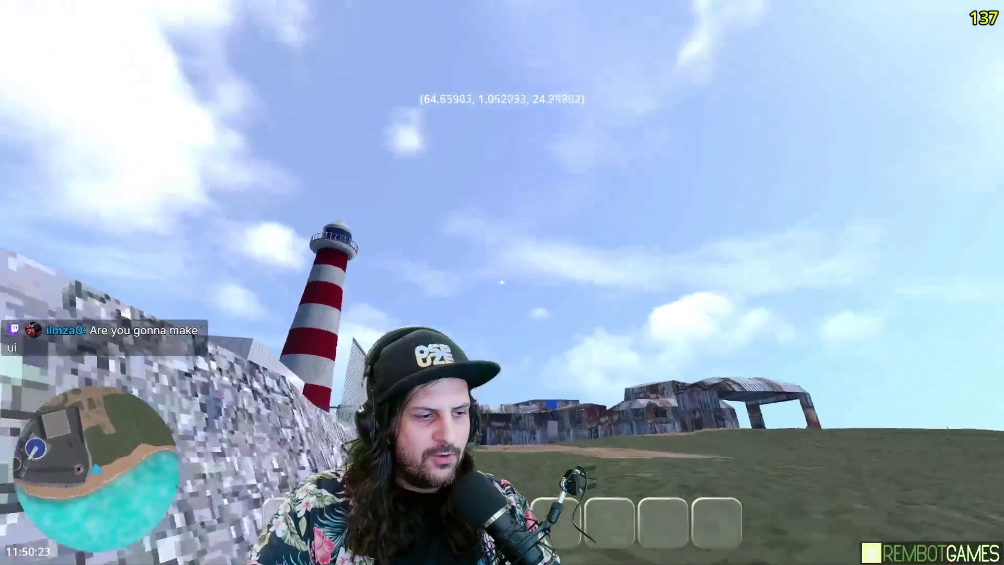
{"action": "key", "text": "w"}
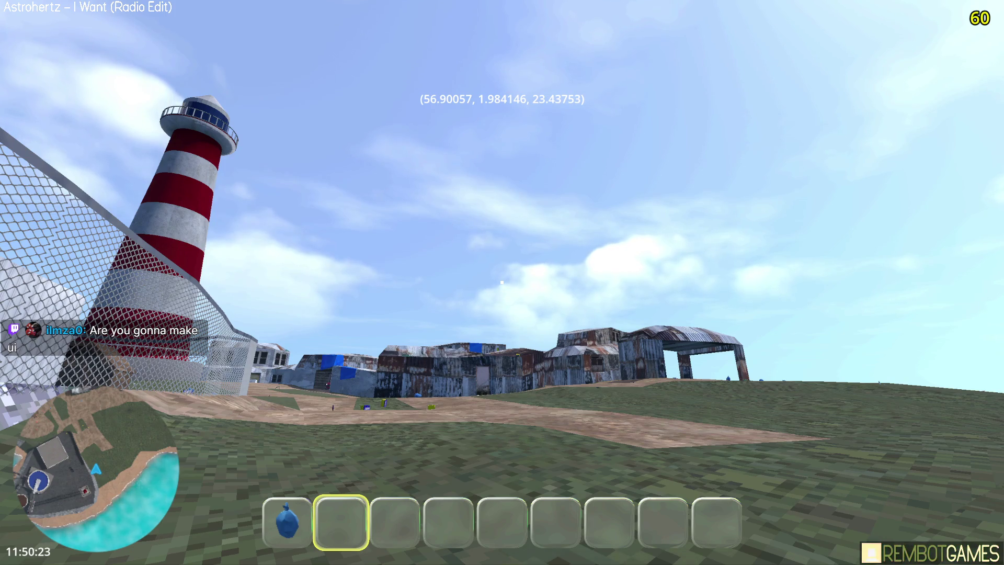
Pick up the slot machine on the path and switch between hotbar slots 1 and 2.
{"action": "key", "text": "w"}
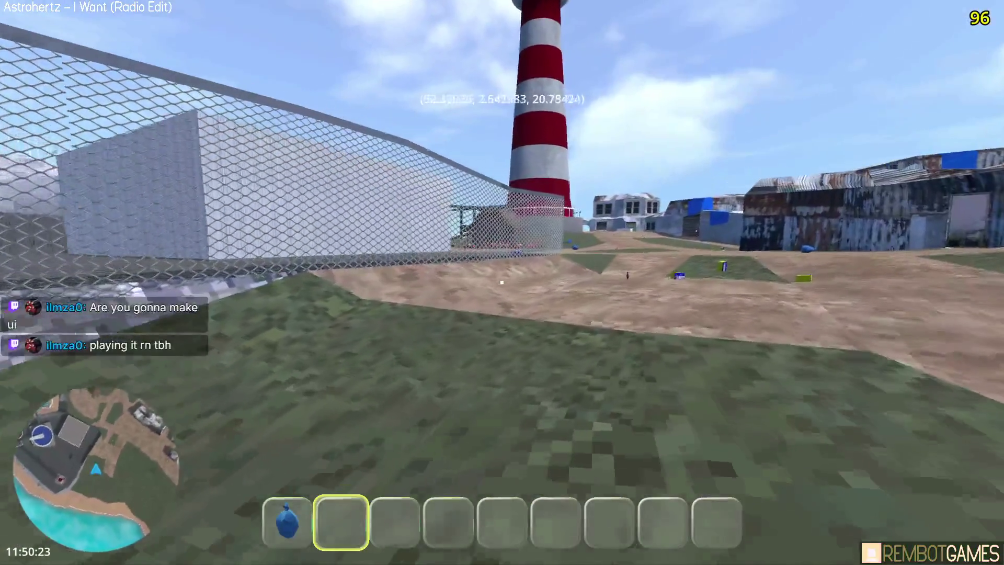
{"action": "key", "text": "w"}
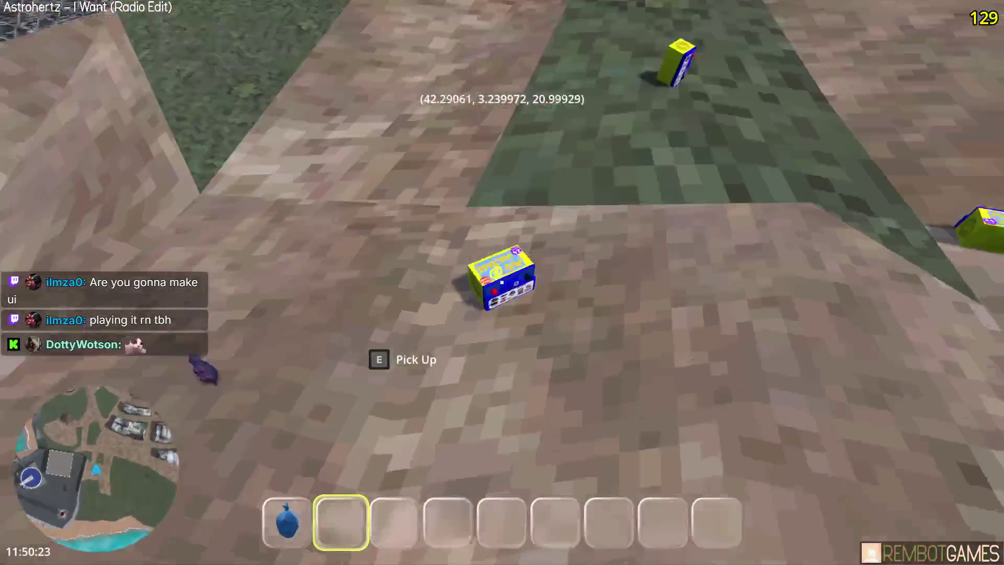
{"action": "key", "text": "e"}
{"action": "key", "text": "1"}
{"action": "key", "text": "2"}
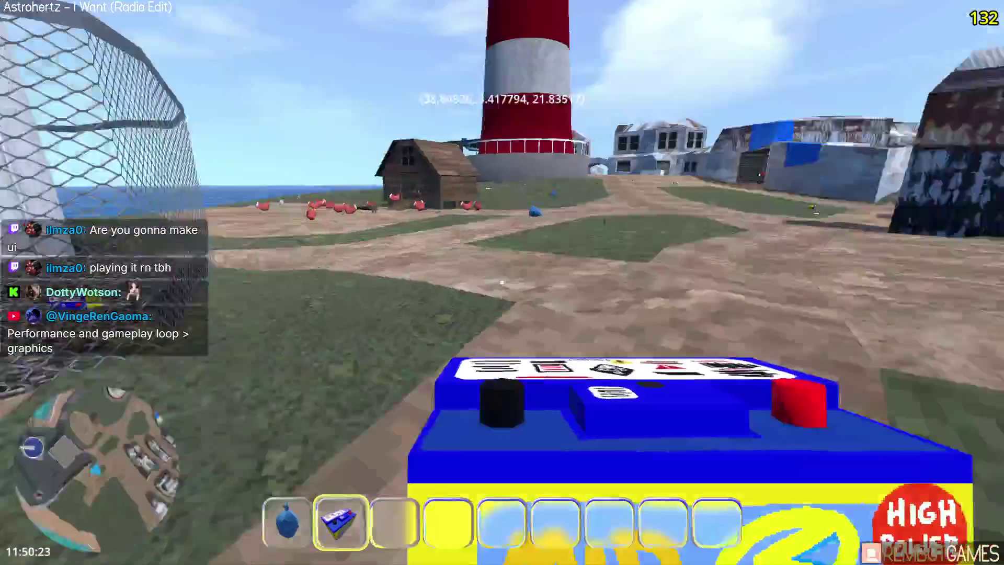
{"action": "scroll", "coordinate": [501, 282], "scroll_direction": "down", "scroll_amount": 1}
{"action": "scroll", "coordinate": [502, 282], "scroll_direction": "up", "scroll_amount": 1}
{"action": "scroll", "coordinate": [501, 282], "scroll_direction": "up", "scroll_amount": 1}
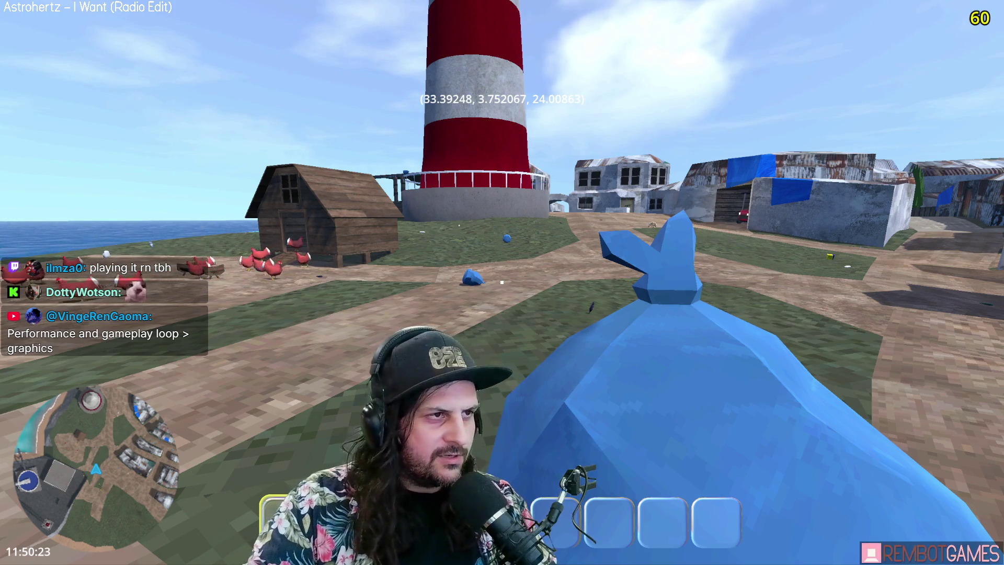
Throw the blue bag among the chickens and walk around the feeder.
{"action": "key", "text": "w"}
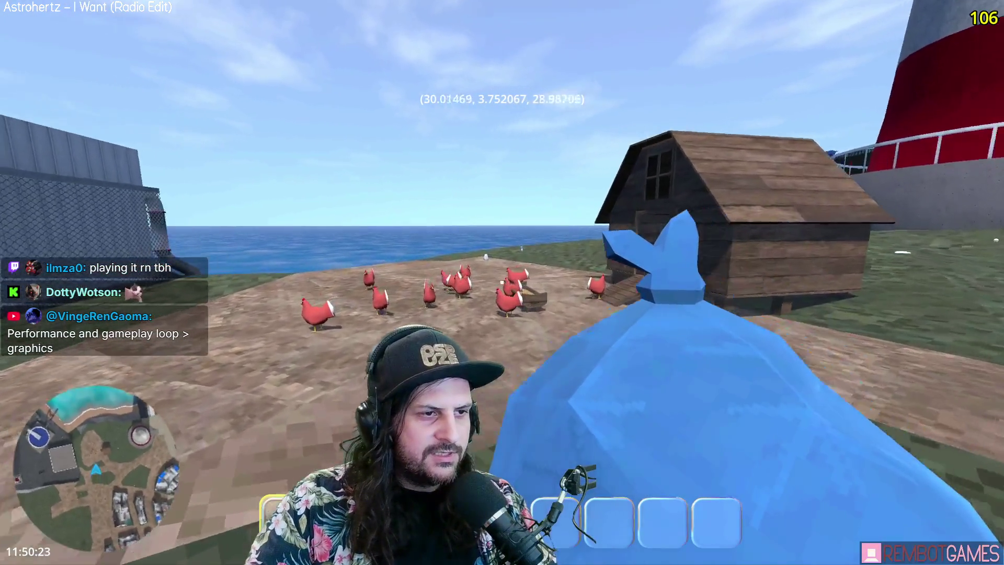
{"action": "left_click", "coordinate": [502, 283]}
{"action": "key", "text": "w"}
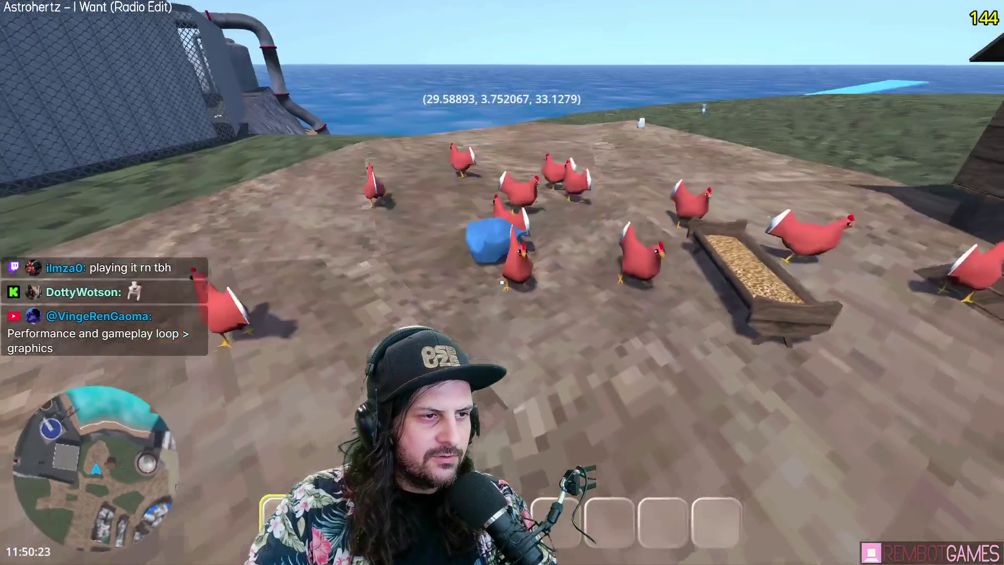
{"action": "key", "text": "w"}
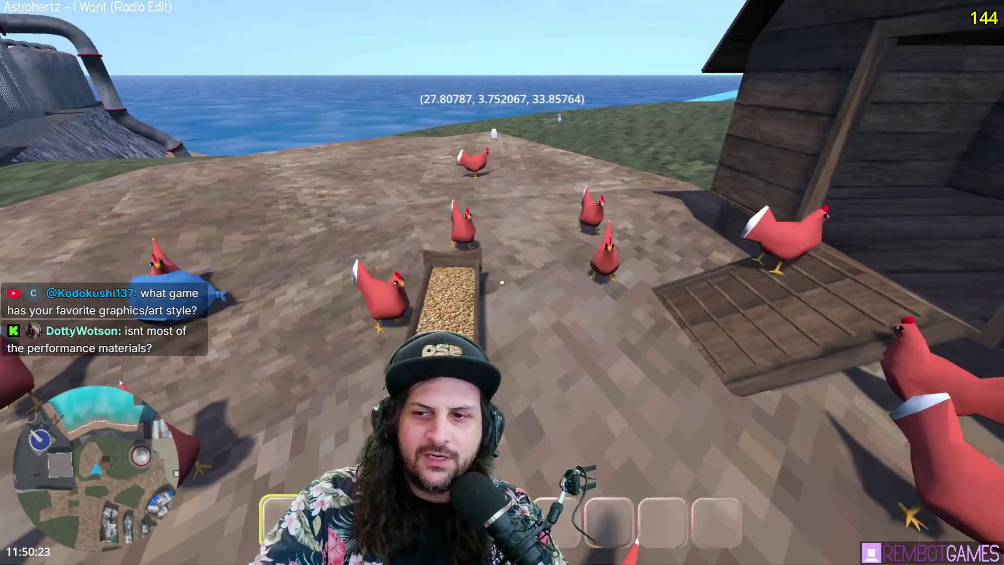
{"action": "key", "text": "w"}
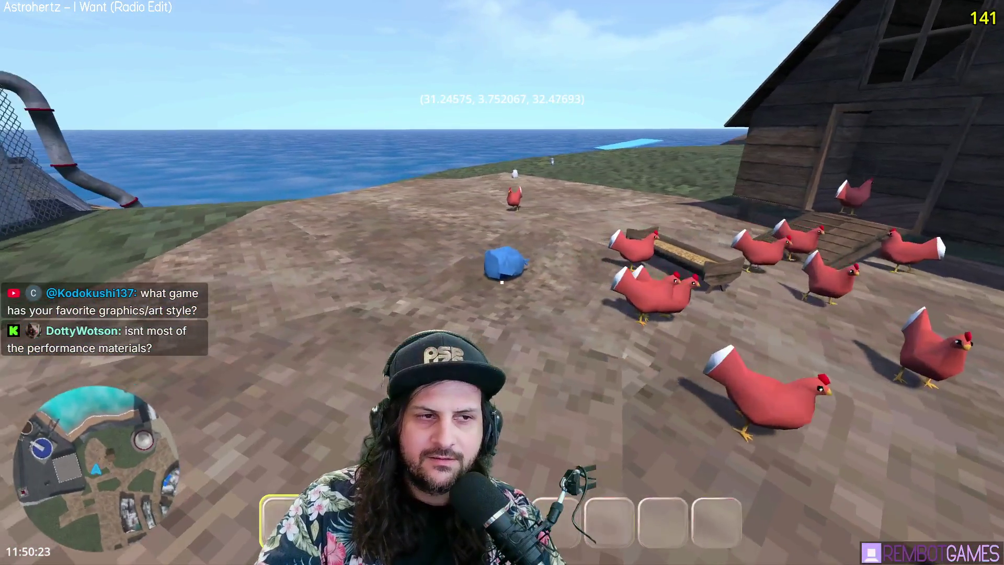
{"action": "key", "text": "w"}
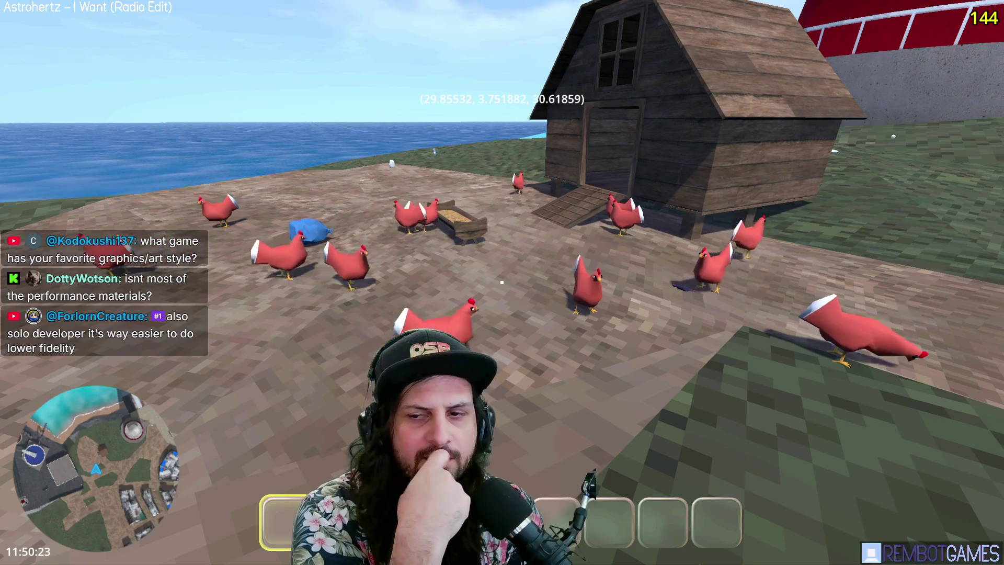
Walk in and out of the coop doorway, then stop the game with F8.
{"action": "key", "text": "s"}
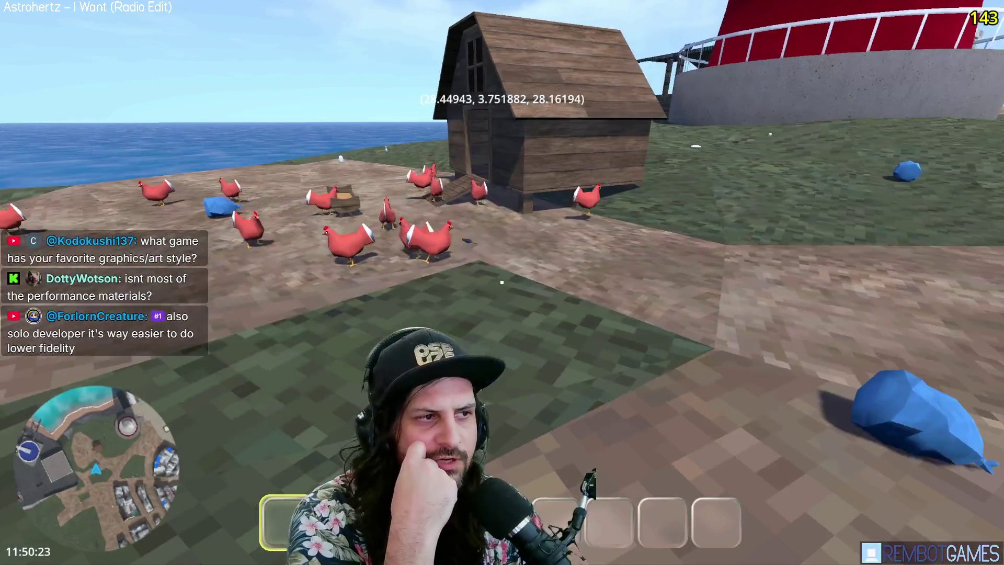
{"action": "key", "text": "w"}
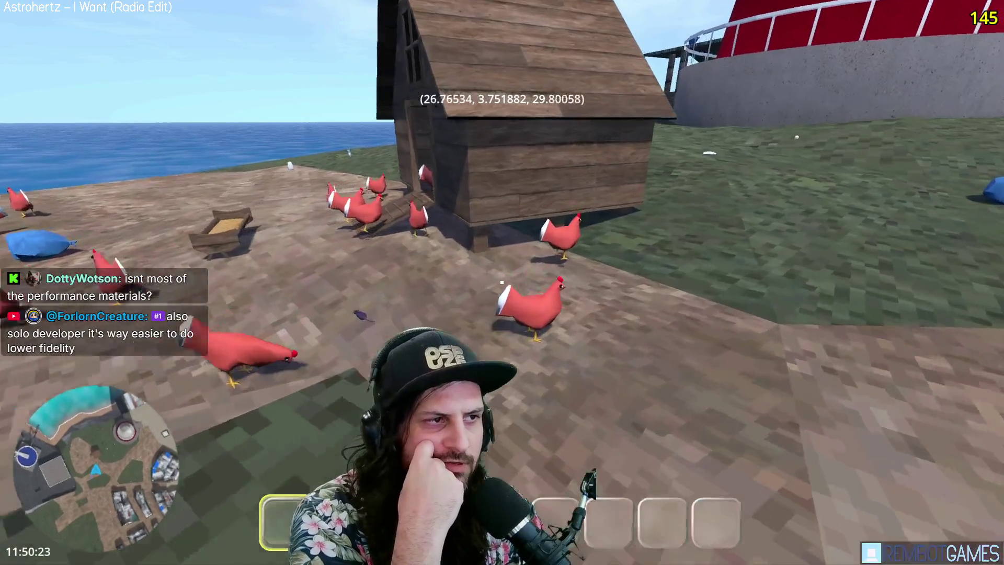
{"action": "key", "text": "w"}
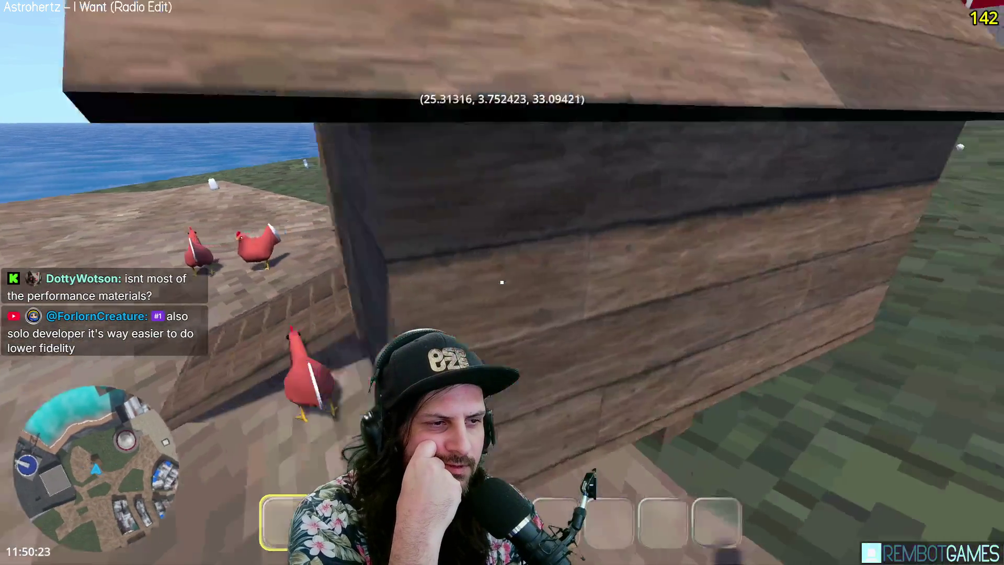
{"action": "key", "text": "s"}
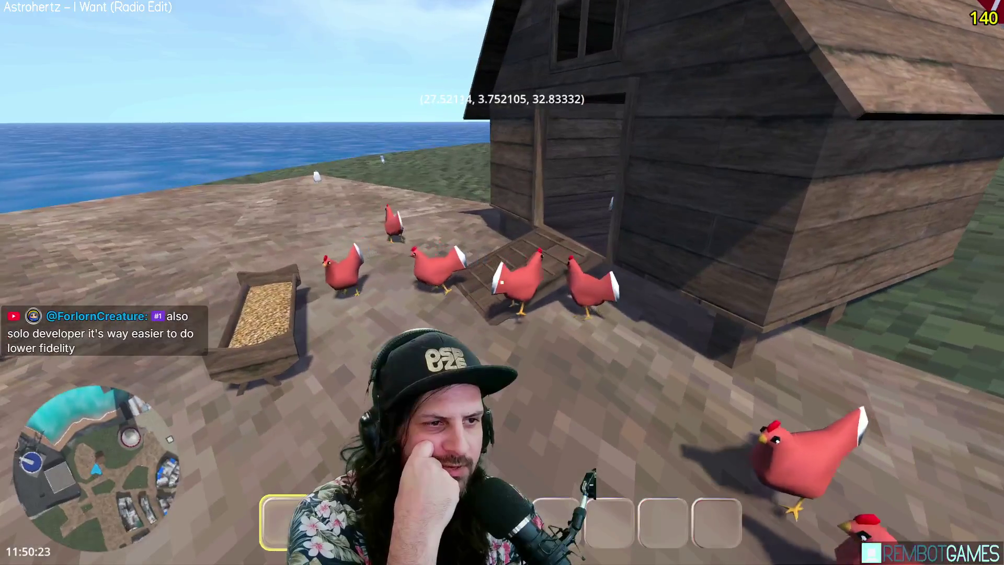
{"action": "key", "text": "w"}
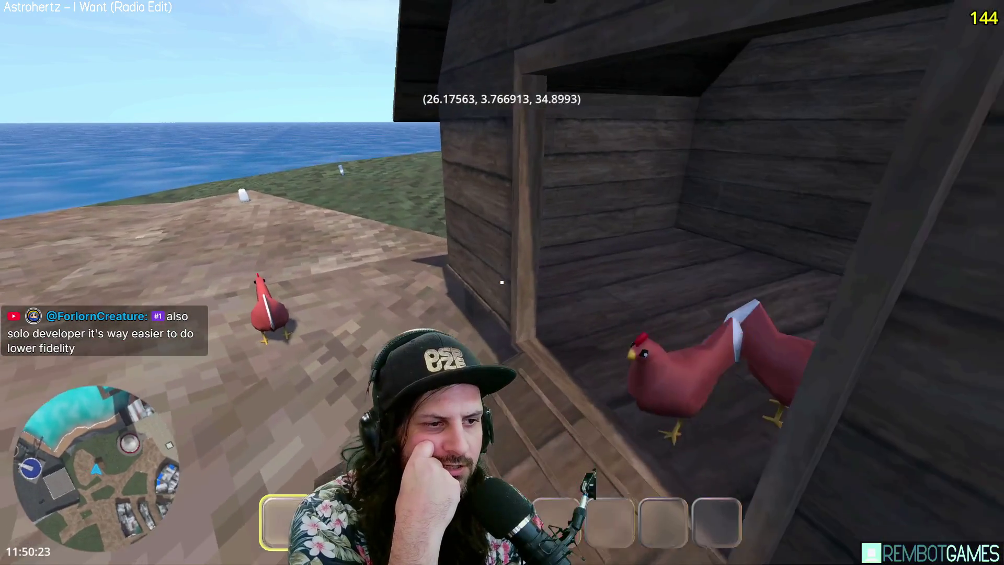
{"action": "key", "text": "s"}
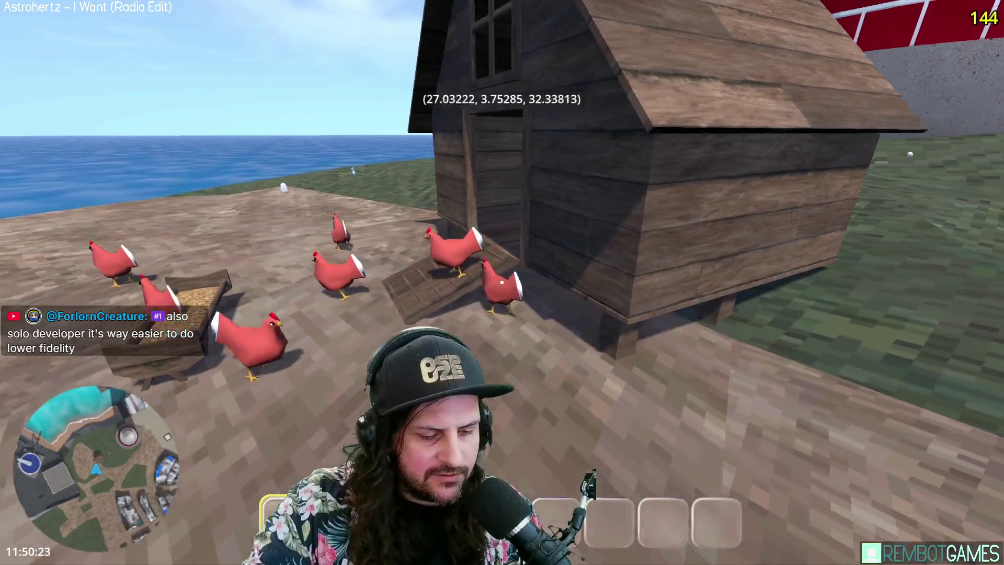
{"action": "key", "text": "F8"}
{"action": "middle_click_drag", "start_coordinate": [387, 272], "coordinate": [407, 270]}
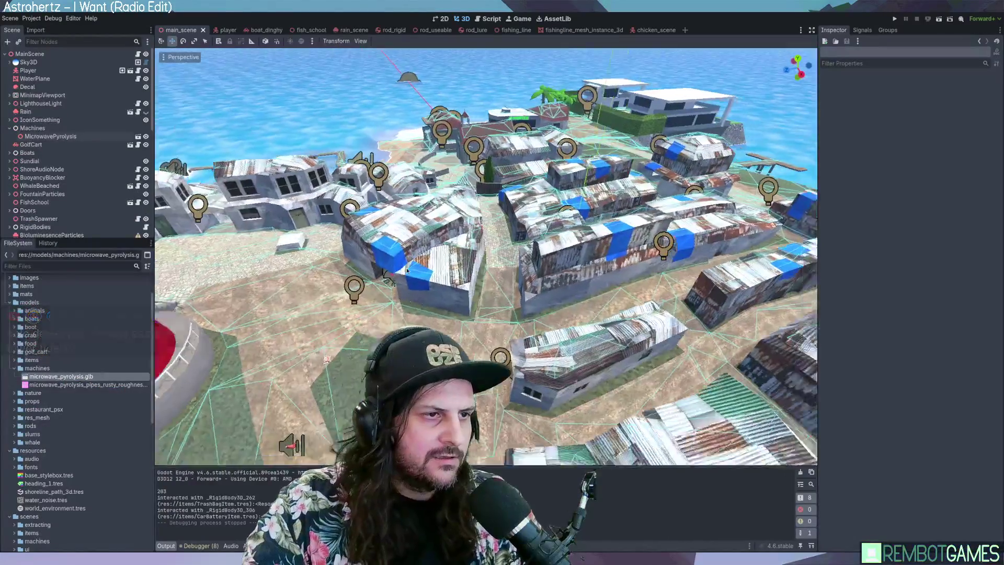
Fly the editor camera down and frame the chicken feeder beside the coop.
{"action": "mouse_move", "coordinate": [407, 269]}
{"action": "right_mouse_down"}
{"action": "mouse_move", "coordinate": [657, 241]}
{"action": "mouse_move", "coordinate": [539, 246]}
{"action": "mouse_move", "coordinate": [528, 210]}
{"action": "mouse_move", "coordinate": [523, 251]}
{"action": "mouse_move", "coordinate": [520, 241]}
{"action": "right_mouse_up"}
{"action": "key", "text": "w"}
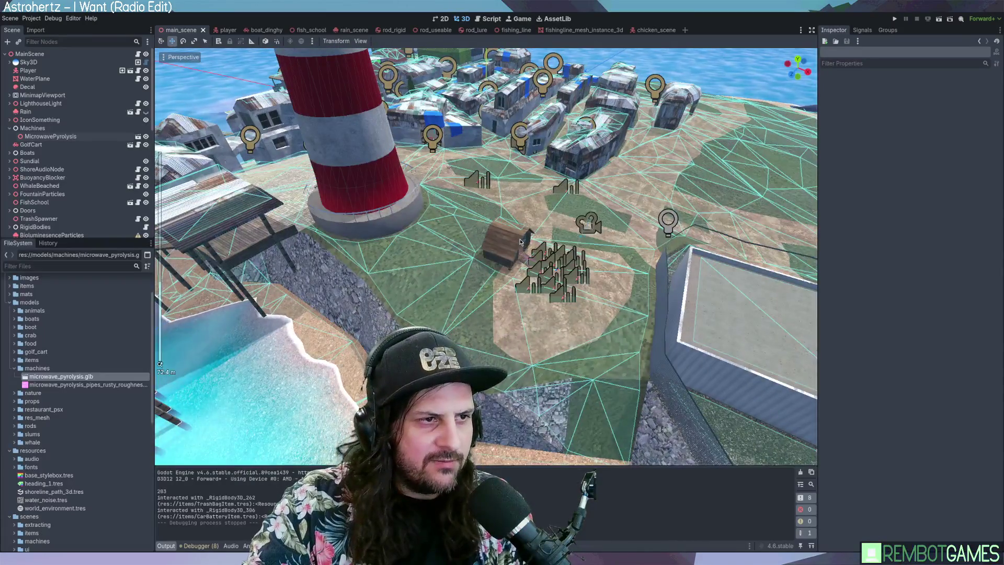
{"action": "left_click", "coordinate": [520, 242]}
{"action": "key", "text": "f"}
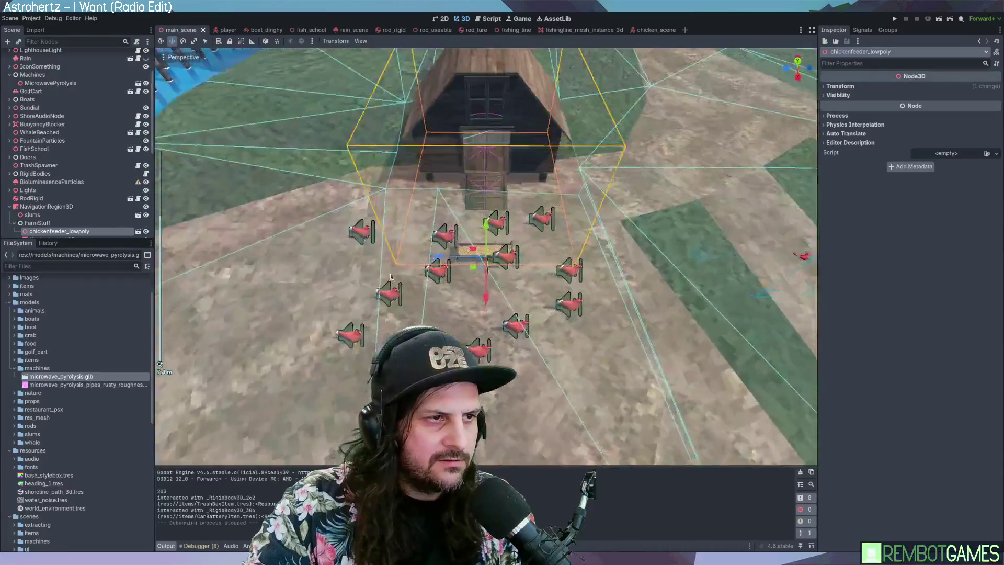
{"action": "mouse_move", "coordinate": [391, 278]}
{"action": "right_mouse_down"}
{"action": "mouse_move", "coordinate": [515, 285]}
{"action": "mouse_move", "coordinate": [633, 261]}
{"action": "right_mouse_up"}
{"action": "scroll", "coordinate": [73, 183], "scroll_direction": "down", "scroll_amount": 2}
Add a CSGBox3D under FarmStuff and move it onto the ground beside the coop.
{"action": "left_click", "coordinate": [45, 202]}
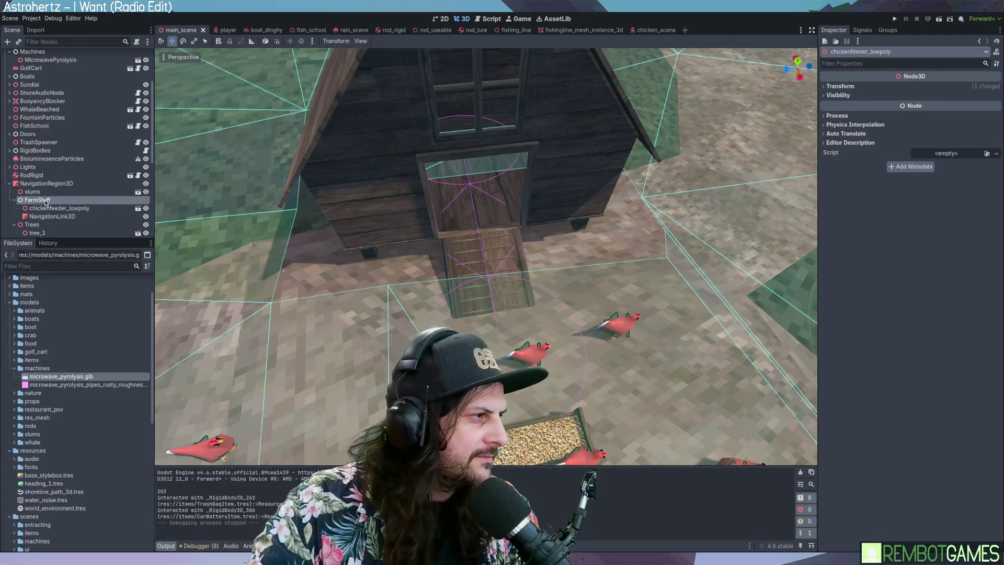
{"action": "key", "text": "ctrl+a"}
{"action": "key", "text": "Return"}
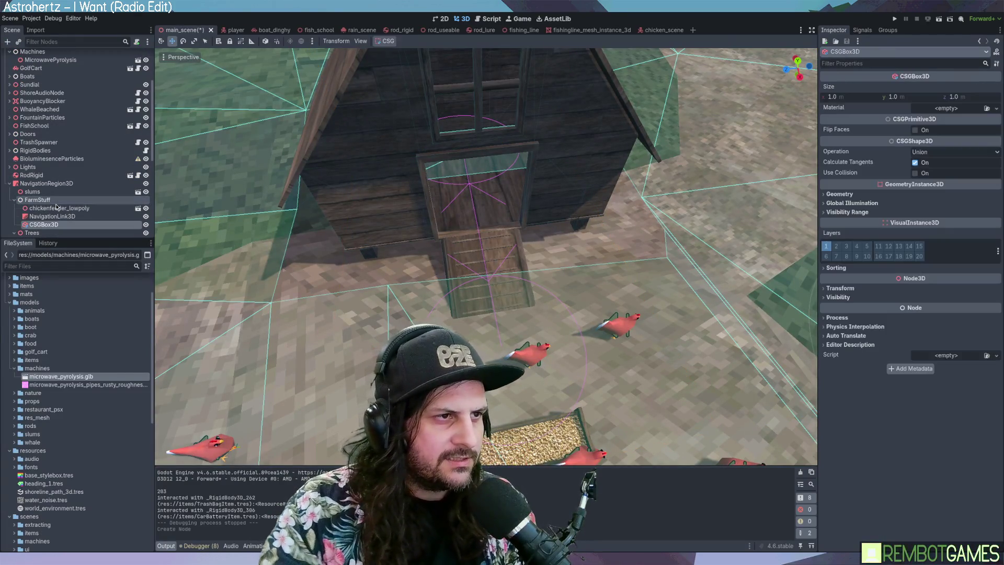
{"action": "scroll", "coordinate": [479, 244], "scroll_direction": "down", "scroll_amount": 15}
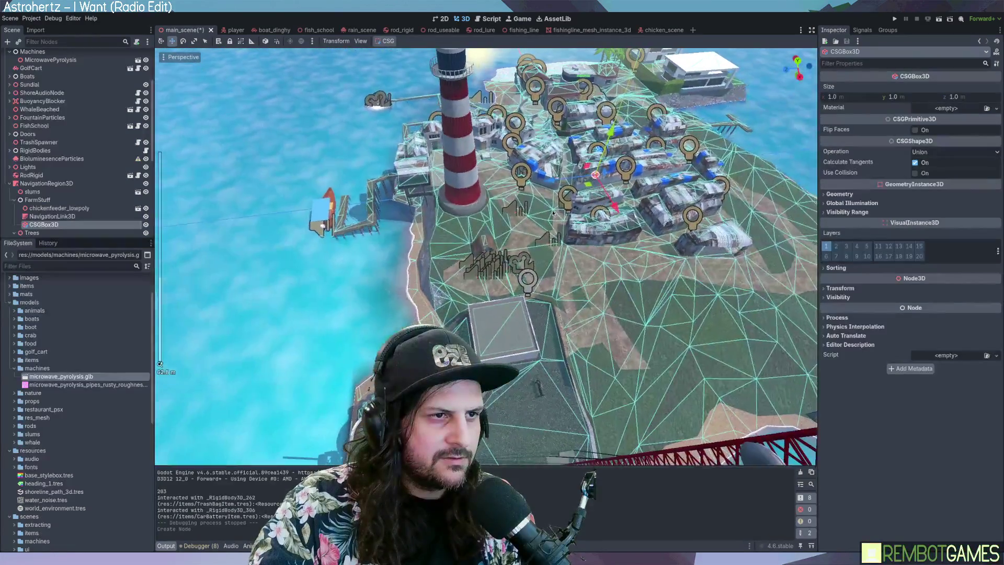
{"action": "left_click_drag", "start_coordinate": [553, 213], "coordinate": [441, 265]}
{"action": "key", "text": "f"}
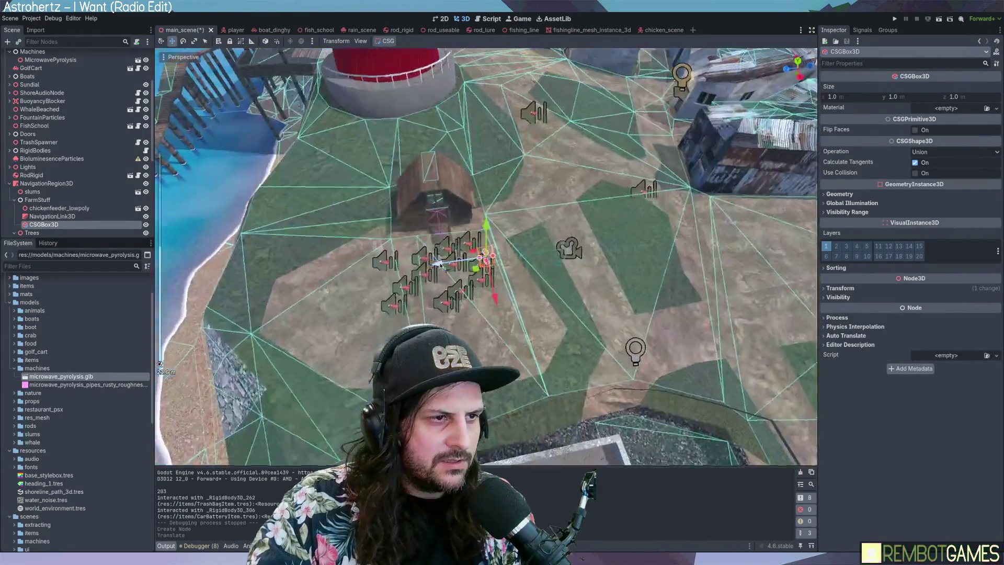
{"action": "scroll", "coordinate": [441, 265], "scroll_direction": "up", "scroll_amount": 5}
{"action": "mouse_move", "coordinate": [439, 221]}
{"action": "left_mouse_down"}
{"action": "mouse_move", "coordinate": [373, 156]}
{"action": "mouse_move", "coordinate": [397, 175]}
{"action": "left_mouse_up"}
{"action": "mouse_move", "coordinate": [397, 175]}
{"action": "middle_mouse_down"}
{"action": "mouse_move", "coordinate": [491, 271]}
{"action": "mouse_move", "coordinate": [437, 213]}
{"action": "middle_mouse_up"}
{"action": "scroll", "coordinate": [492, 271], "scroll_direction": "up", "scroll_amount": 5}
{"action": "scroll", "coordinate": [491, 271], "scroll_direction": "down", "scroll_amount": 2}
{"action": "left_click_drag", "start_coordinate": [457, 196], "coordinate": [461, 217]}
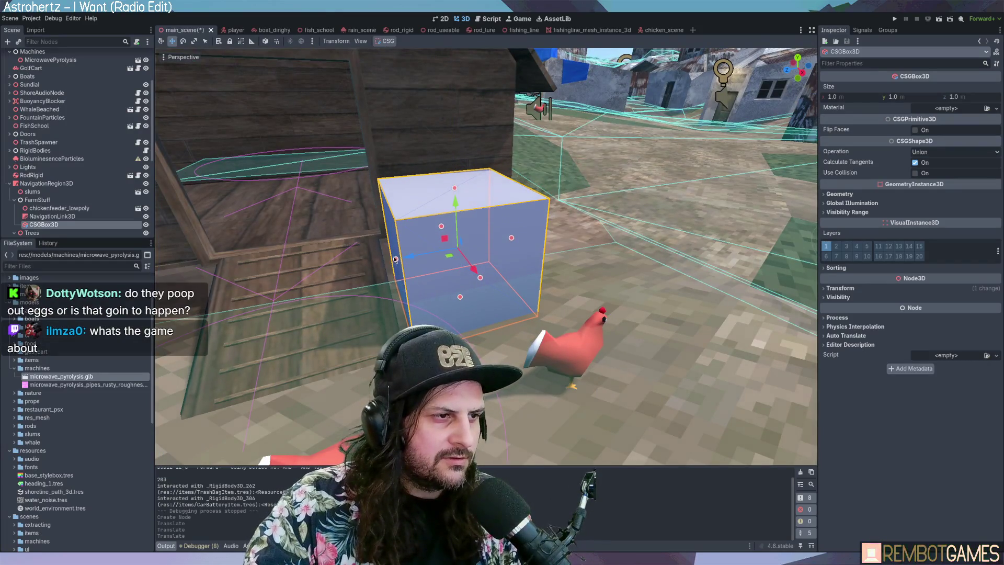
Resize the box to 1.086 × 0.683 × 1.41 and reselect the CSGBox3D node.
{"action": "left_click_drag", "start_coordinate": [396, 259], "coordinate": [393, 260]}
{"action": "middle_click_drag", "start_coordinate": [392, 259], "coordinate": [426, 239]}
{"action": "left_click_drag", "start_coordinate": [427, 239], "coordinate": [465, 247]}
{"action": "left_click_drag", "start_coordinate": [377, 185], "coordinate": [385, 221]}
{"action": "mouse_move", "coordinate": [385, 222]}
{"action": "middle_mouse_down"}
{"action": "mouse_move", "coordinate": [388, 245]}
{"action": "mouse_move", "coordinate": [551, 255]}
{"action": "middle_mouse_up"}
{"action": "scroll", "coordinate": [551, 256], "scroll_direction": "down", "scroll_amount": 5}
{"action": "scroll", "coordinate": [552, 284], "scroll_direction": "up", "scroll_amount": 6}
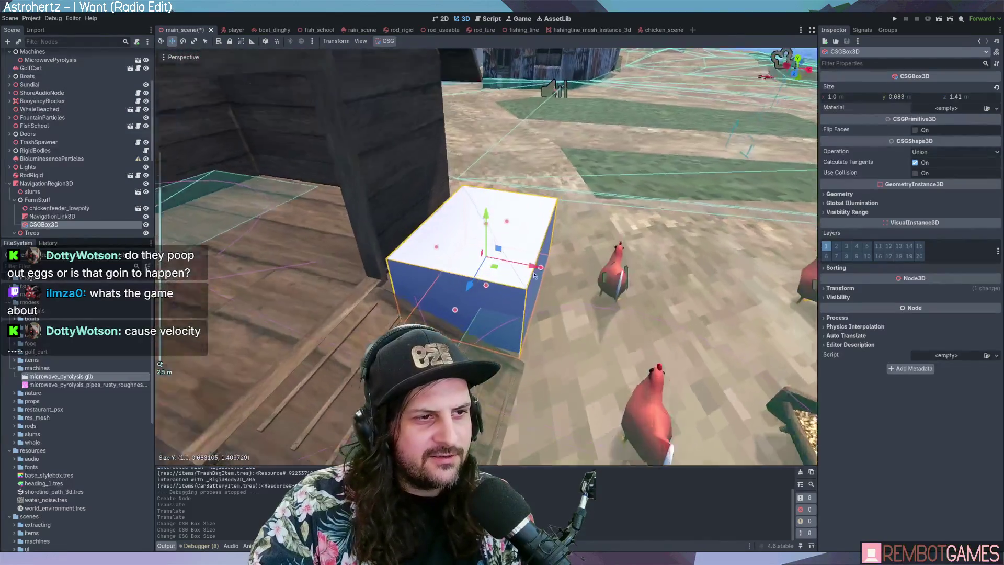
{"action": "mouse_move", "coordinate": [555, 268]}
{"action": "left_mouse_down"}
{"action": "mouse_move", "coordinate": [546, 267]}
{"action": "mouse_move", "coordinate": [569, 277]}
{"action": "left_mouse_up"}
{"action": "mouse_move", "coordinate": [569, 278]}
{"action": "middle_mouse_down"}
{"action": "mouse_move", "coordinate": [464, 258]}
{"action": "mouse_move", "coordinate": [398, 267]}
{"action": "middle_mouse_up"}
{"action": "scroll", "coordinate": [464, 259], "scroll_direction": "down", "scroll_amount": 3}
{"action": "scroll", "coordinate": [447, 272], "scroll_direction": "up", "scroll_amount": 1}
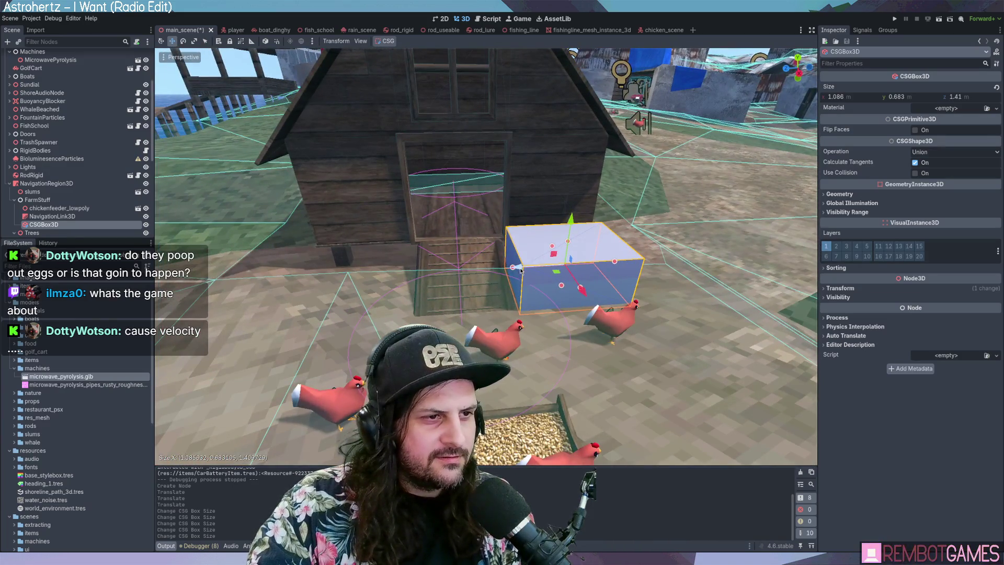
{"action": "left_click", "coordinate": [36, 216]}
{"action": "left_click", "coordinate": [45, 225]}
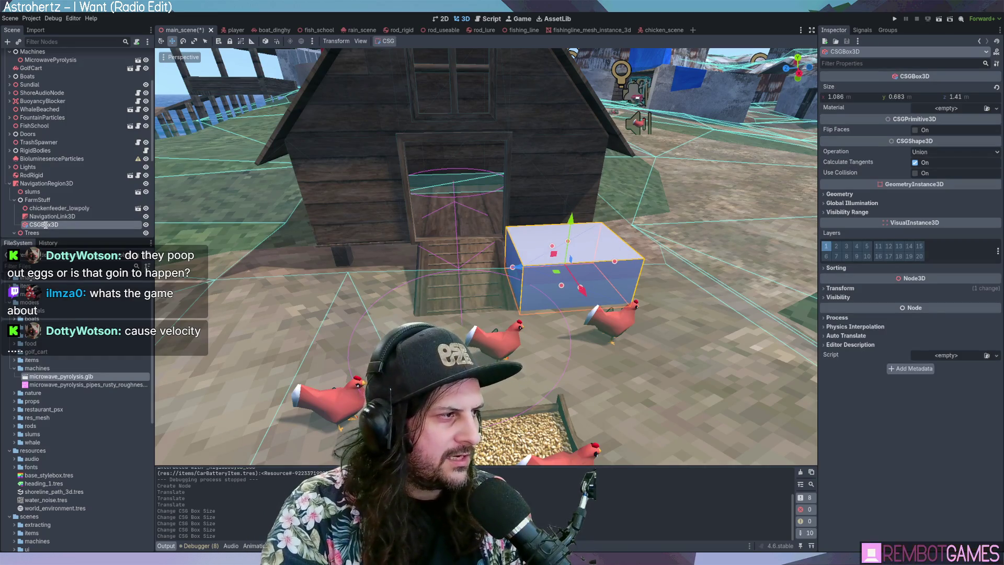
Rename the CSGBox3D to HayBale, correcting the initial 'HayBail' typo.
{"action": "type", "text": "HayBail"}
{"action": "key", "text": "Return"}
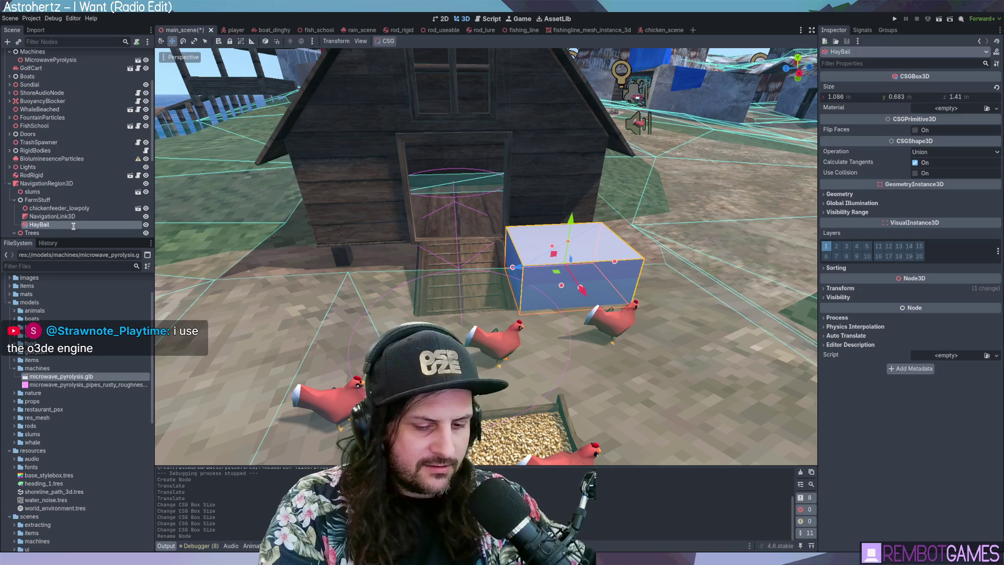
{"action": "key", "text": "BackSpace"}
{"action": "key", "text": "BackSpace"}
{"action": "type", "text": "le"}
{"action": "key", "text": "Return"}
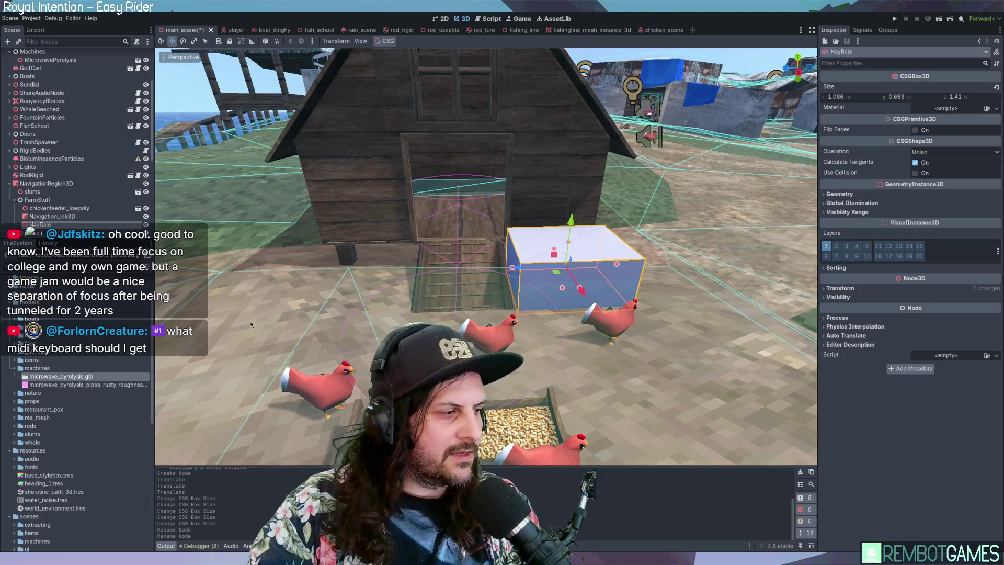
{"action": "mouse_move", "coordinate": [252, 318]}
{"action": "middle_mouse_down"}
{"action": "mouse_move", "coordinate": [249, 330]}
{"action": "mouse_move", "coordinate": [242, 318]}
{"action": "mouse_move", "coordinate": [290, 310]}
{"action": "mouse_move", "coordinate": [283, 293]}
{"action": "middle_mouse_up"}
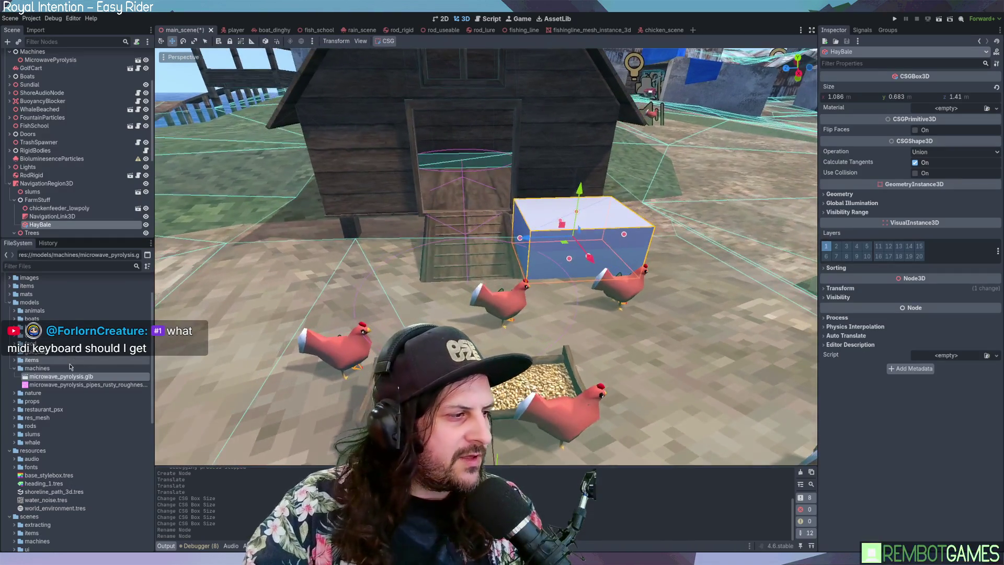
Expand the images folder in the FileSystem dock and open its particles subfolder.
{"action": "left_click", "coordinate": [52, 370]}
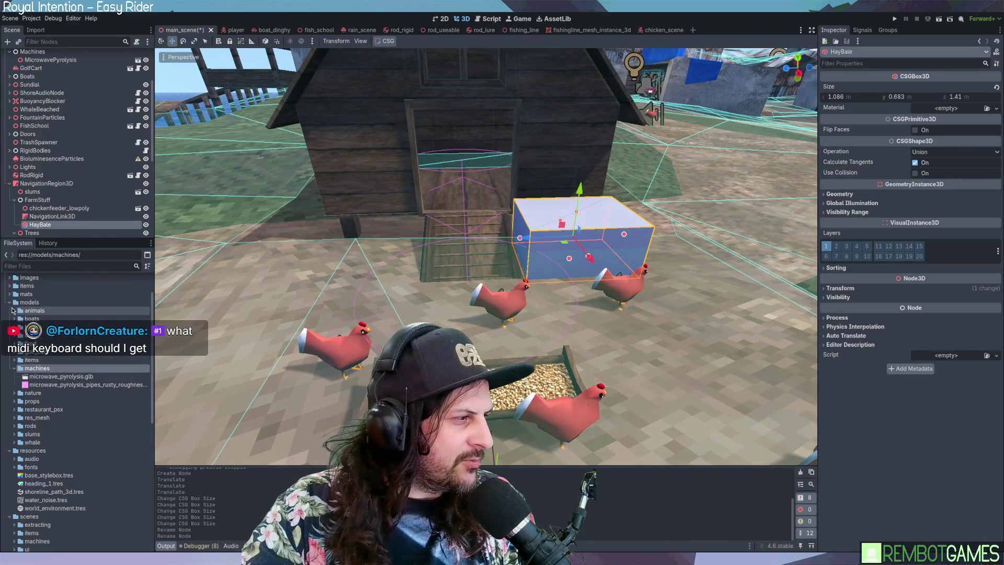
{"action": "scroll", "coordinate": [9, 308], "scroll_direction": "up", "scroll_amount": 2}
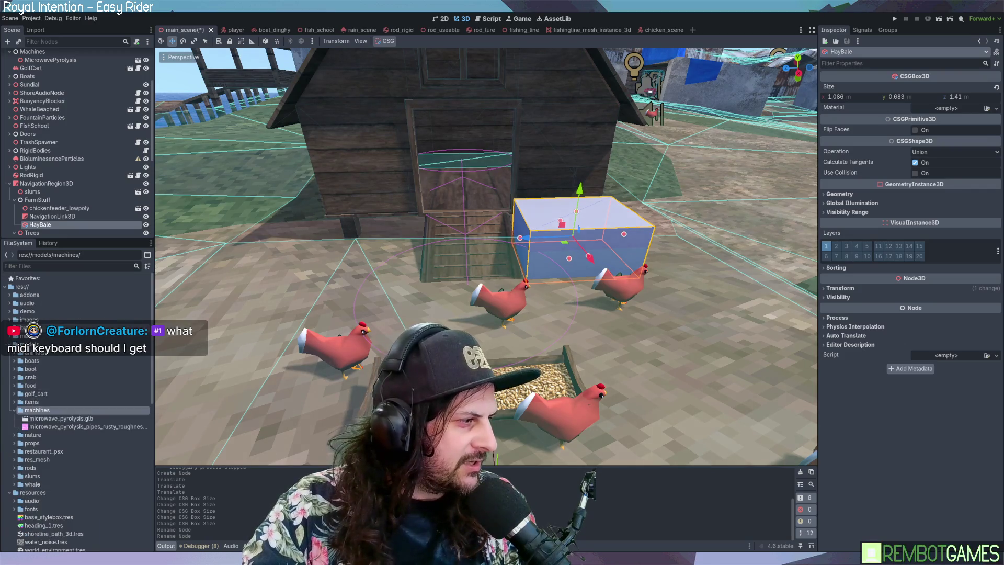
{"action": "left_click", "coordinate": [9, 320]}
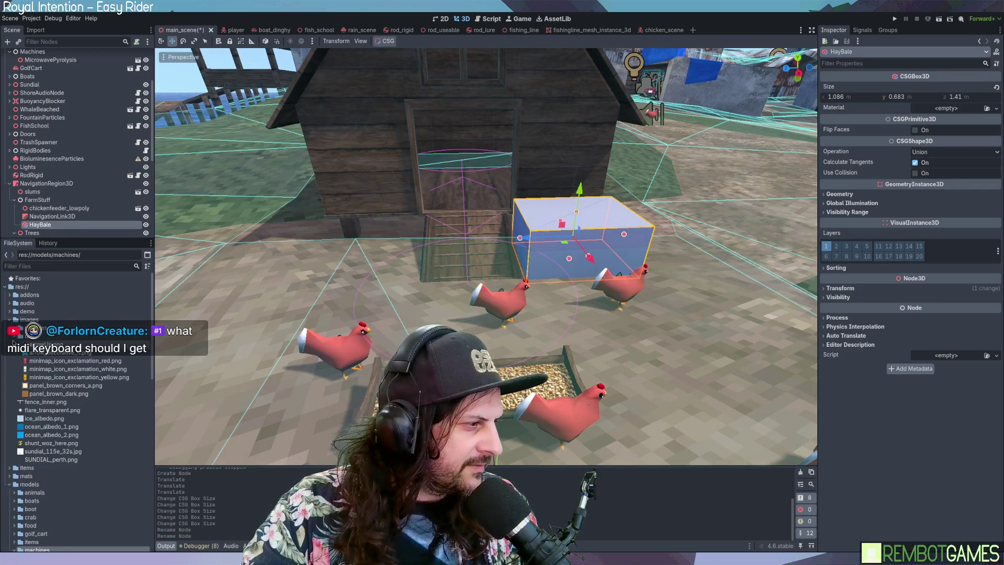
{"action": "left_click", "coordinate": [19, 329]}
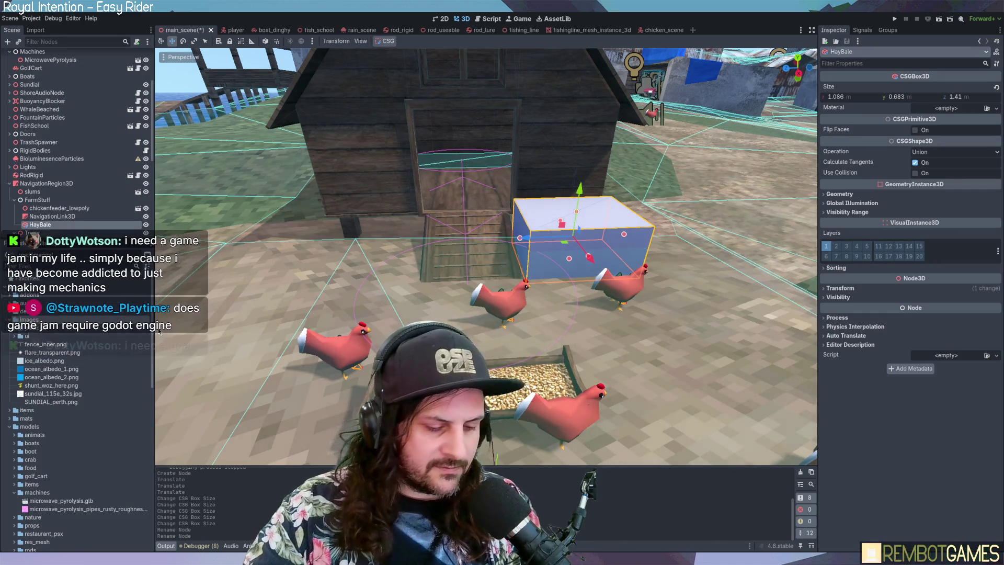
{"action": "scroll", "coordinate": [146, 335], "scroll_direction": "up", "scroll_amount": 1}
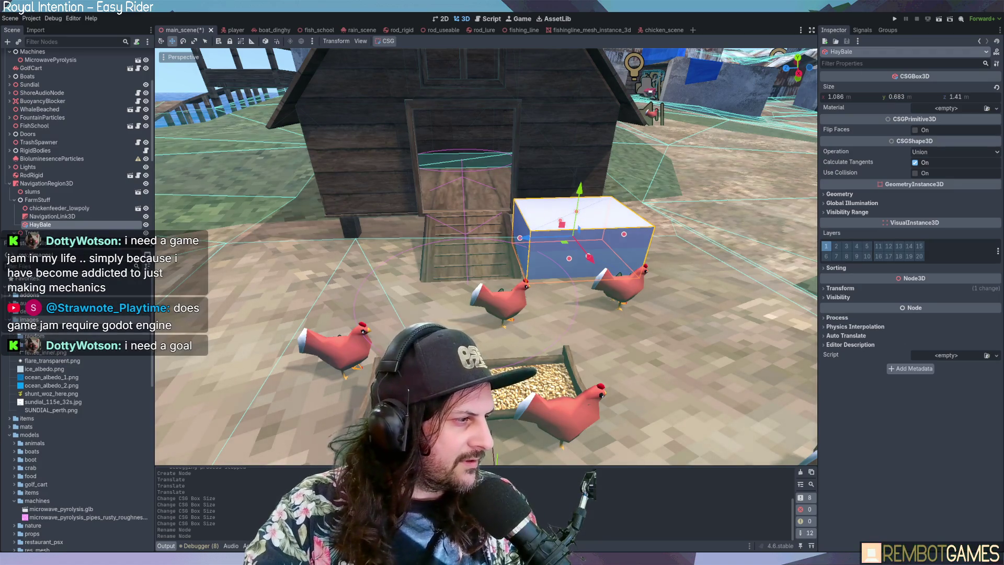